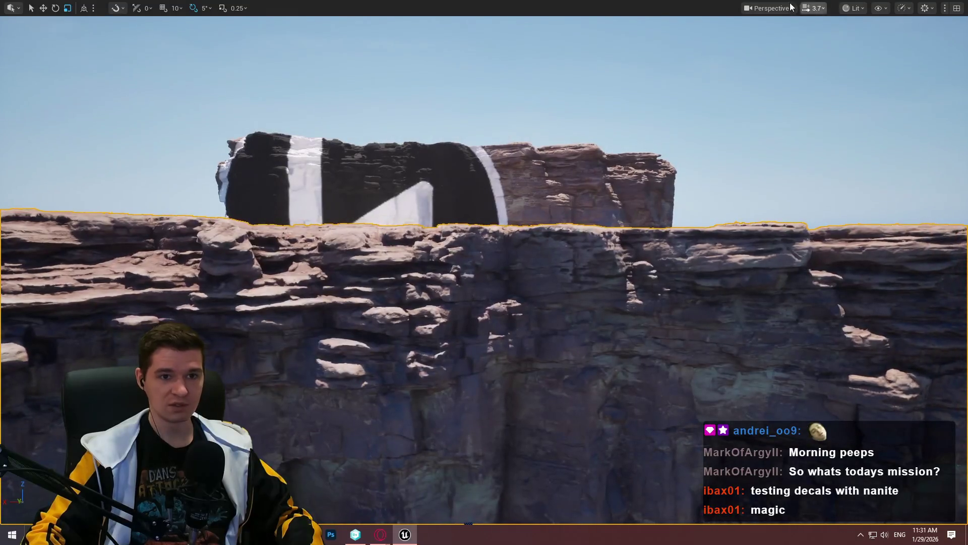
Step: Switch the viewport's view mode to Nanite Visualization > Overdraw
click(854, 8)
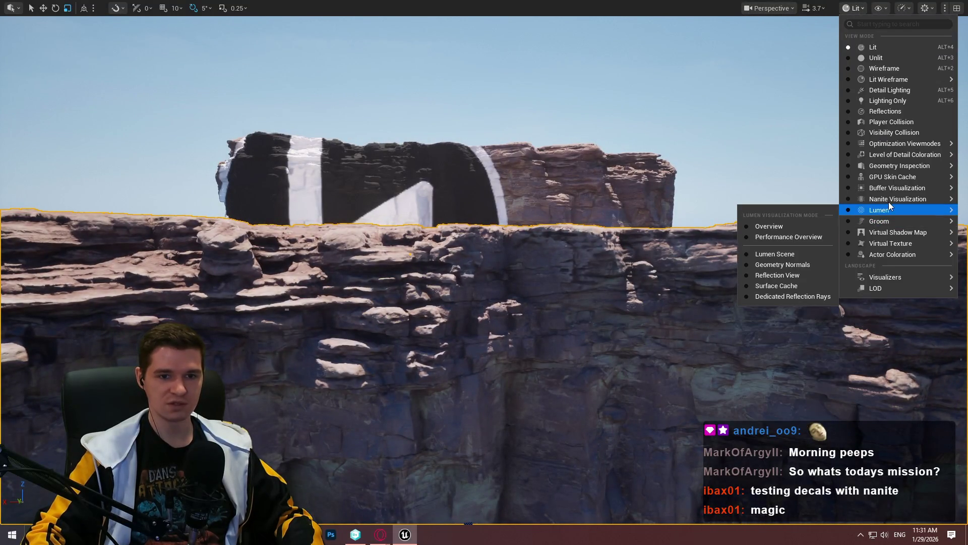
mouse_move(898, 199)
click(787, 319)
scroll(672, 284, down, 5)
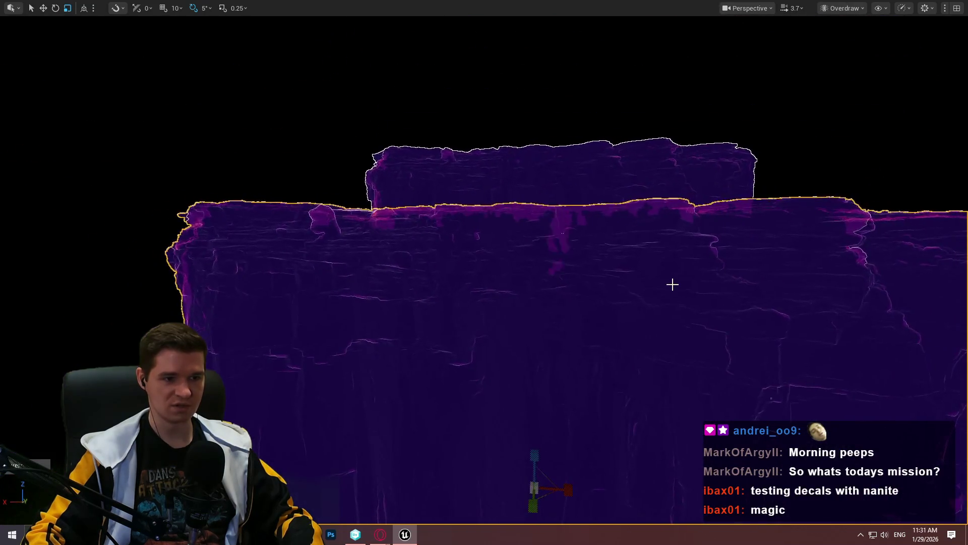
scroll(665, 267, up, 4)
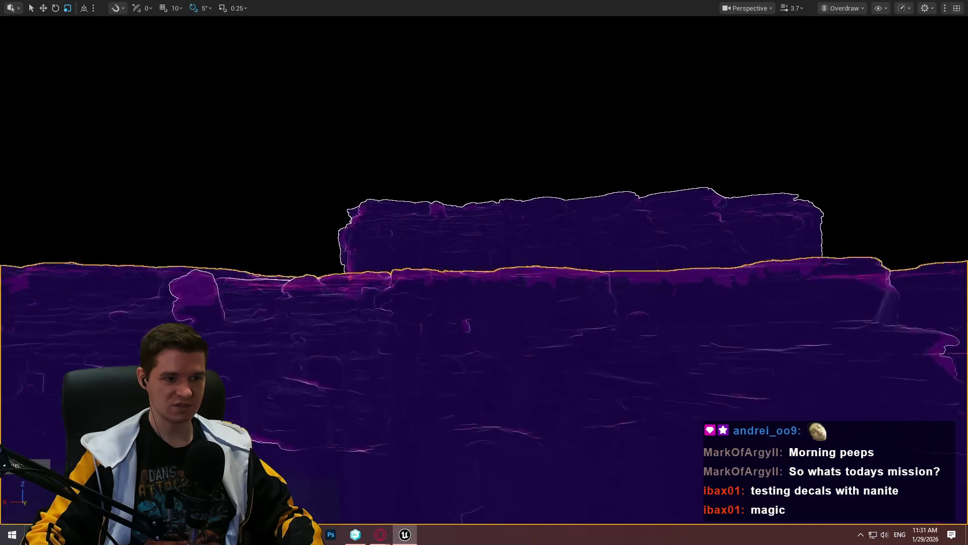
Step: Frame the selected cliff block and zoom in and out on it
key(f)
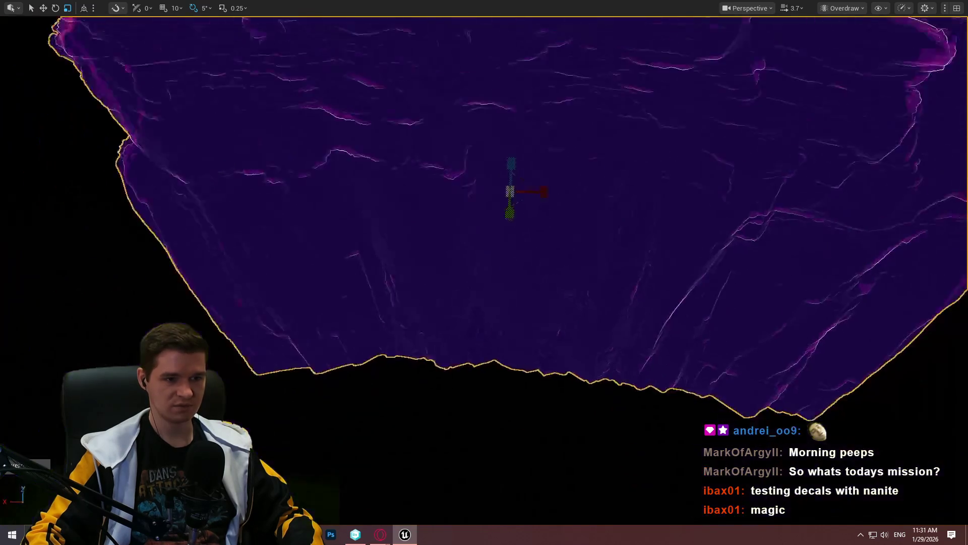
scroll(484, 272, up, 6)
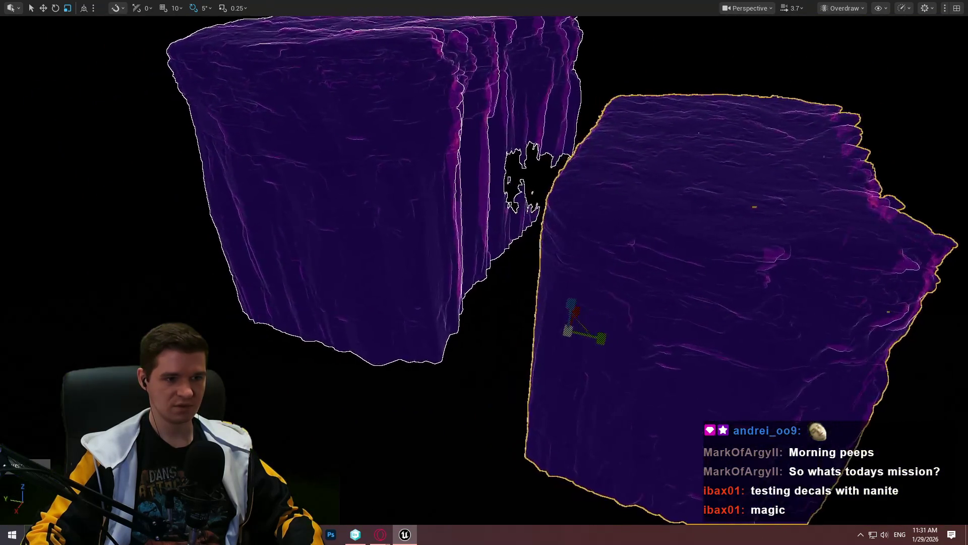
scroll(484, 272, down, 5)
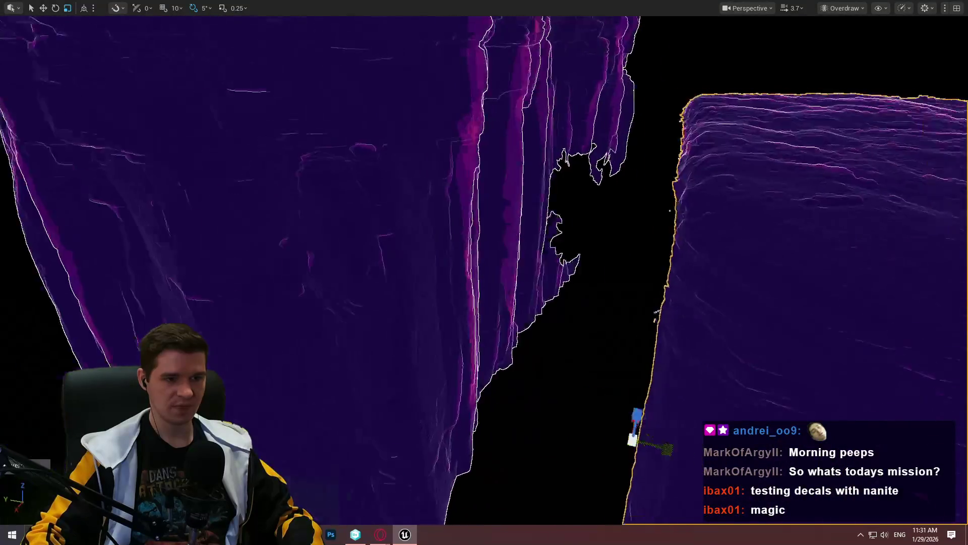
scroll(484, 272, up, 6)
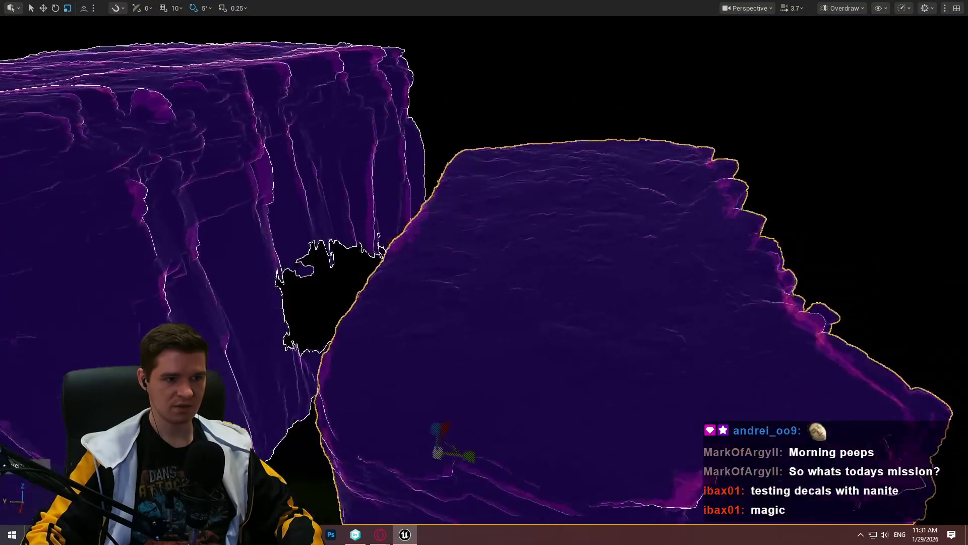
scroll(484, 272, down, 6)
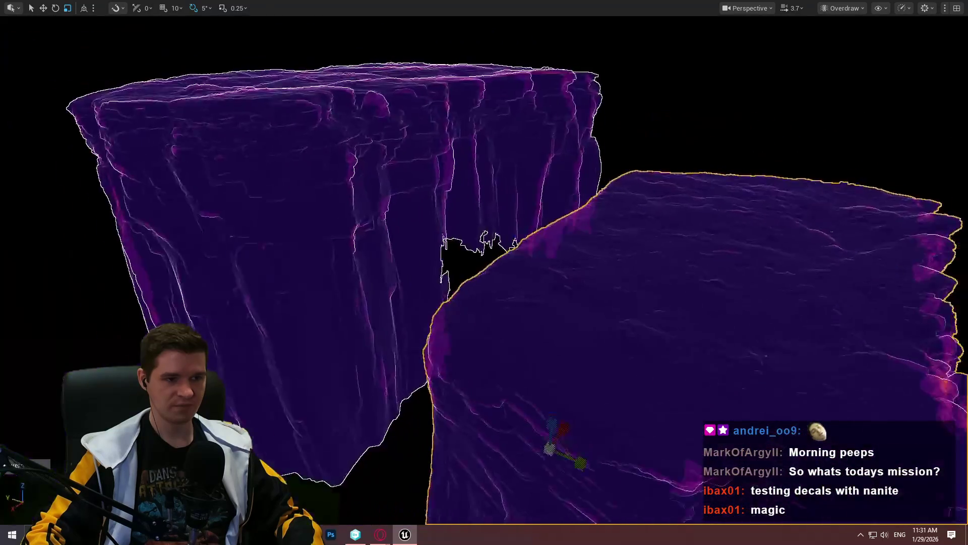
scroll(532, 317, up, 6)
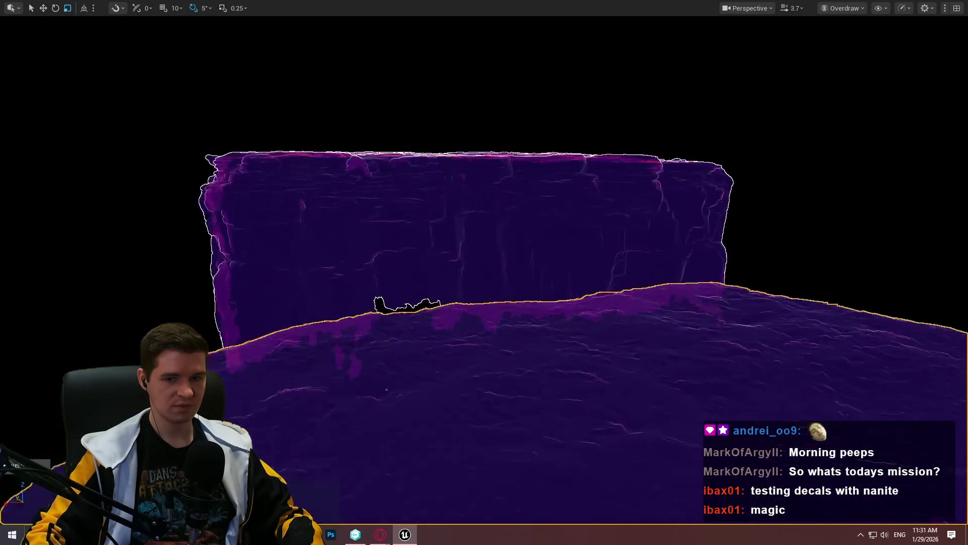
scroll(583, 318, down, 6)
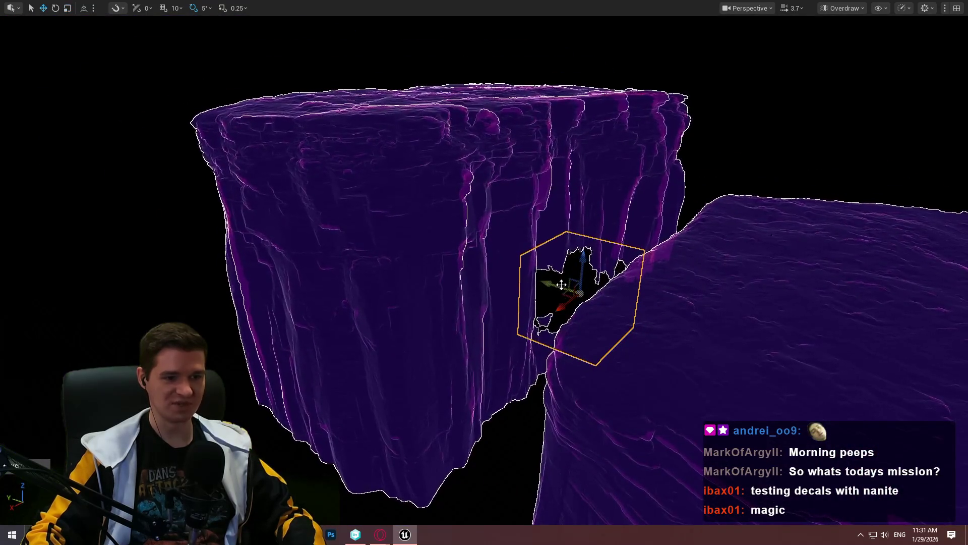
Step: Orbit around the decal box between the cliffs until its bounds fill the view
drag(755, 323, 600, 320)
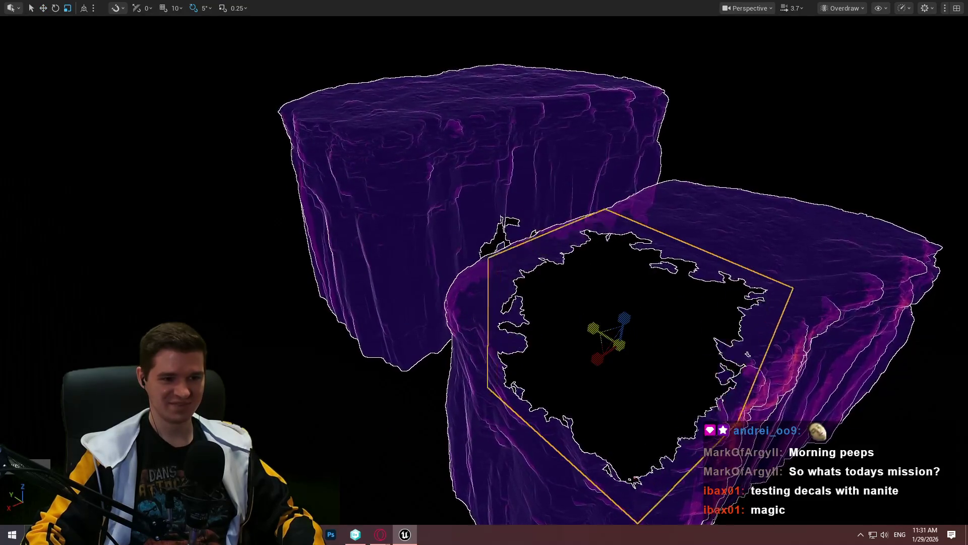
mouse_move(623, 323)
mouse_down()
mouse_move(484, 318)
mouse_move(464, 322)
mouse_move(441, 358)
mouse_up()
drag(794, 209, 784, 228)
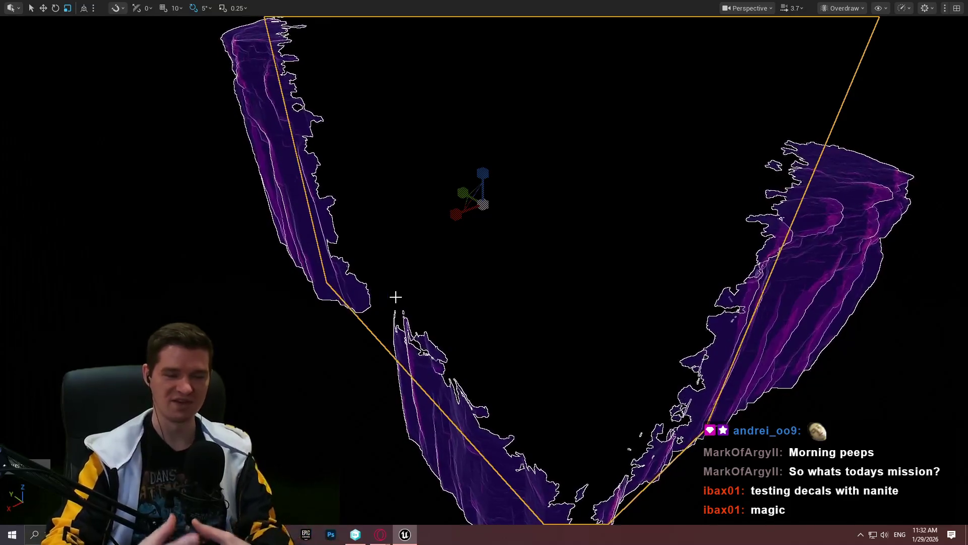
mouse_move(555, 227)
mouse_down()
mouse_move(595, 225)
mouse_move(555, 227)
mouse_up()
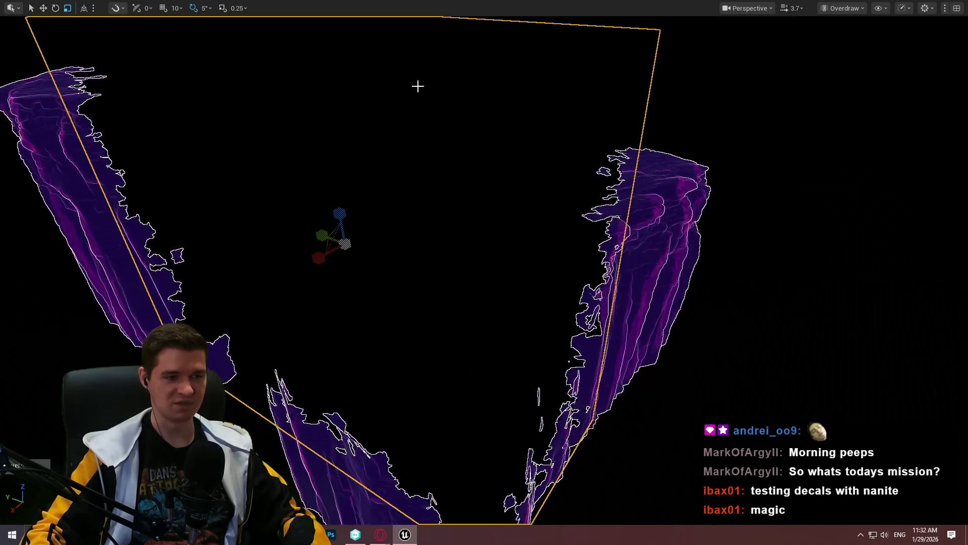
mouse_move(466, 308)
mouse_down()
mouse_move(434, 309)
mouse_move(525, 259)
mouse_up()
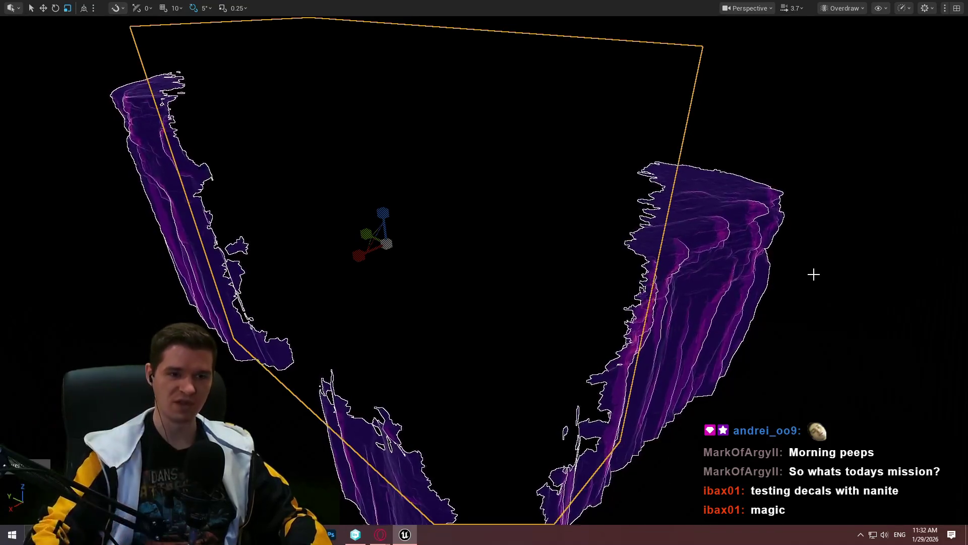
Step: Fly to the block cliff and drag it right along X into the neighbouring rock
scroll(655, 211, up, 10)
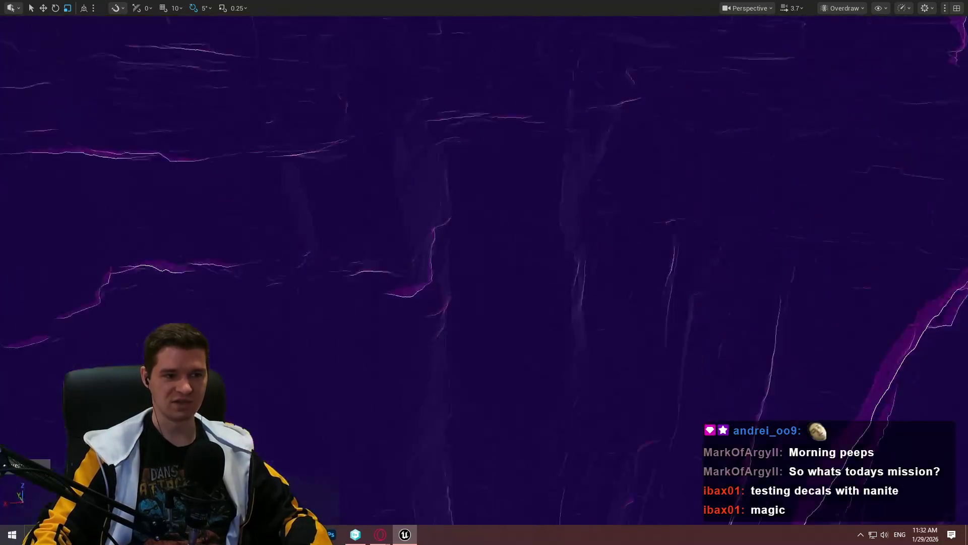
scroll(447, 170, up, 5)
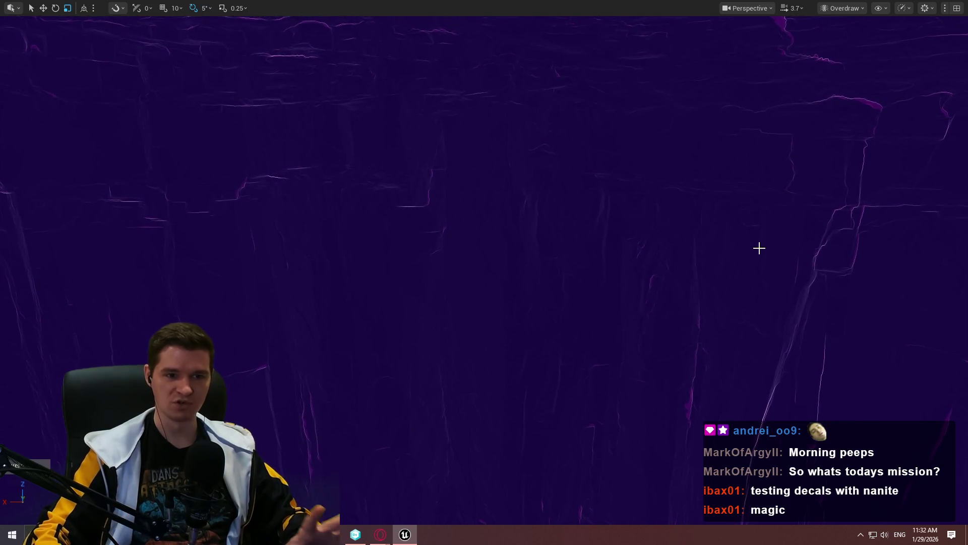
scroll(522, 255, down, 10)
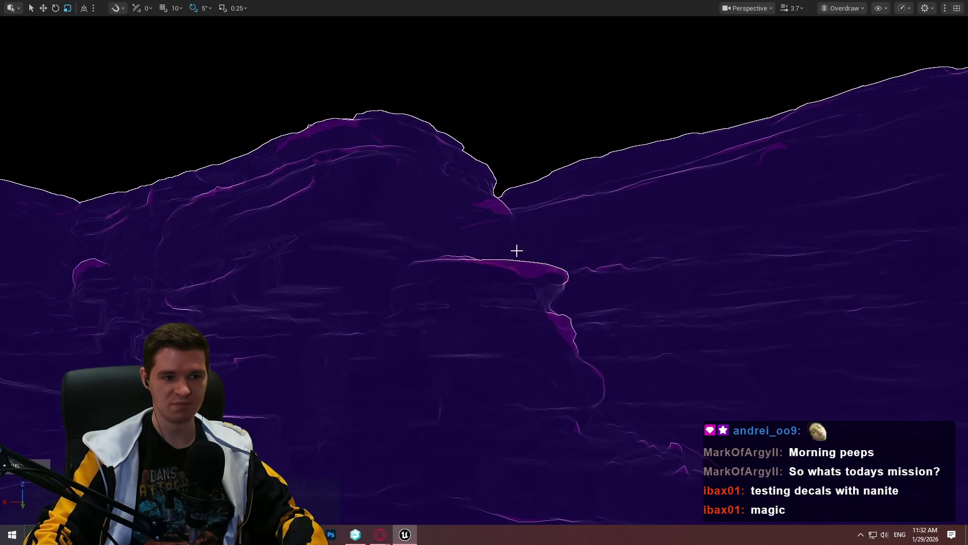
mouse_move(484, 272)
mouse_down()
mouse_move(524, 277)
mouse_move(544, 267)
mouse_move(510, 296)
mouse_move(560, 316)
mouse_up()
key(w)
click(504, 376)
mouse_move(506, 380)
mouse_down()
mouse_move(515, 372)
mouse_move(505, 352)
mouse_move(545, 373)
mouse_move(584, 378)
mouse_up()
mouse_move(480, 100)
mouse_down()
mouse_move(444, 86)
mouse_move(535, 93)
mouse_move(640, 80)
mouse_move(549, 132)
mouse_move(555, 141)
mouse_move(567, 116)
mouse_up()
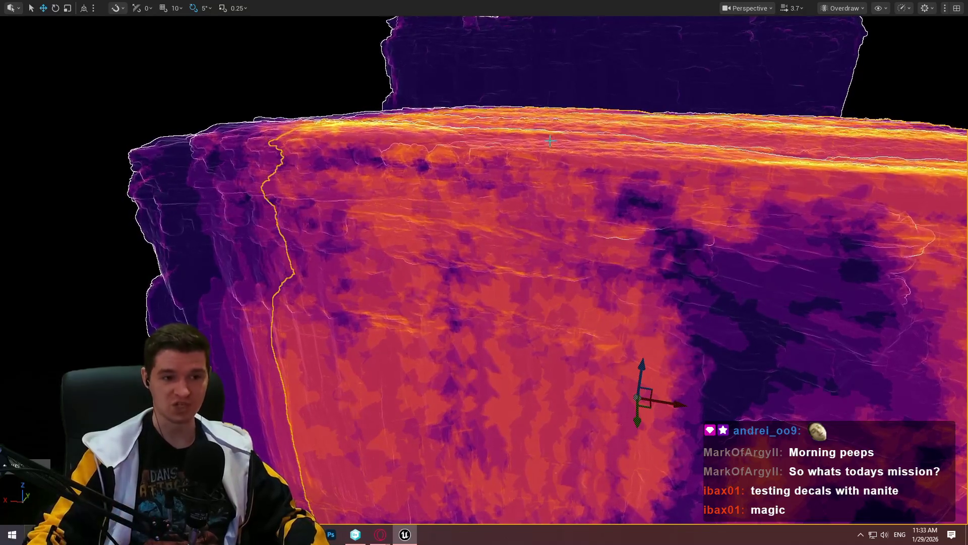
Step: Undo the three cliff moves and focus the view on the selected decal
mouse_move(484, 273)
mouse_down()
mouse_move(499, 259)
mouse_move(489, 275)
mouse_up()
drag(605, 220, 605, 221)
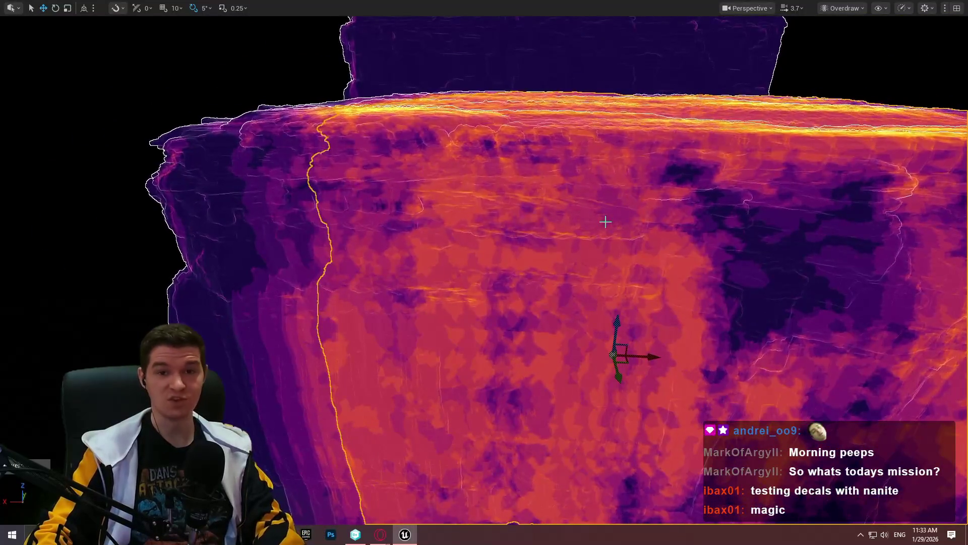
key(ctrl+z)
key(ctrl+z)
key(ctrl+z)
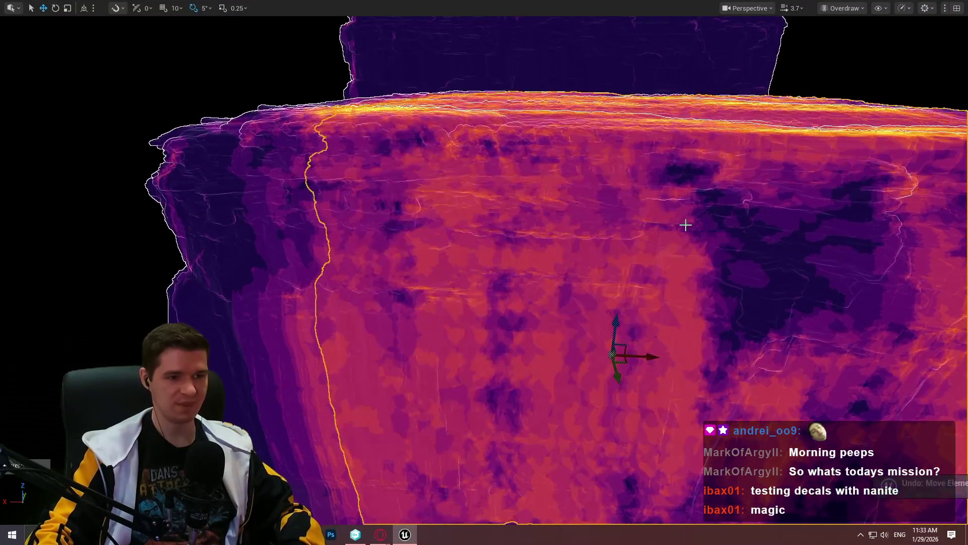
key(ctrl+z)
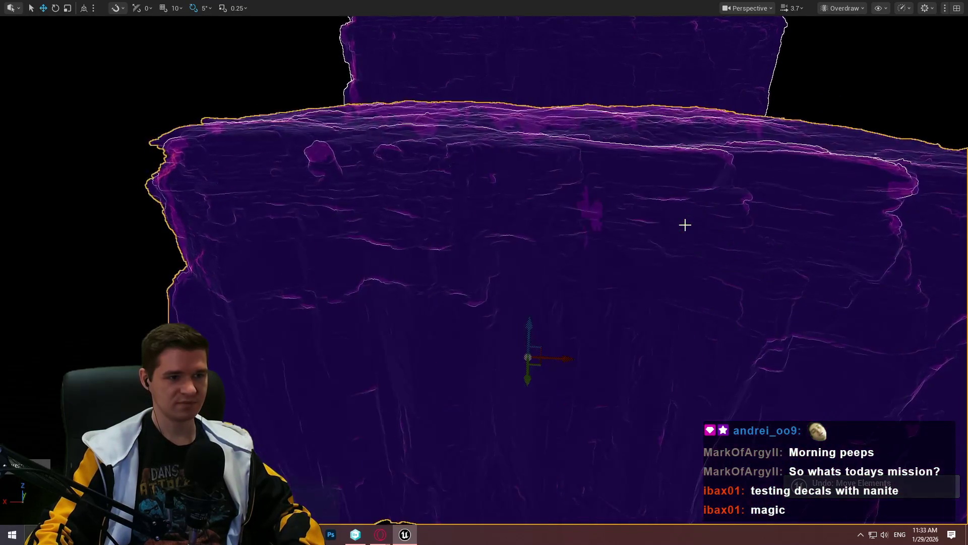
key(ctrl+z)
key(f)
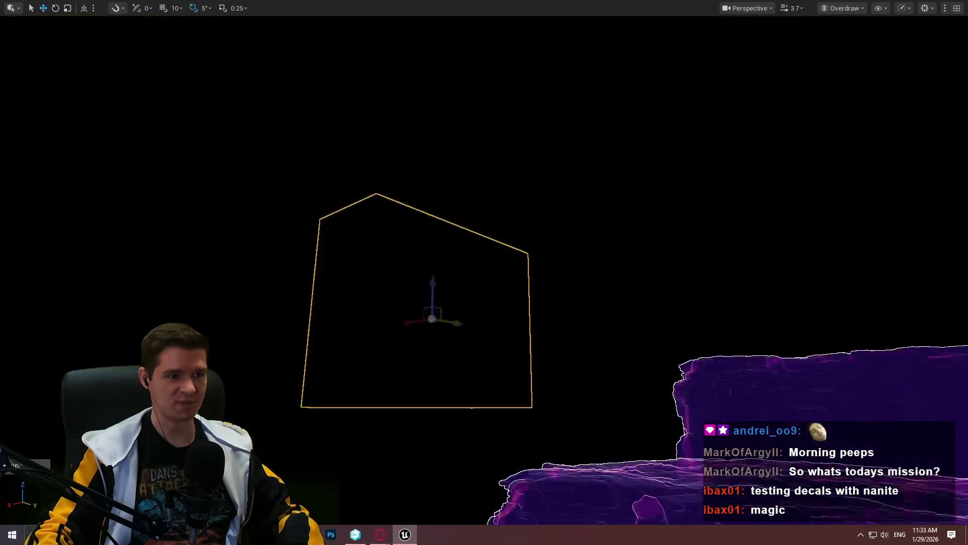
Step: Zoom out and toggle the fullscreen viewport off again, back to the full editor layout
scroll(484, 272, down, 10)
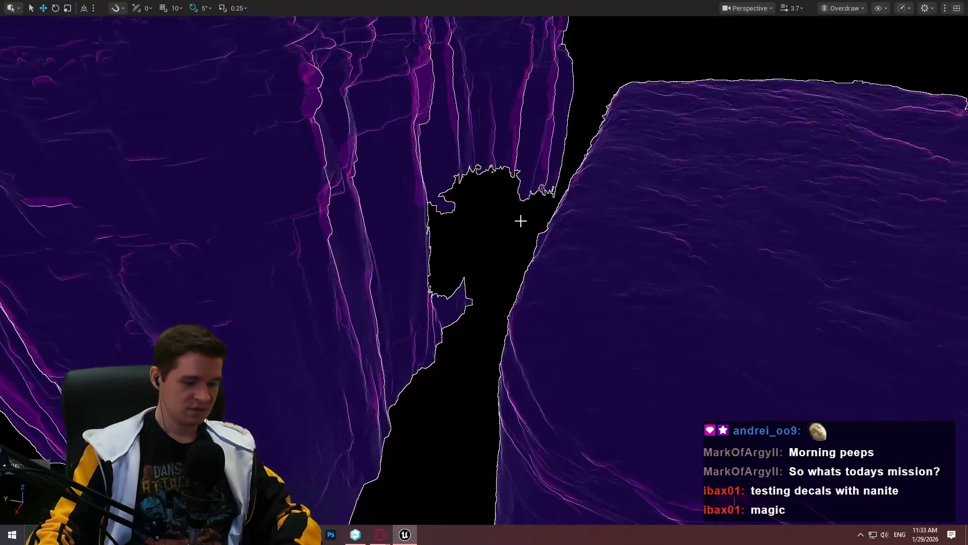
scroll(486, 200, down, 5)
key(F11)
scroll(627, 244, up, 3)
key(F11)
key(F11)
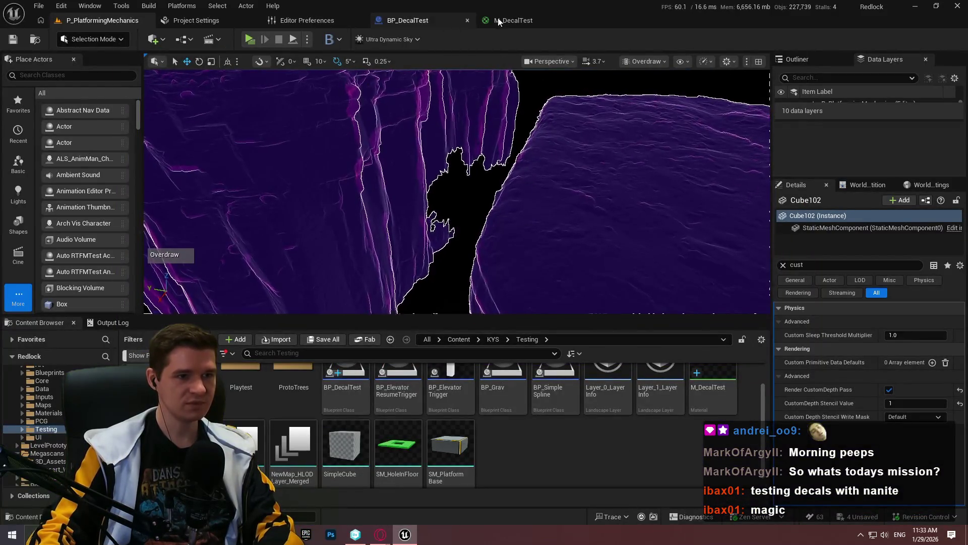
click(436, 20)
click(514, 20)
mouse_move(496, 365)
mouse_down()
mouse_move(562, 287)
mouse_move(592, 231)
mouse_up()
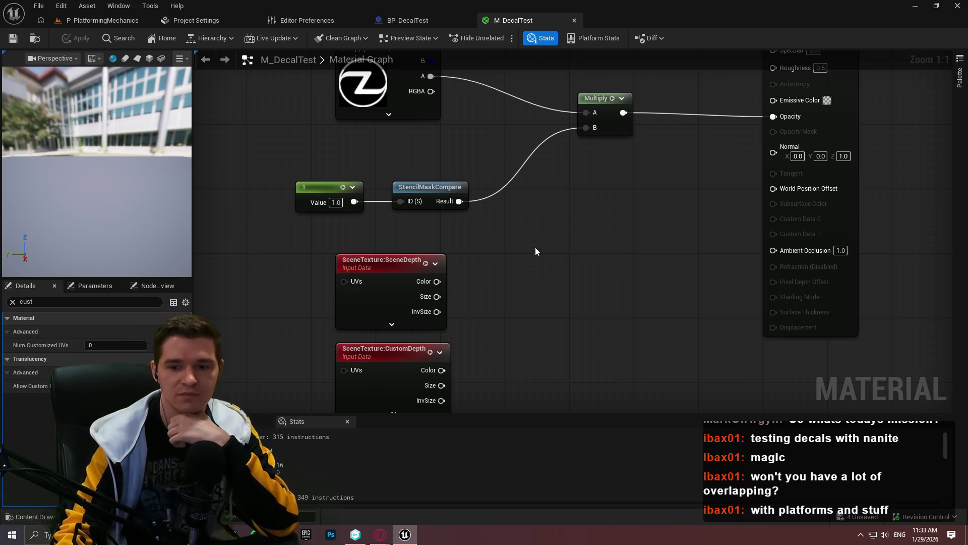
click(86, 25)
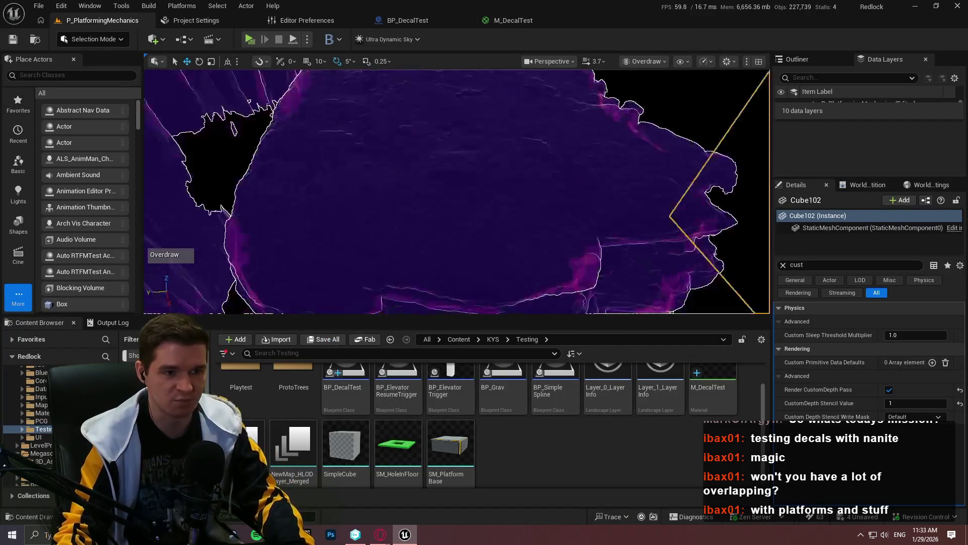
Step: Maximize the viewport, rotate the selected cliff about 100°, then undo the rotation
scroll(631, 183, down, 5)
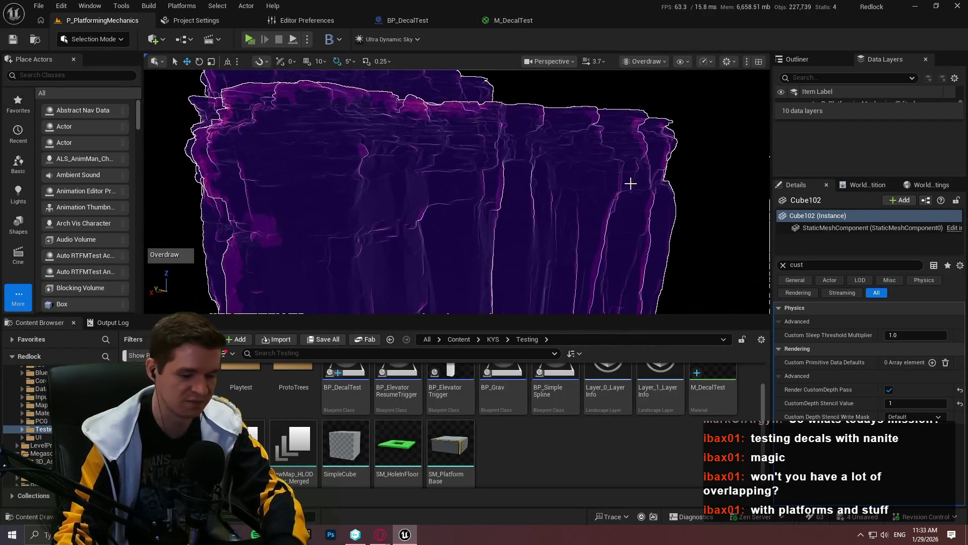
key(F11)
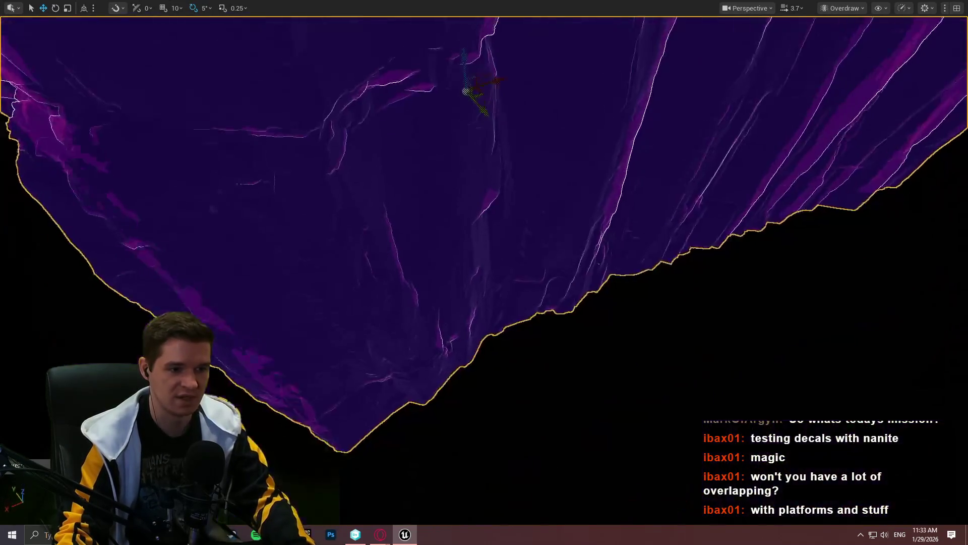
scroll(495, 162, down, 3)
drag(495, 162, 627, 321)
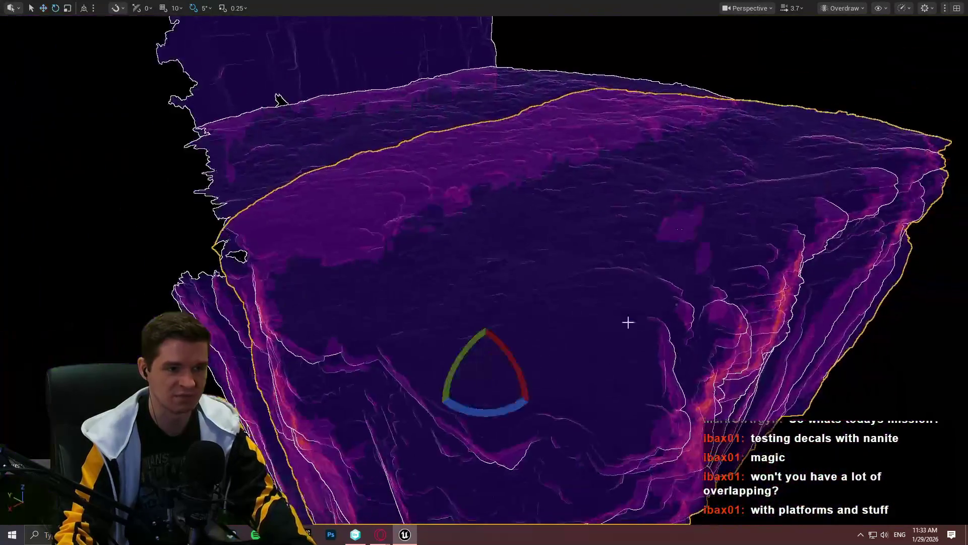
mouse_move(497, 402)
mouse_down()
mouse_move(547, 376)
mouse_move(524, 409)
mouse_move(537, 404)
mouse_up()
key(r)
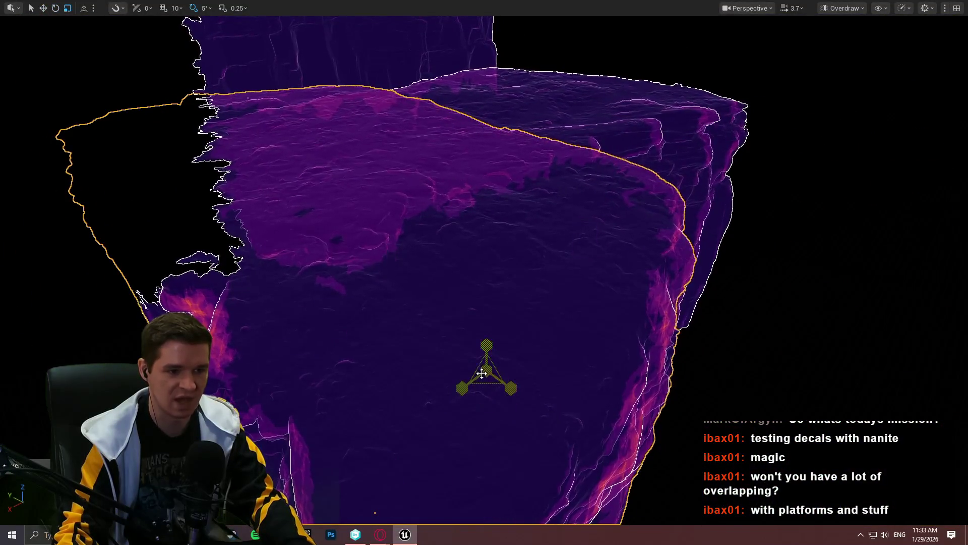
key(ctrl+z)
Step: Slide the outlined rock piece along X over the cliff and orbit to inspect its overdraw
click(481, 374)
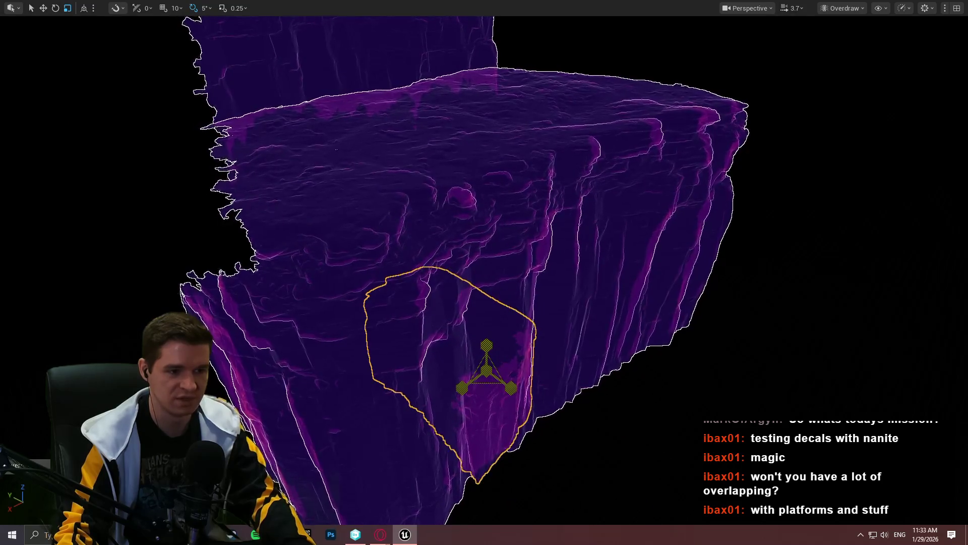
key(w)
scroll(451, 374, up, 5)
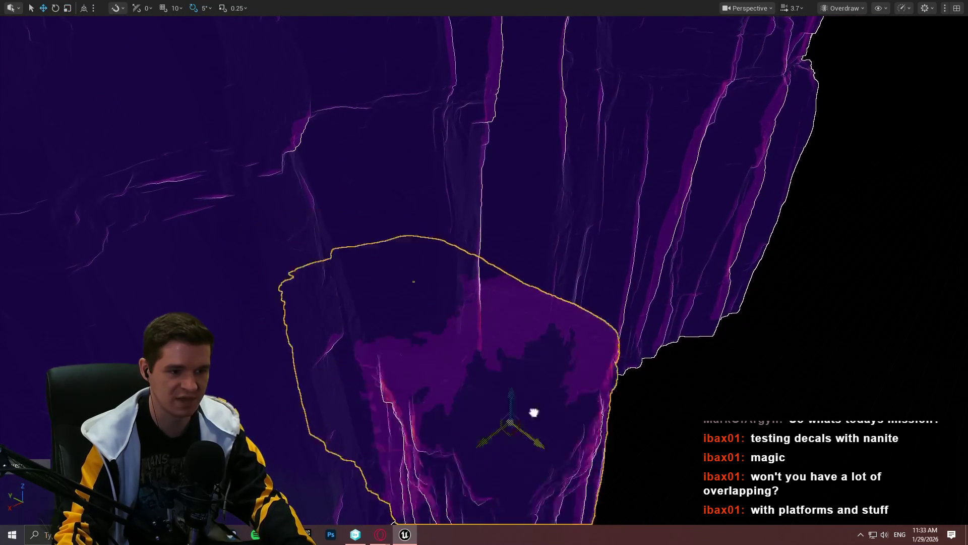
drag(533, 412, 631, 422)
drag(593, 453, 570, 385)
mouse_move(629, 378)
mouse_down()
mouse_move(674, 389)
mouse_move(254, 80)
mouse_up()
drag(396, 194, 350, 196)
drag(453, 177, 453, 177)
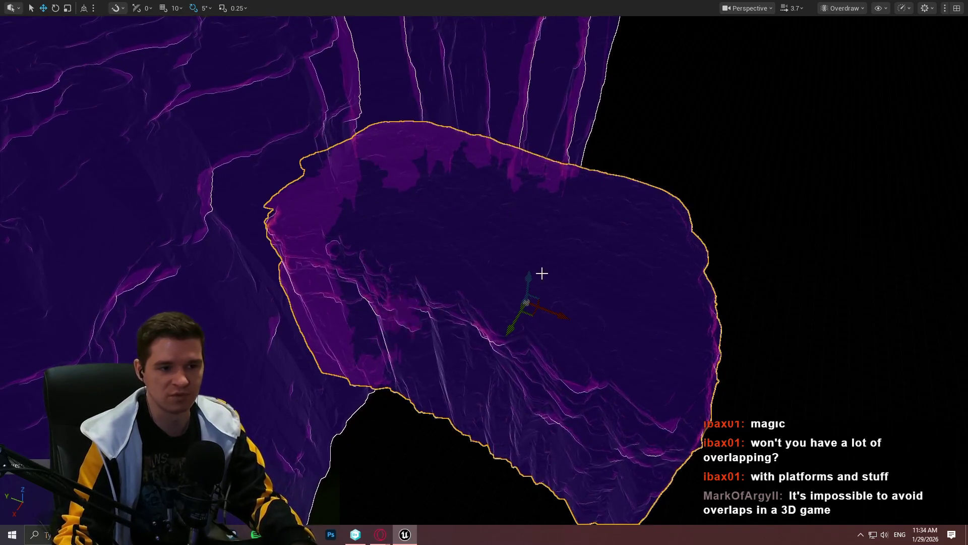
drag(546, 307, 546, 307)
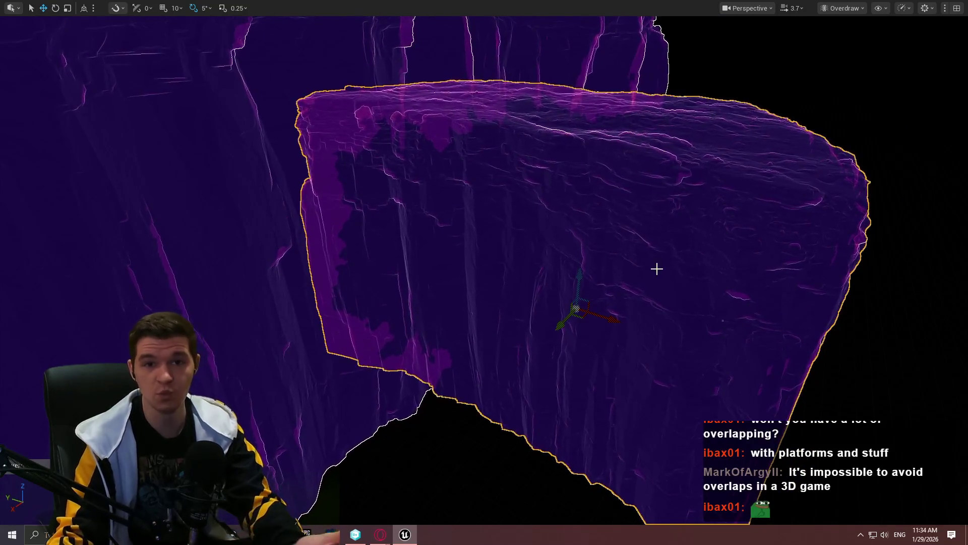
Step: Delete the outlined rock piece, look over the cliff wall, and restore the editor layout
key(Delete)
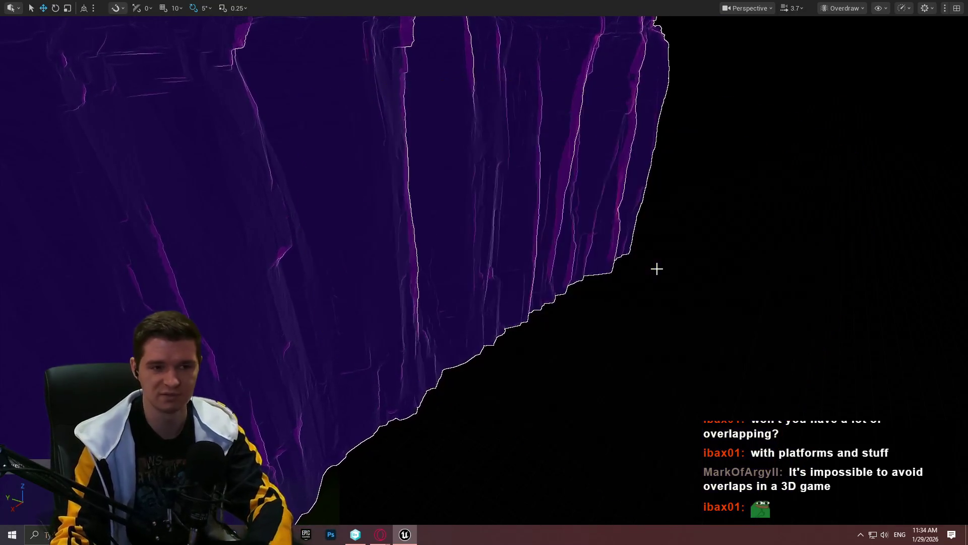
drag(546, 307, 546, 307)
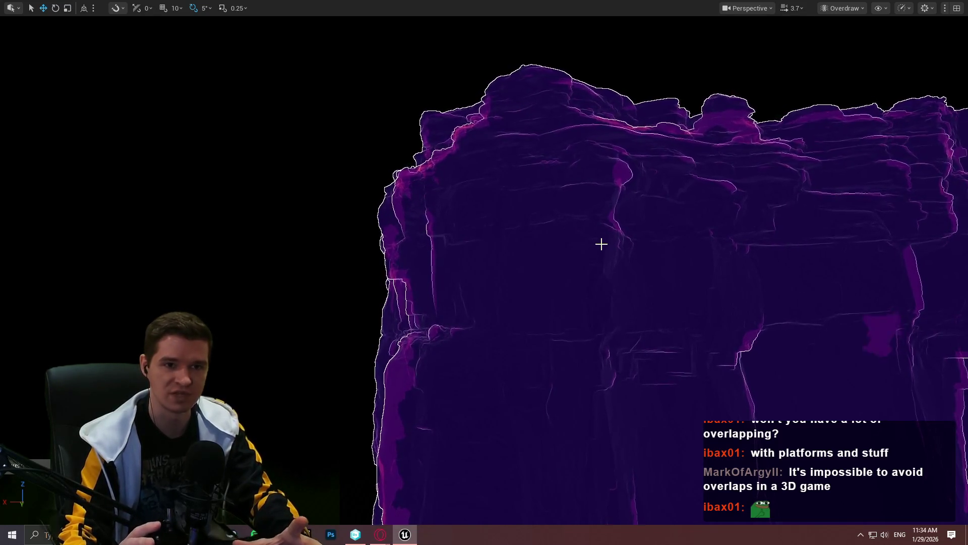
drag(581, 228, 581, 229)
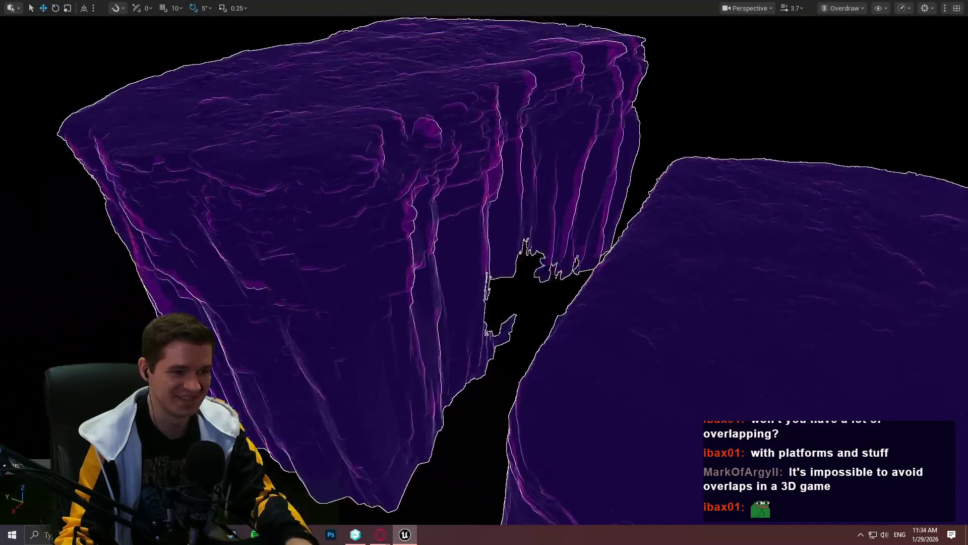
key(F11)
Step: Bring up the browser and jump to the Custom Depth Mask Fix chapter's material graph
mouse_move(380, 535)
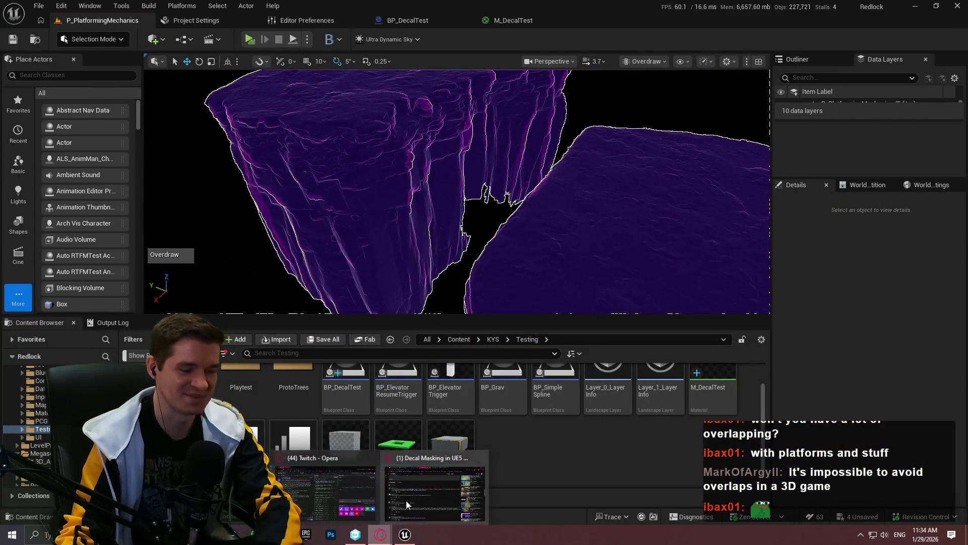
click(407, 501)
scroll(404, 188, up, 5)
scroll(479, 134, up, 10)
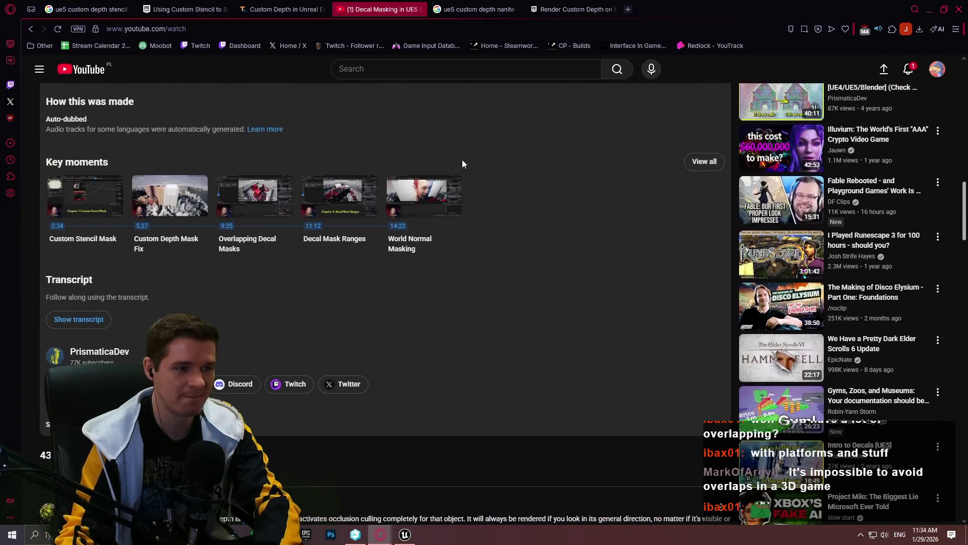
scroll(367, 248, up, 8)
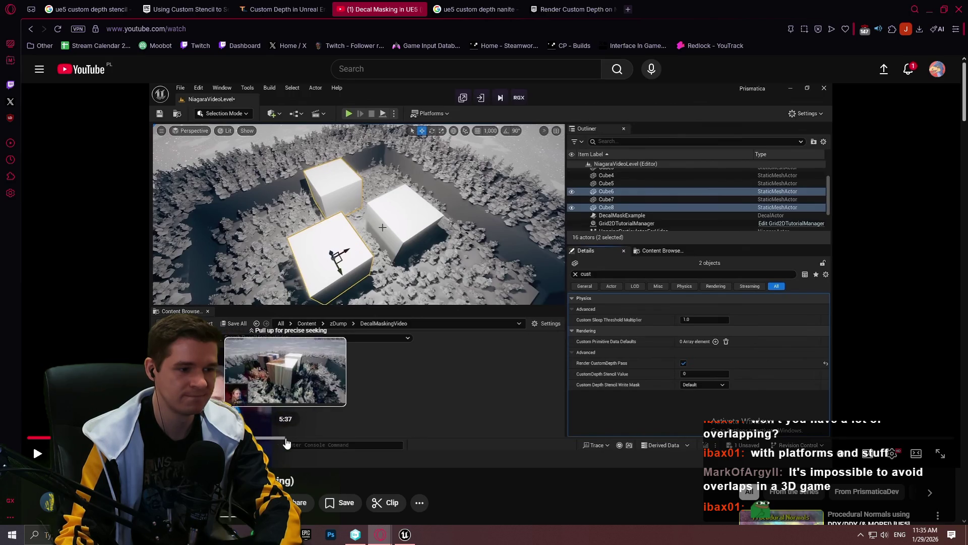
click(280, 437)
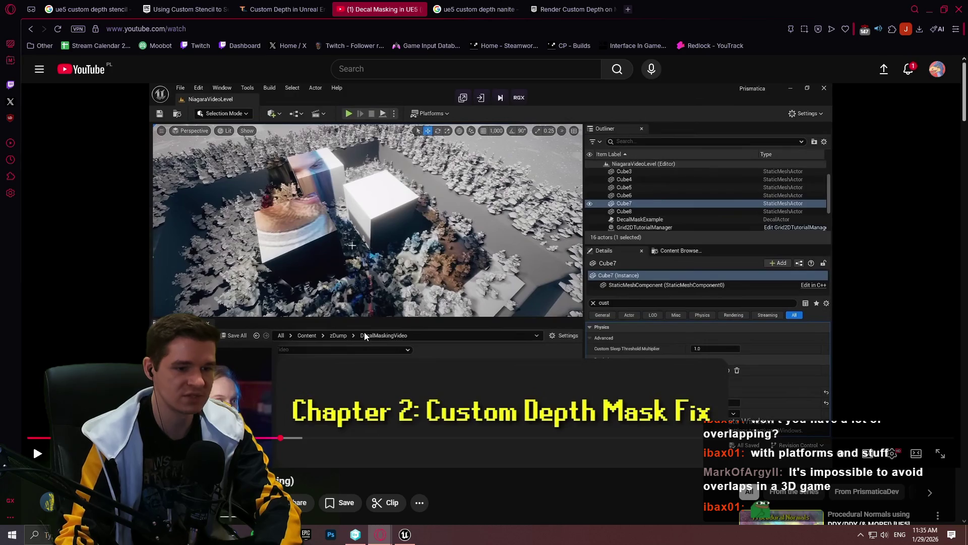
click(258, 438)
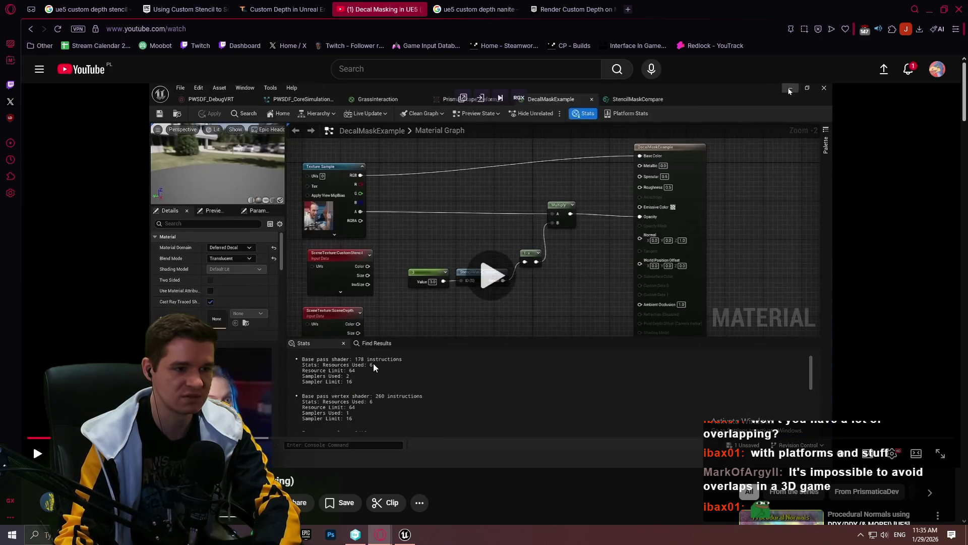
Step: Play through the material graph to the stencil value settings, pause, and open a blank tab
click(374, 363)
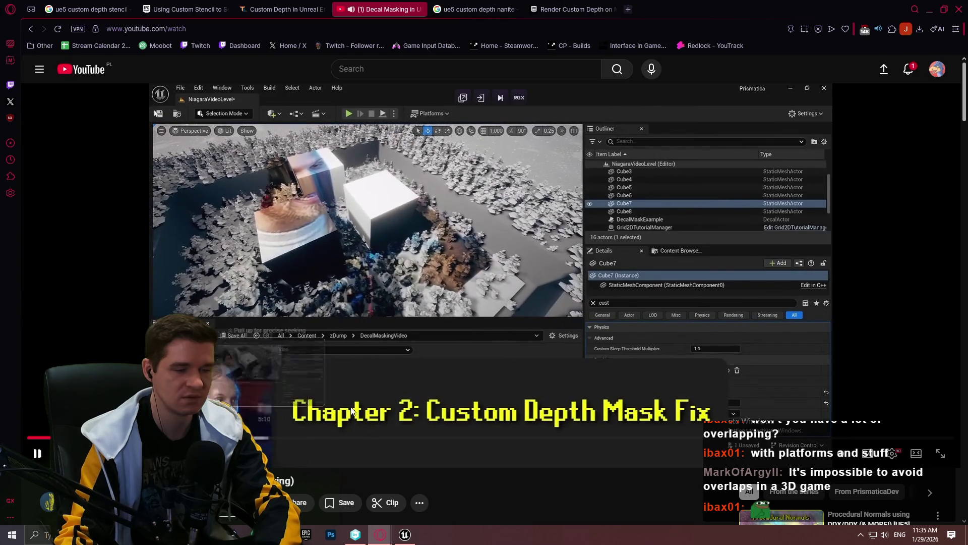
click(525, 241)
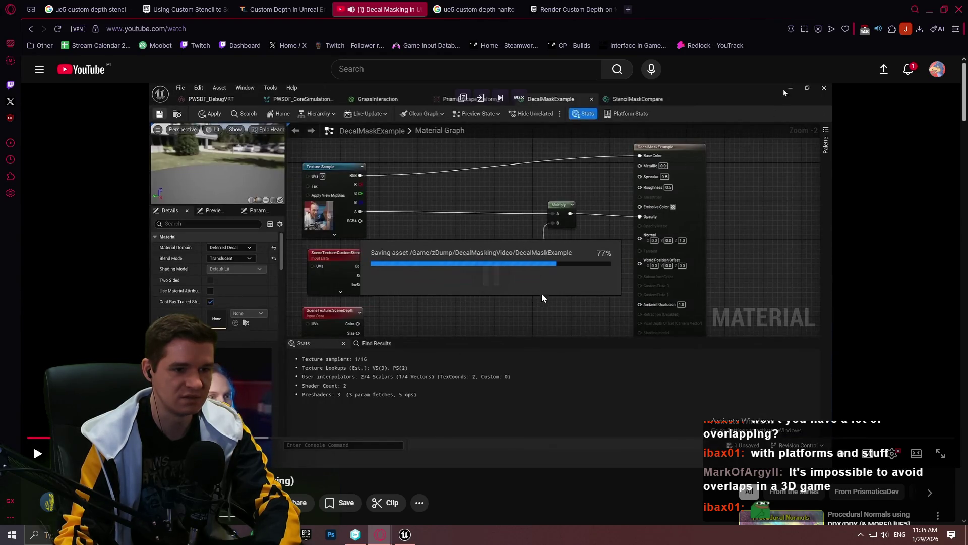
click(450, 387)
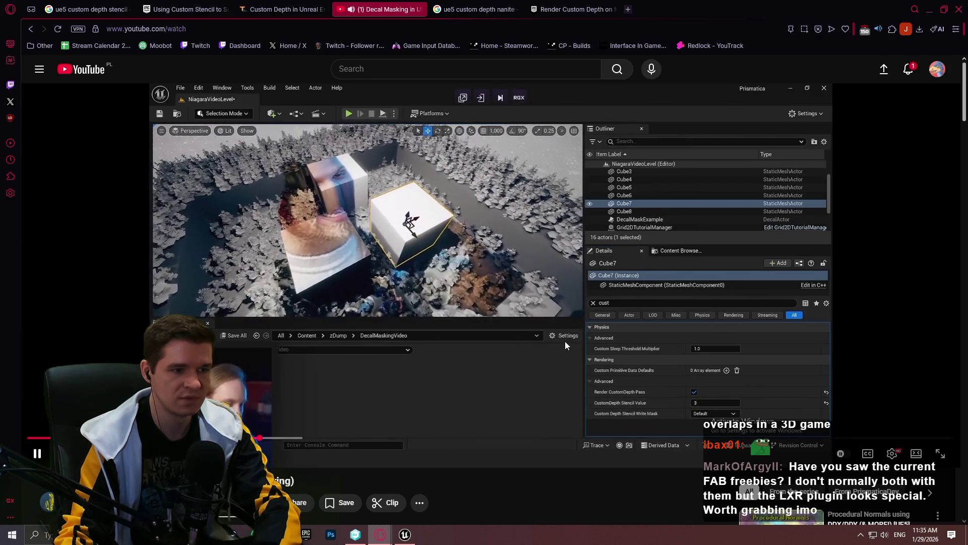
click(582, 199)
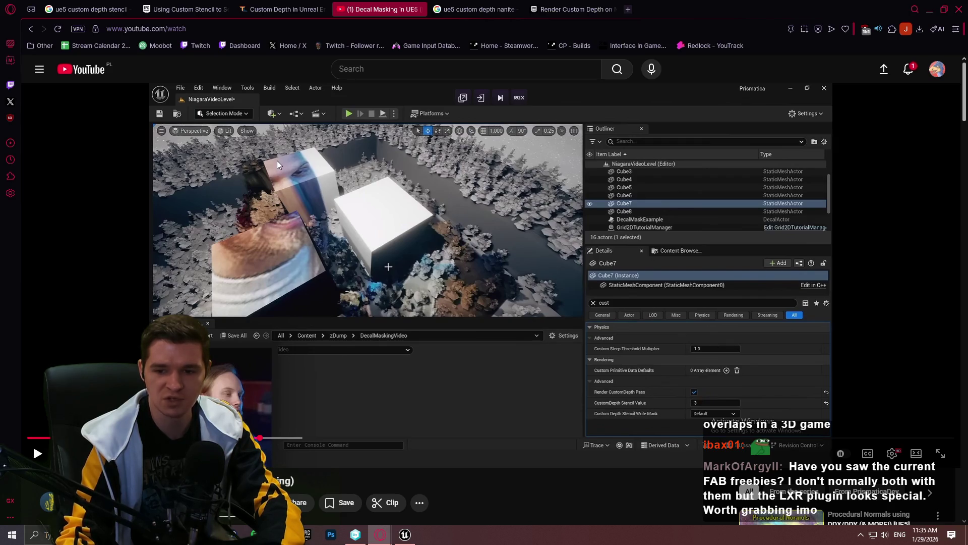
click(629, 9)
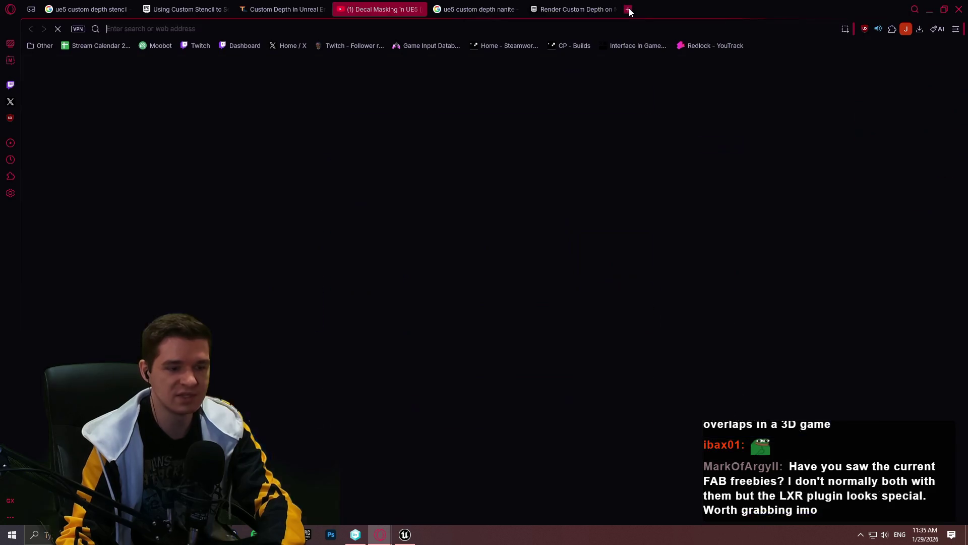
Step: Load Fab in the new tab, then open the Redlock YouTrack knowledge base in another
text(fab)
key(Return)
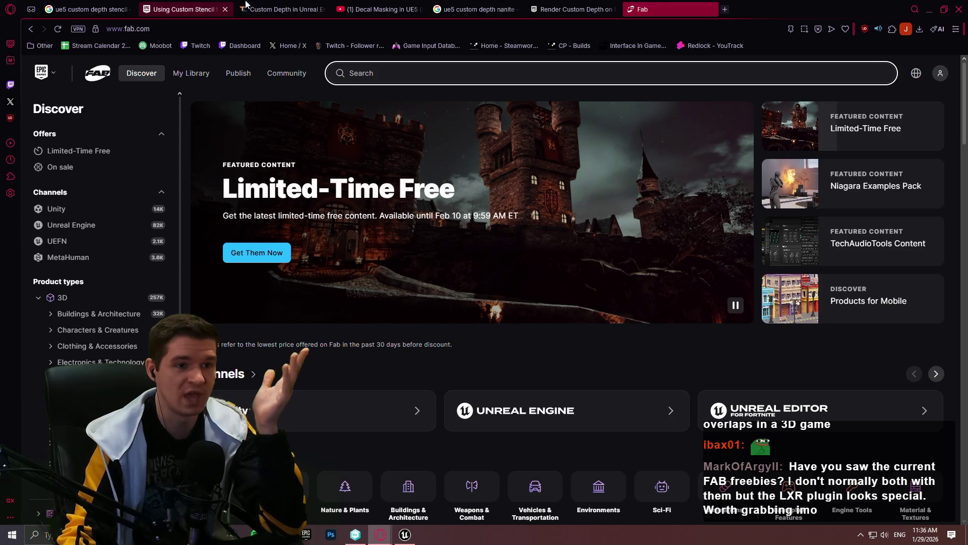
click(724, 9)
click(709, 44)
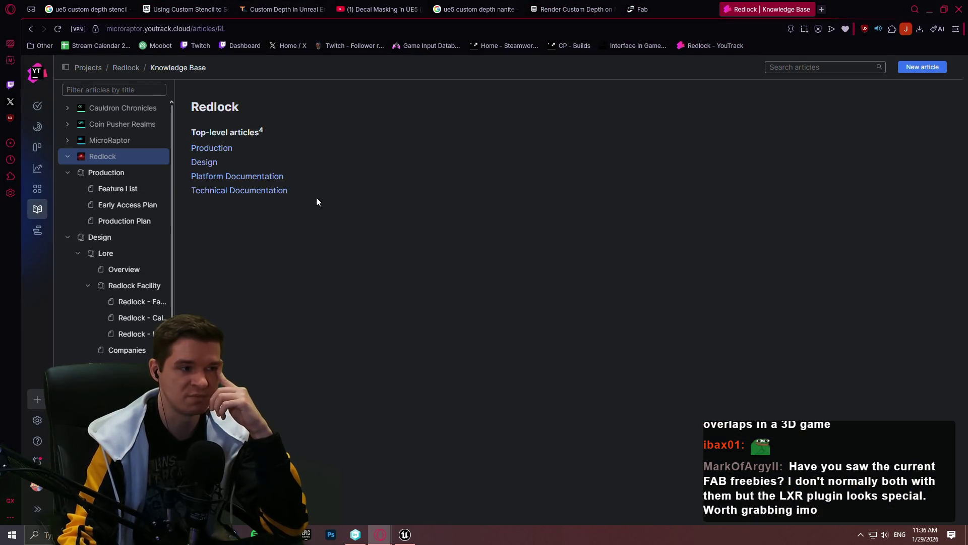
Step: Open the Feature List article and follow its LightAwareness plugin GitHub link
click(105, 188)
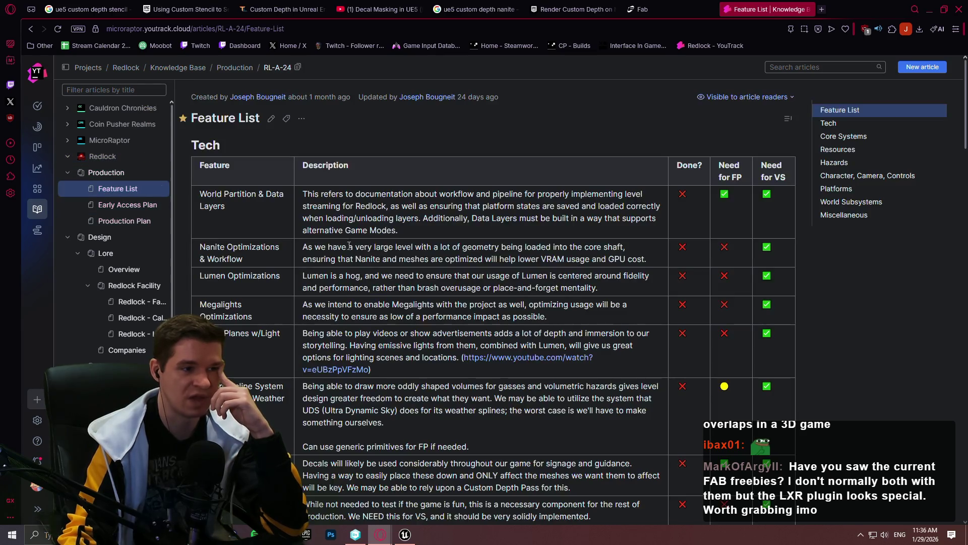
scroll(384, 266, down, 5)
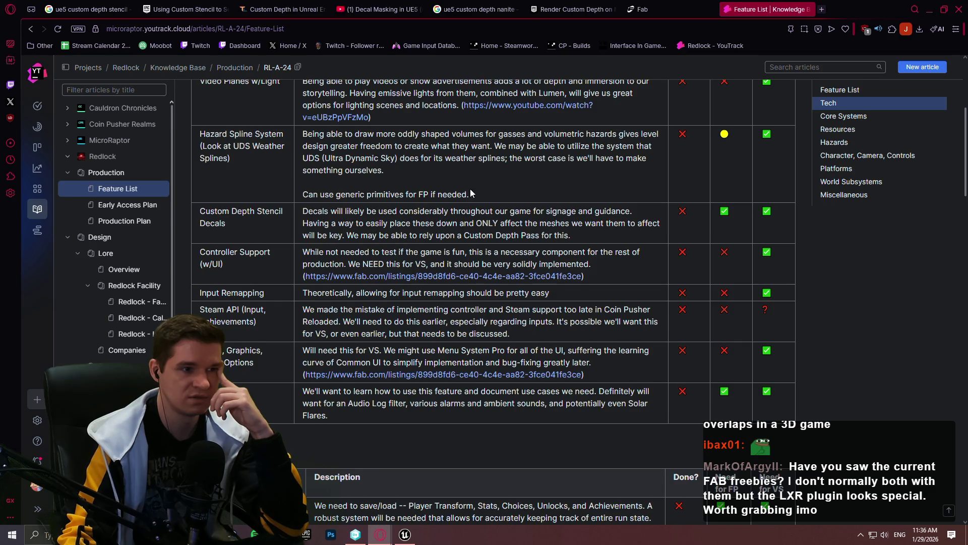
scroll(470, 193, down, 15)
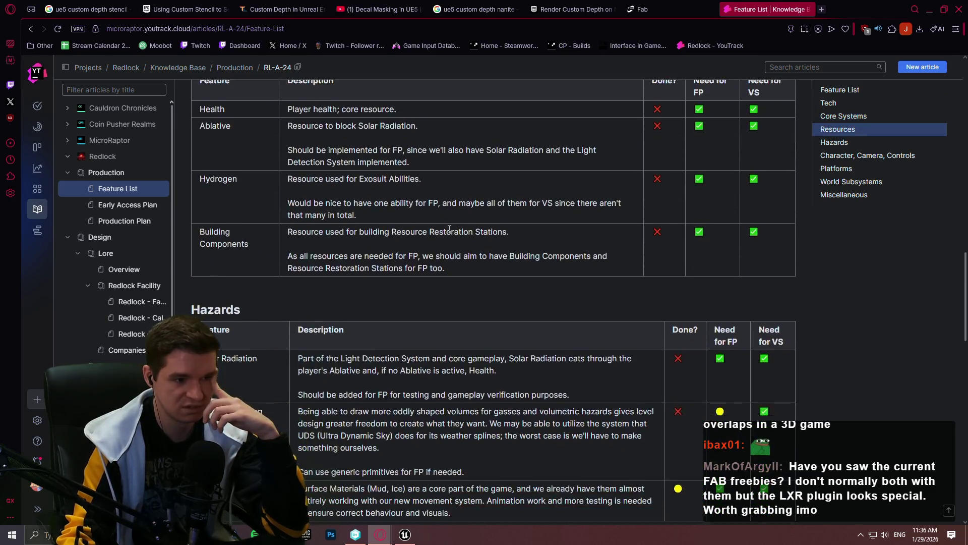
scroll(449, 228, down, 15)
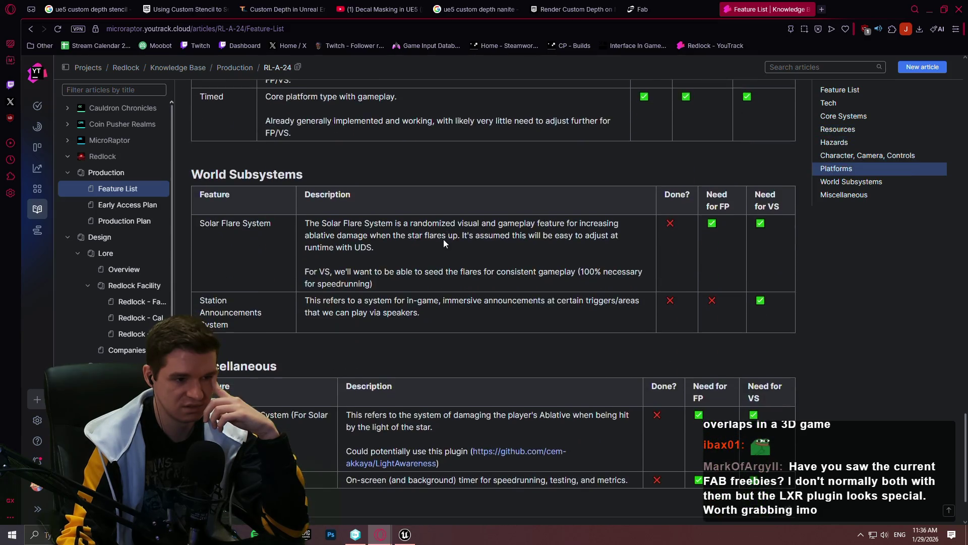
scroll(444, 239, down, 2)
click(485, 359)
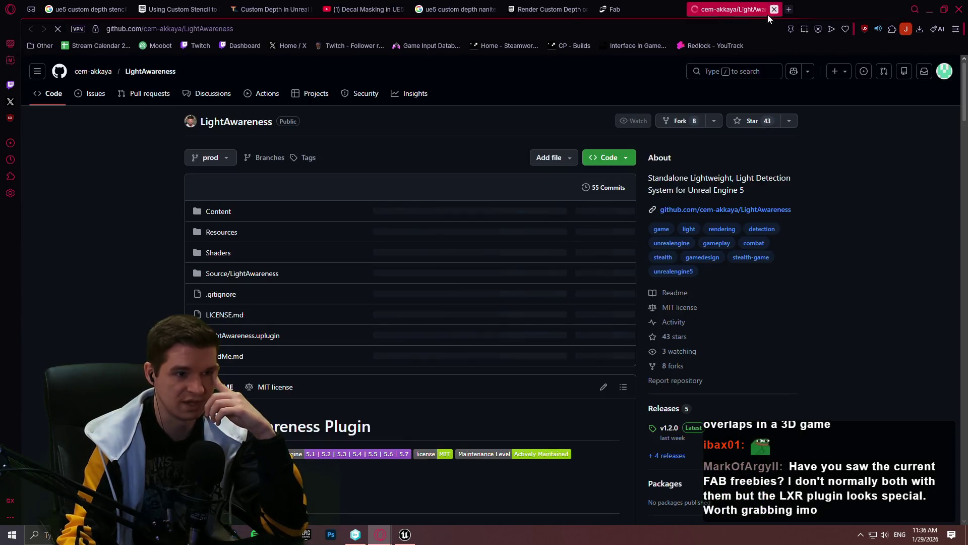
Step: Close the Feature List tab
click(773, 9)
scroll(562, 218, down, 8)
scroll(508, 187, down, 12)
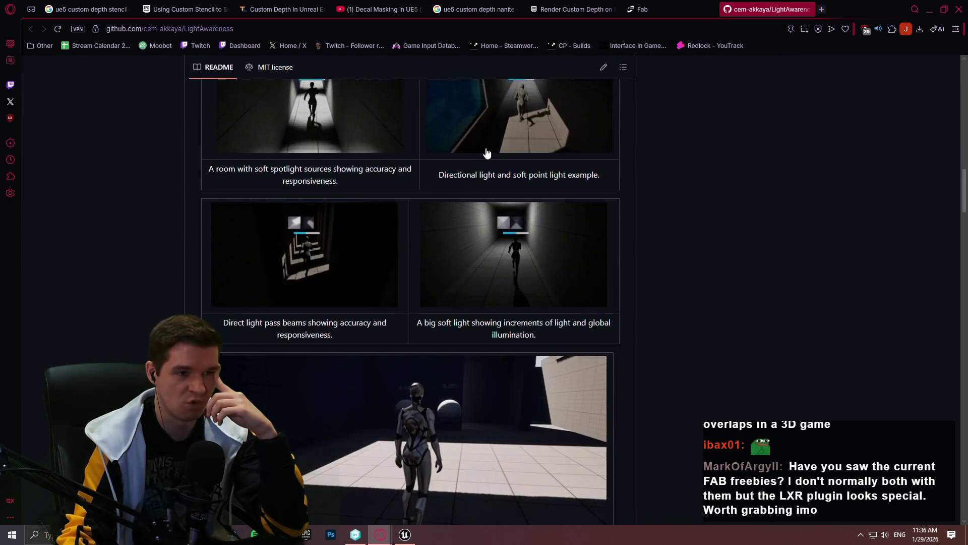
scroll(644, 110, up, 2)
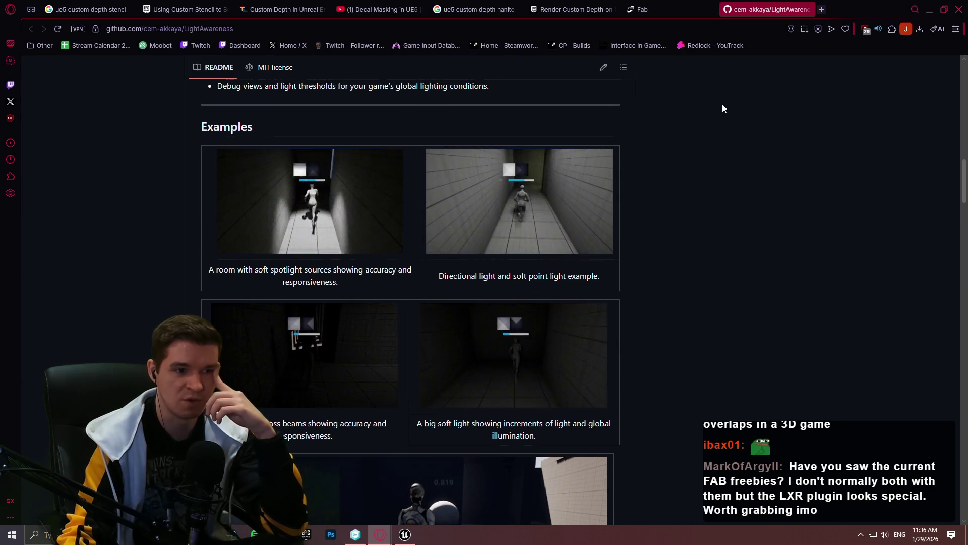
Step: Open LXR - Light Detection from Fab's Limited-Time Free assets, comparing it with the GitHub page
click(667, 11)
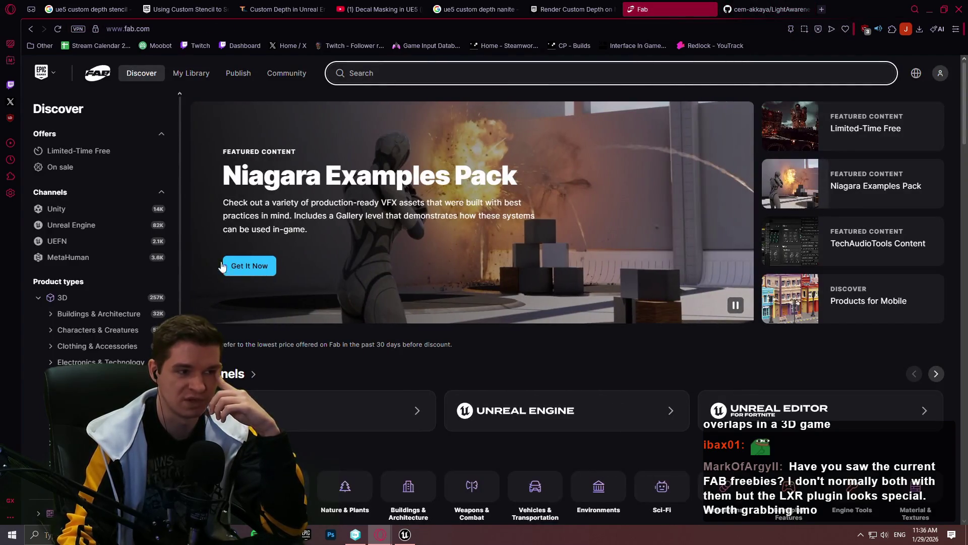
click(887, 130)
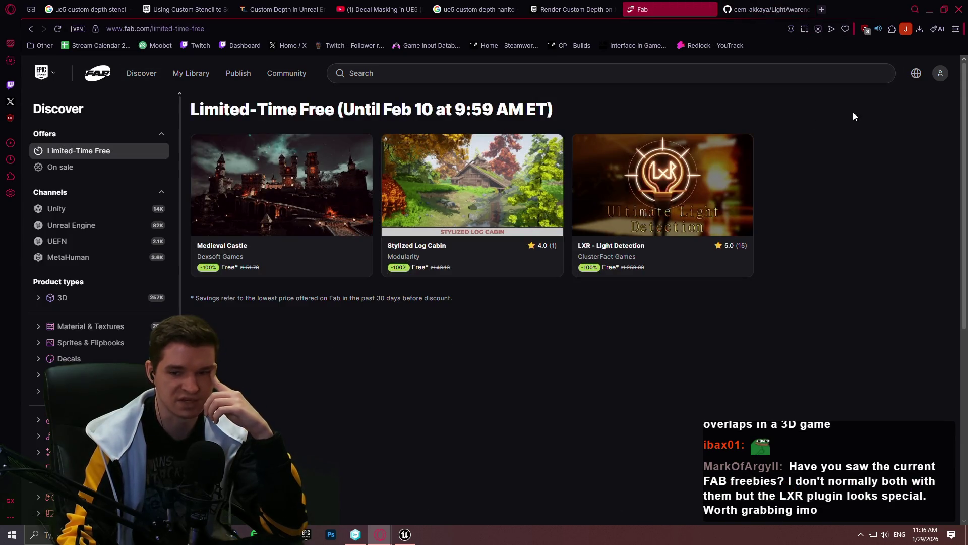
click(669, 219)
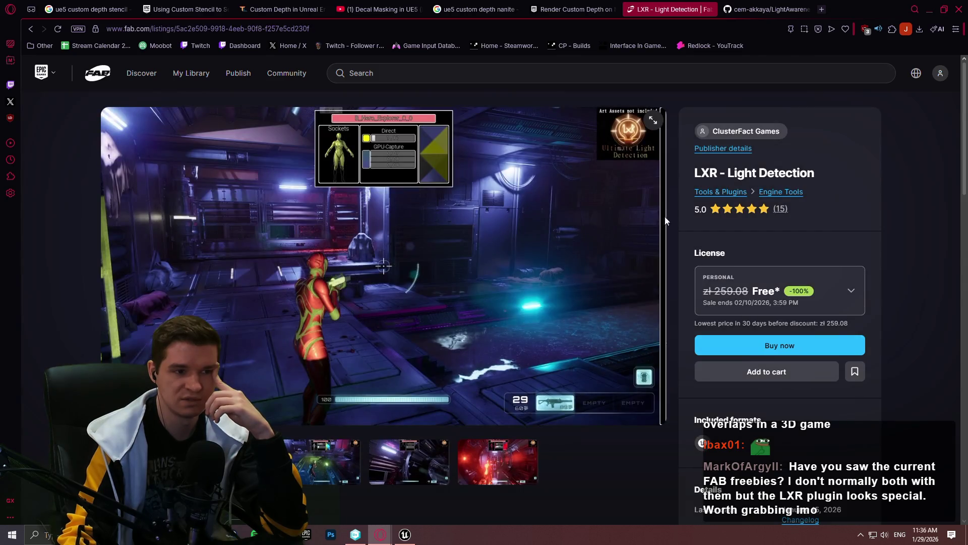
click(773, 12)
click(669, 10)
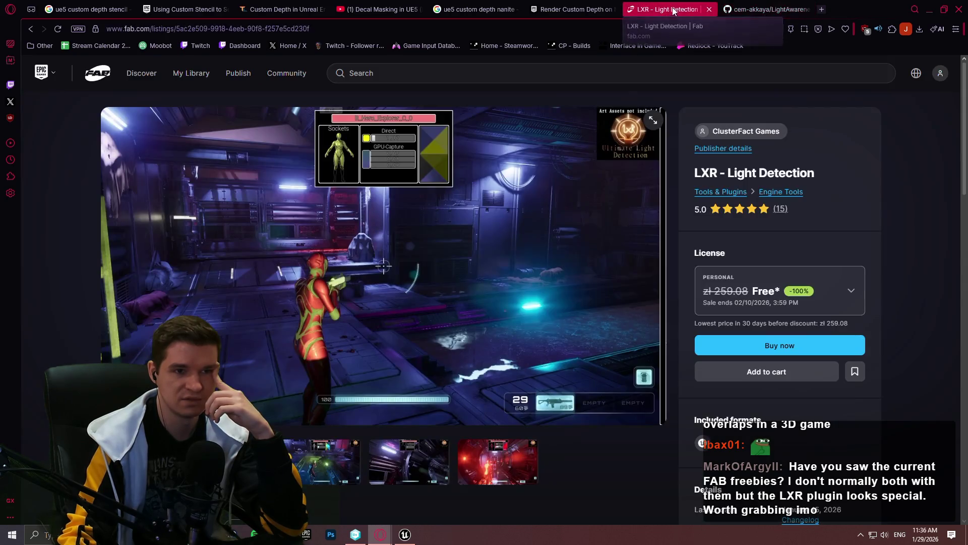
click(762, 11)
click(765, 10)
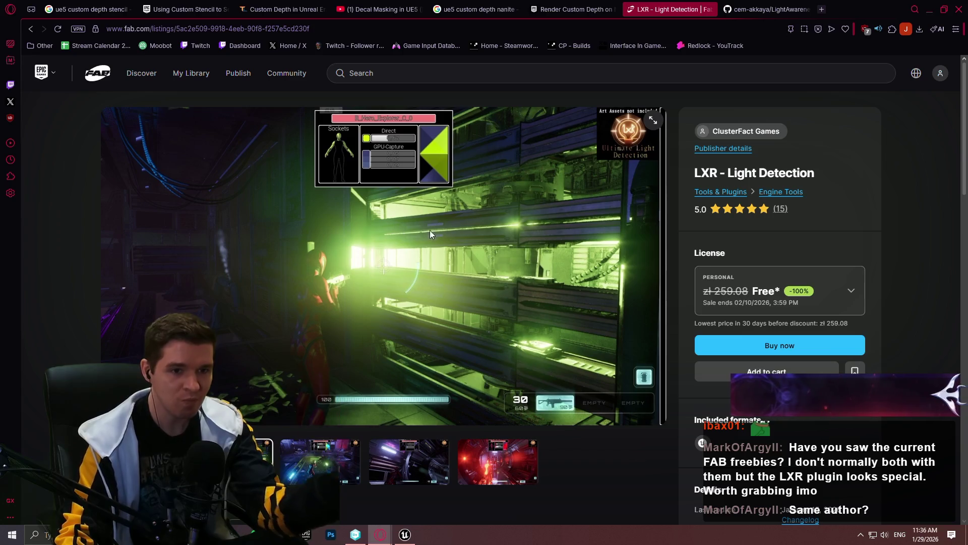
Step: Scroll through the LightAwareness GitHub README after a quick look at the LXR listing
click(768, 7)
scroll(879, 302, up, 15)
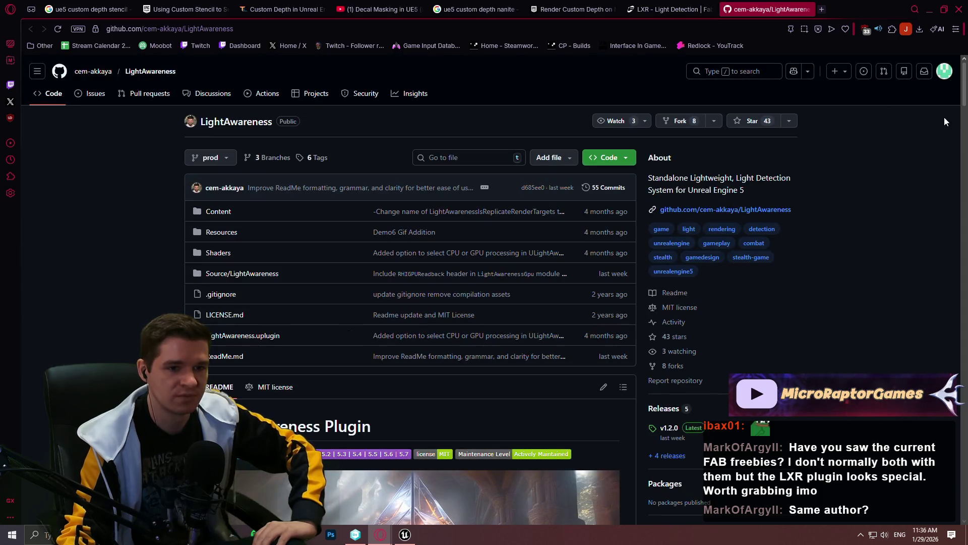
click(714, 8)
click(764, 6)
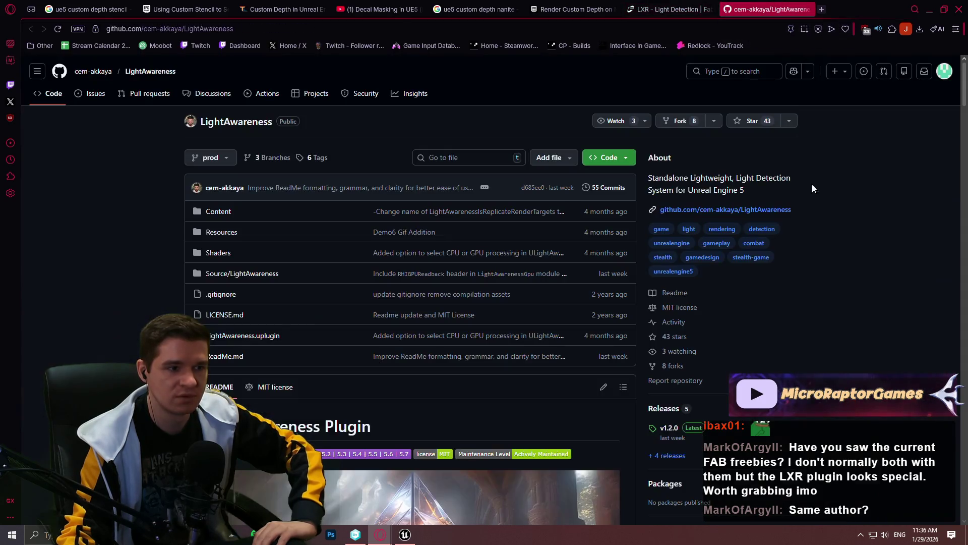
scroll(827, 221, down, 4)
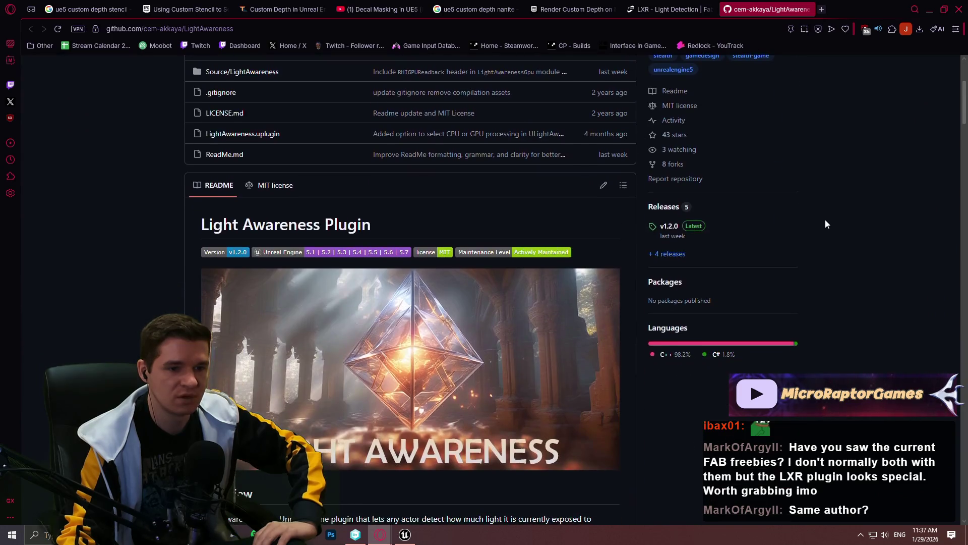
scroll(852, 199, down, 14)
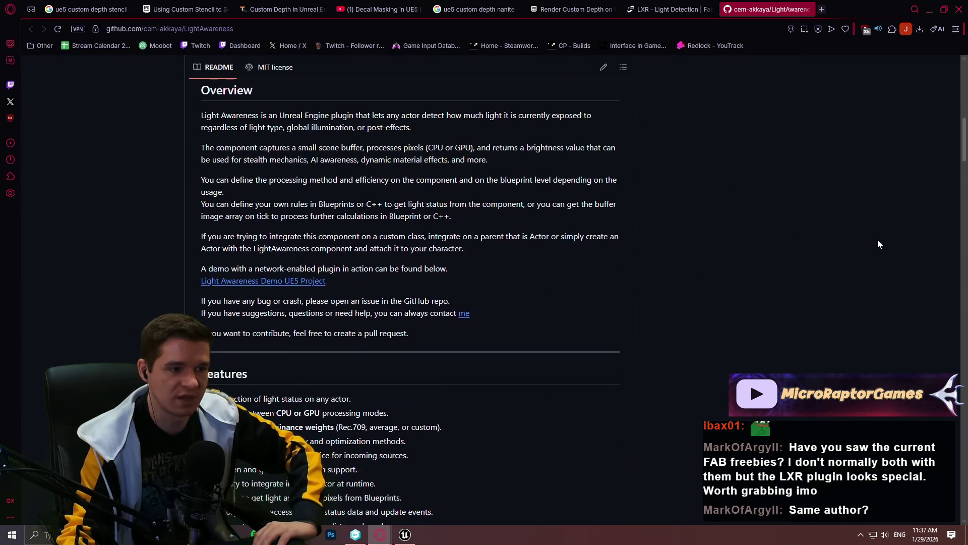
scroll(868, 217, up, 3)
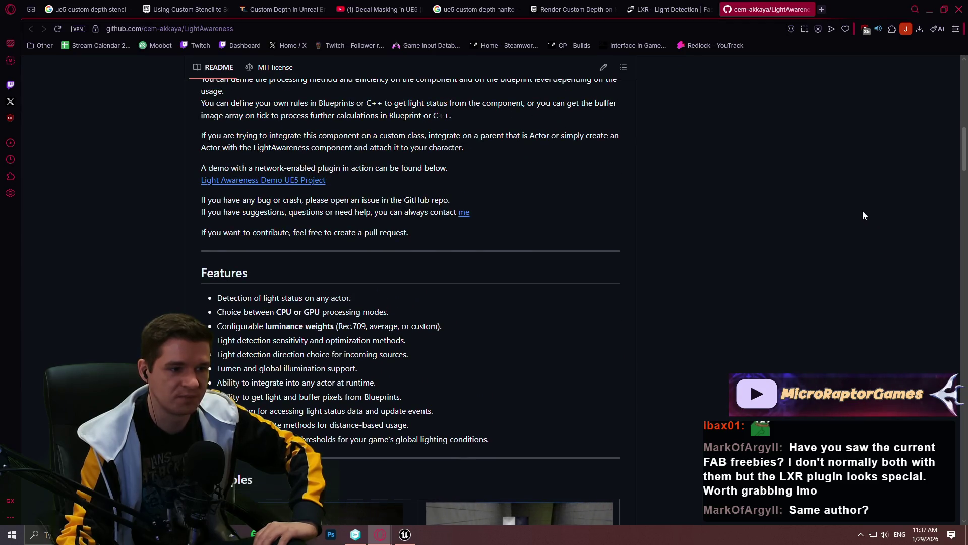
scroll(862, 210, down, 2)
scroll(861, 212, down, 2)
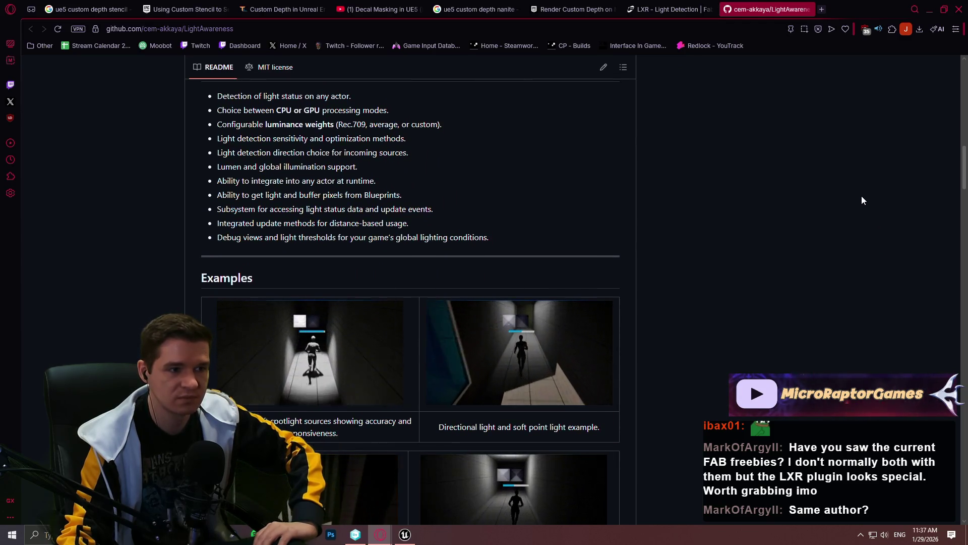
Step: Scroll the LXR listing, then highlight the README's CPU or GPU processing modes line
key(ctrl+Tab)
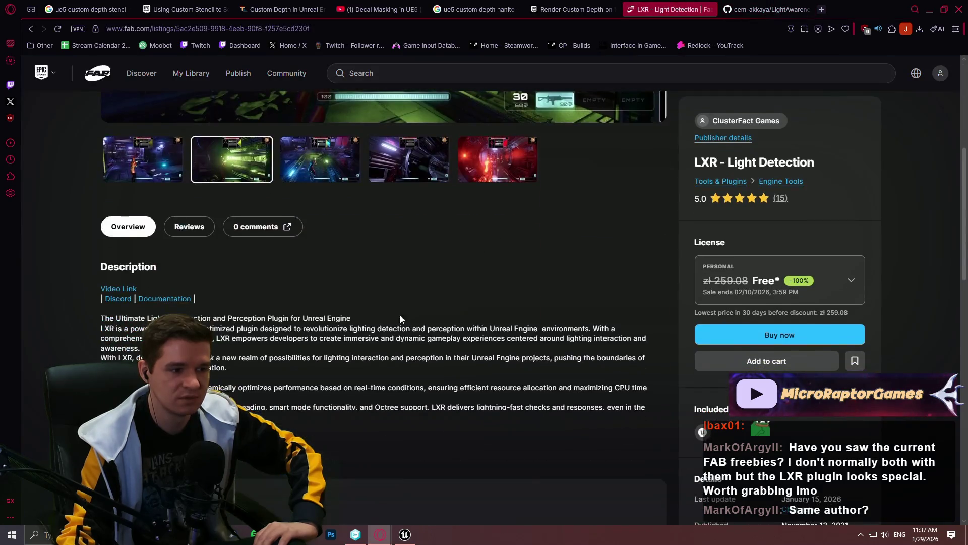
scroll(436, 317, down, 4)
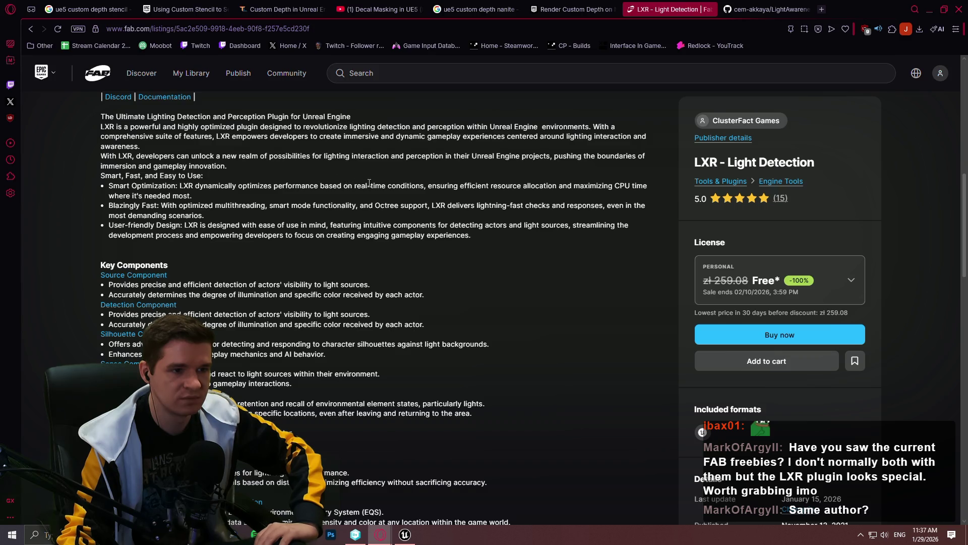
scroll(369, 182, down, 3)
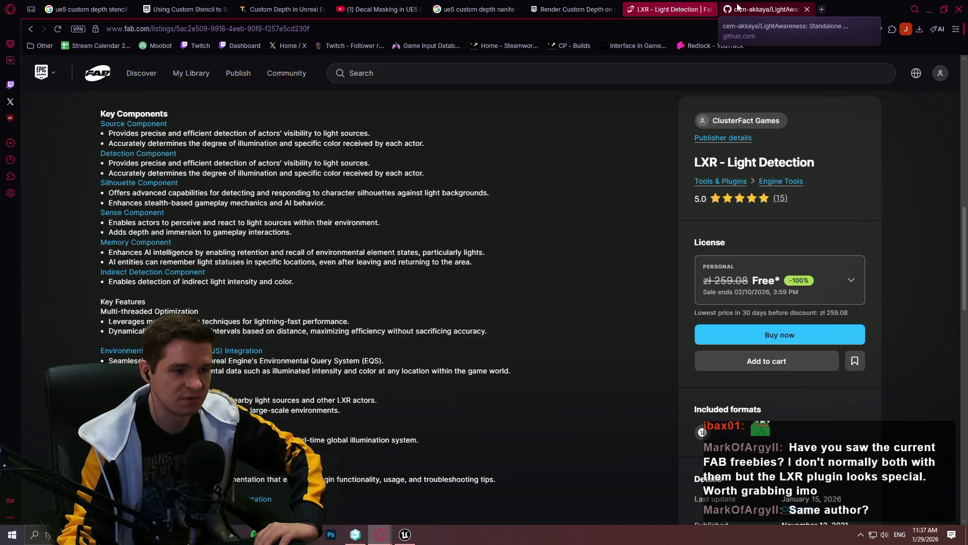
click(737, 6)
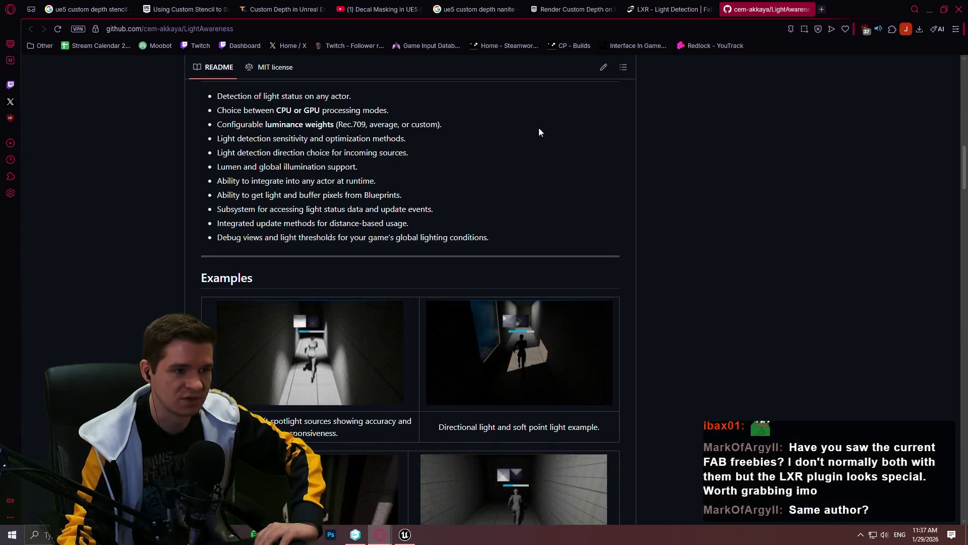
drag(396, 111, 225, 109)
click(522, 137)
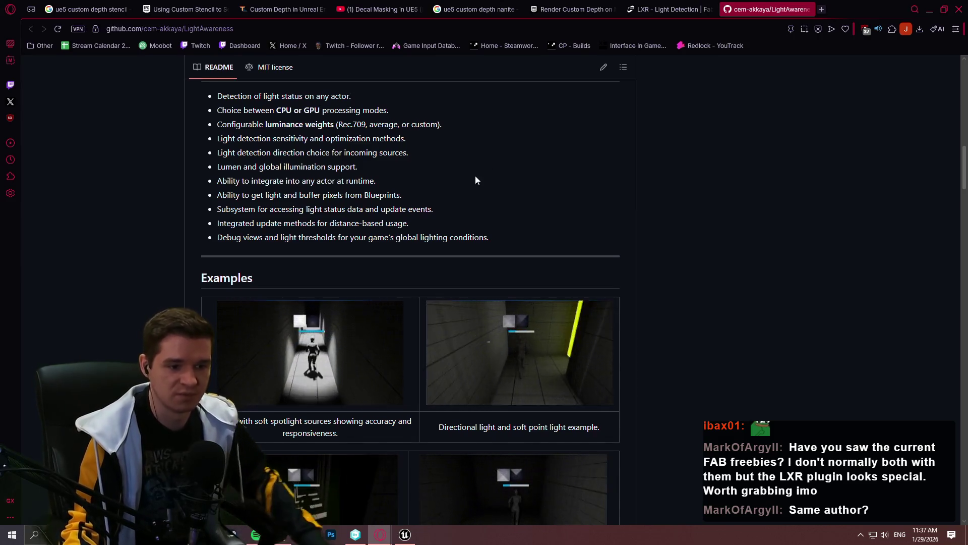
Step: Read down the README to the FAQ, then return to the Decal Masking in UE5 video
scroll(475, 180, down, 10)
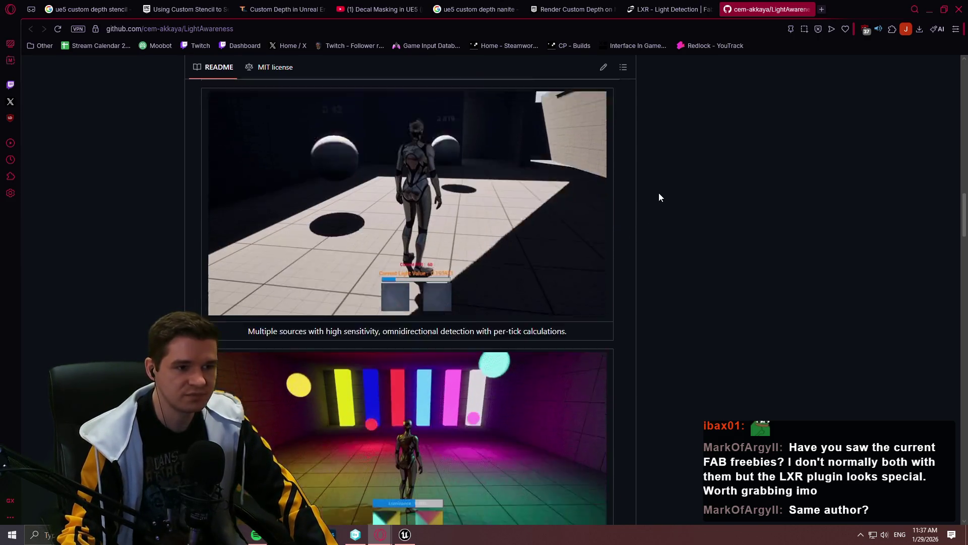
scroll(665, 182, up, 2)
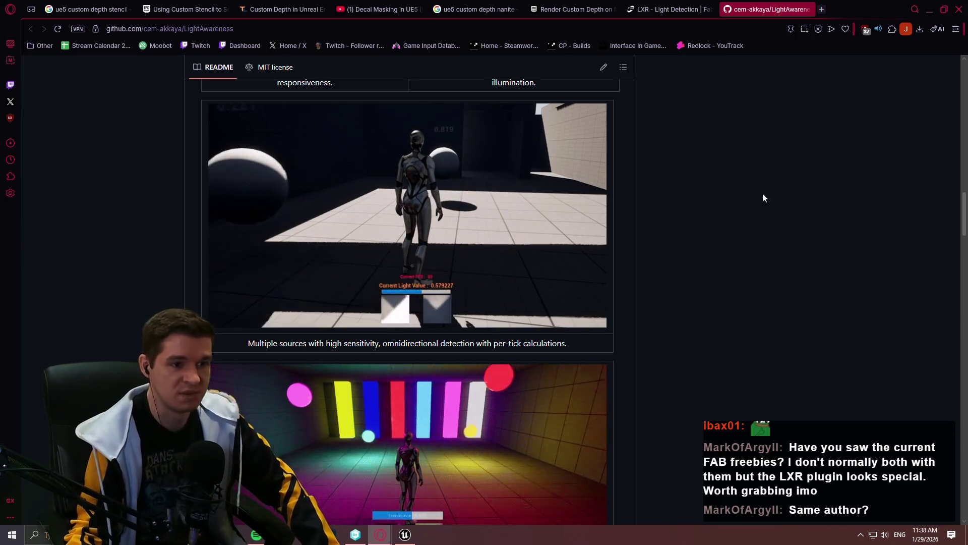
scroll(961, 210, up, 10)
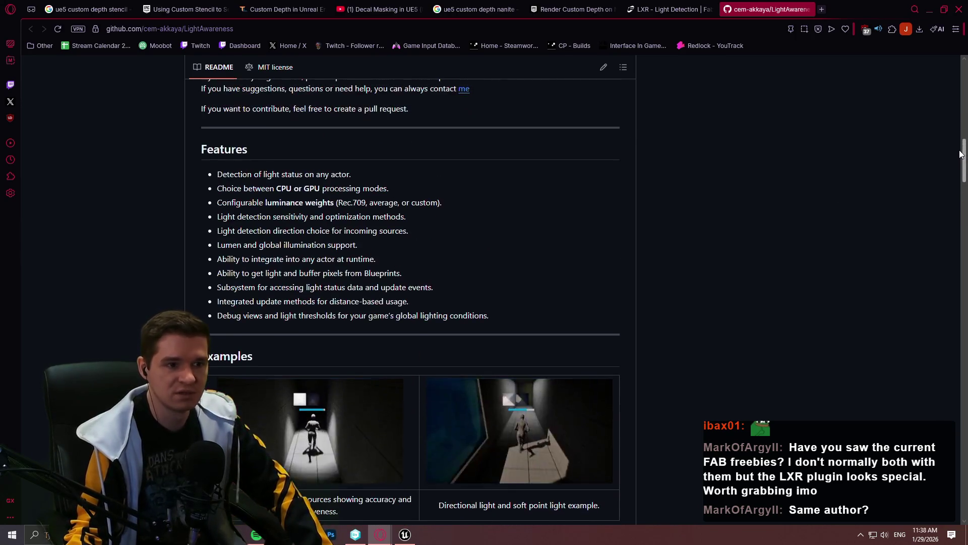
scroll(936, 187, down, 6)
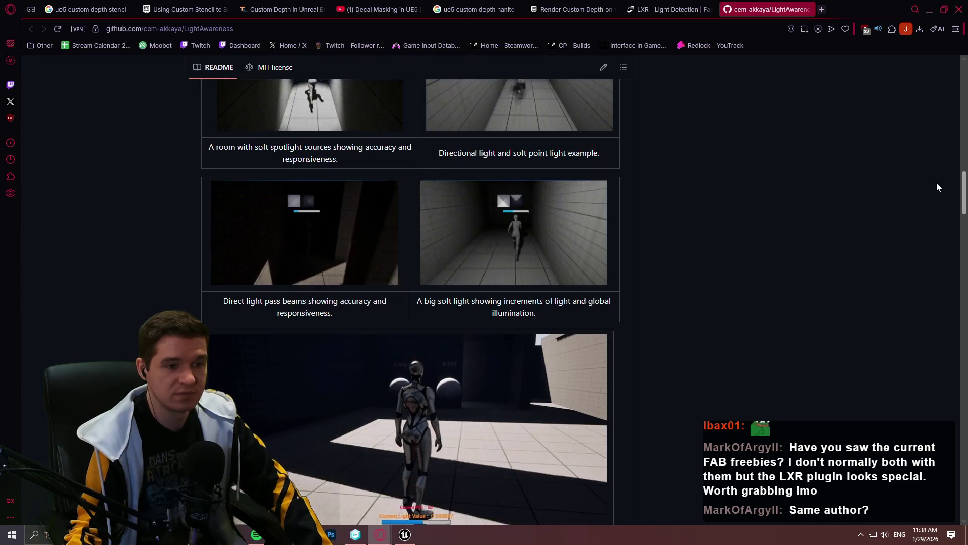
scroll(946, 287, down, 8)
scroll(946, 298, down, 10)
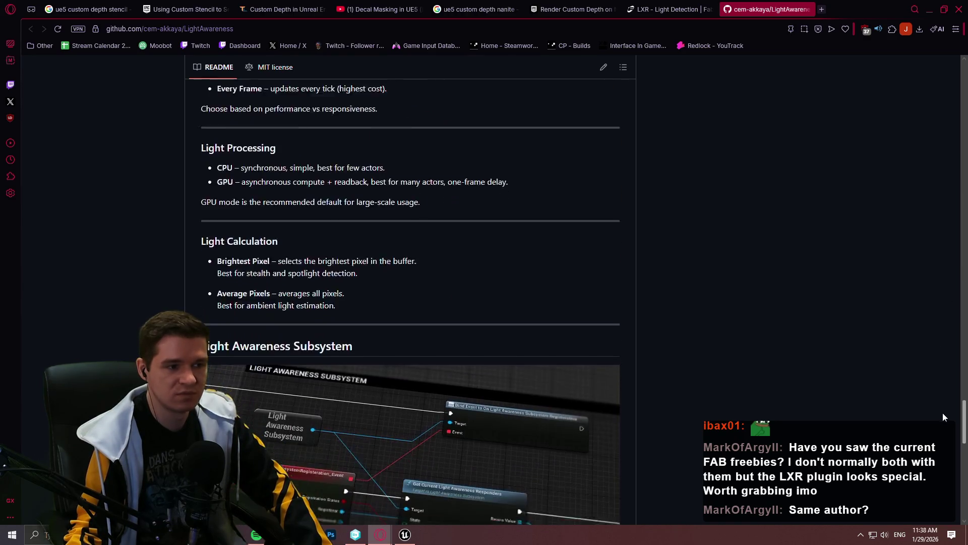
scroll(945, 423, down, 5)
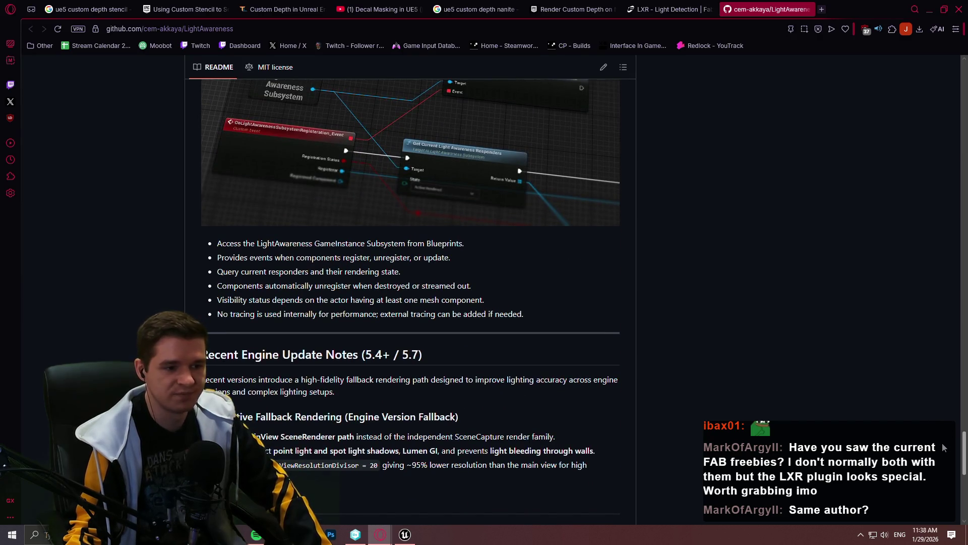
scroll(944, 447, down, 3)
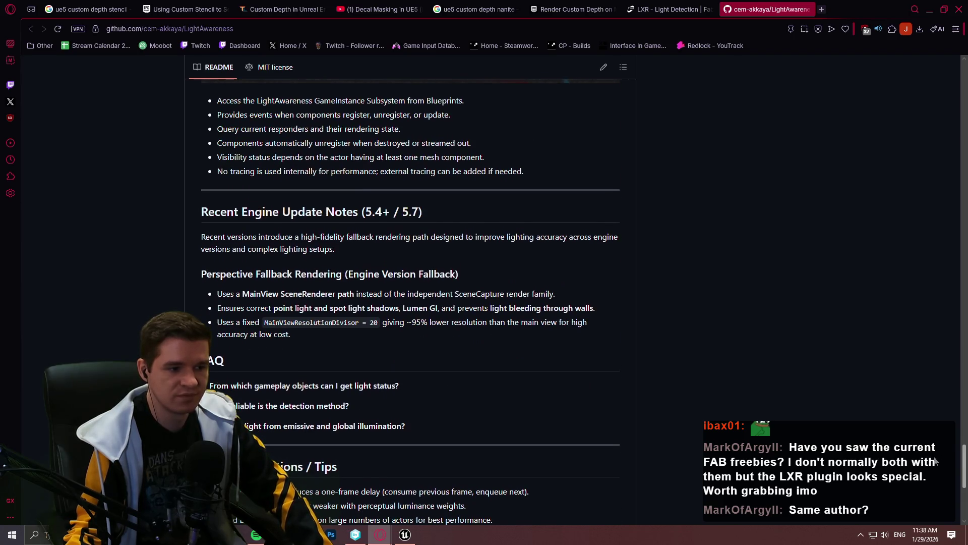
click(407, 12)
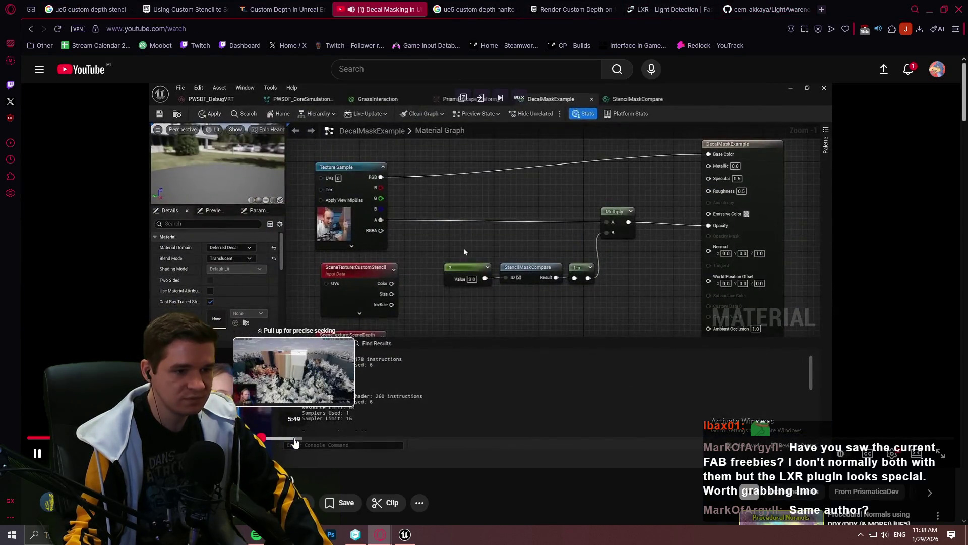
Step: Scrub forward, pause on the CustomDepth mask graph, and minimize the browser
drag(295, 442, 322, 437)
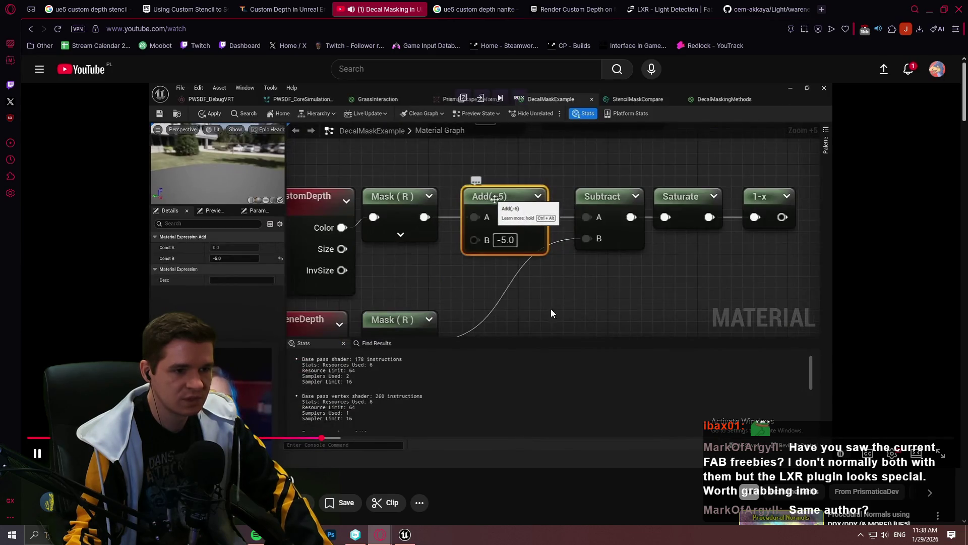
click(492, 336)
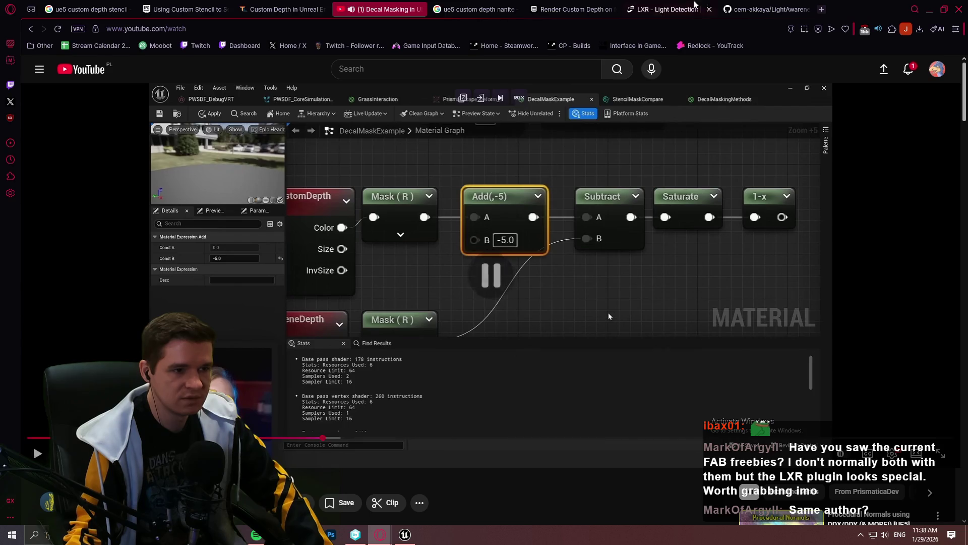
click(930, 9)
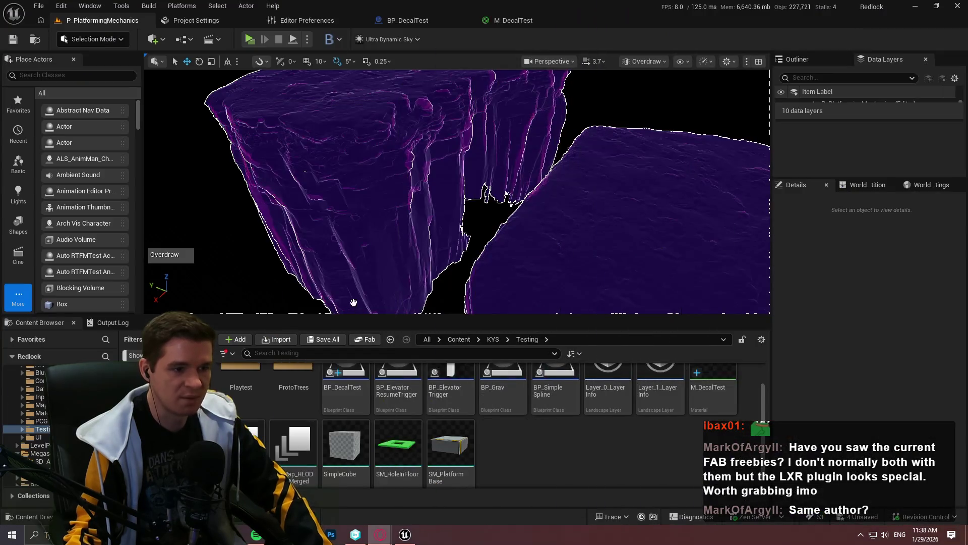
Step: In M_DecalTest, place the SceneDepth SceneTexture node directly under CustomDepth
click(453, 22)
click(533, 22)
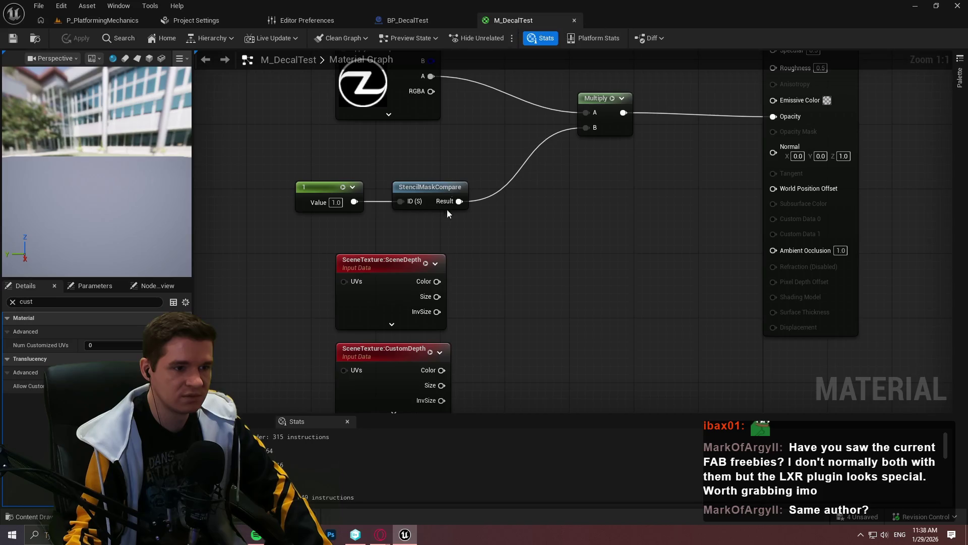
mouse_move(619, 350)
mouse_down()
mouse_move(475, 205)
mouse_move(552, 216)
mouse_up()
mouse_move(455, 198)
mouse_down()
mouse_move(459, 402)
mouse_move(464, 287)
mouse_move(459, 300)
mouse_up()
mouse_move(534, 353)
mouse_down()
mouse_move(438, 208)
mouse_move(319, 191)
mouse_up()
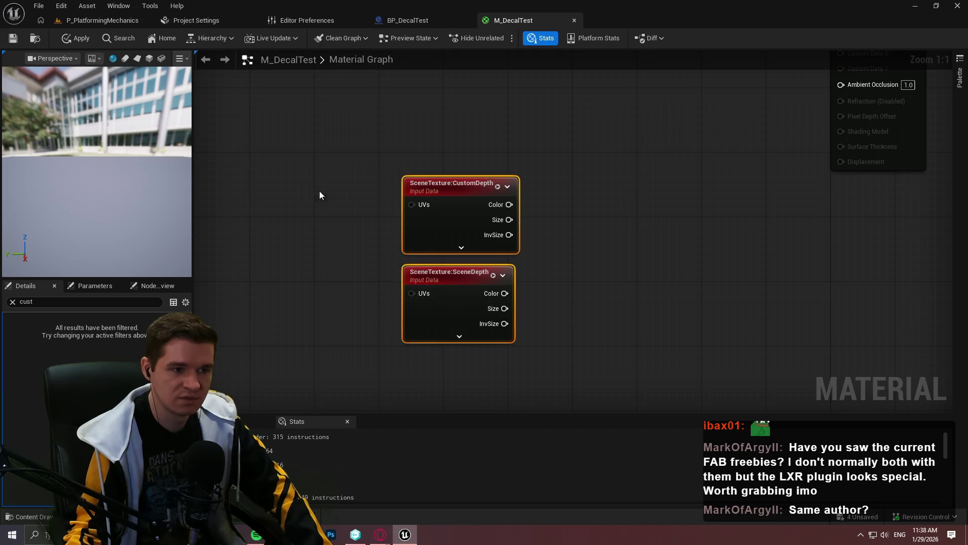
click(517, 164)
Step: Add a Component Mask off CustomDepth's Color, limited to the R channel
drag(479, 113, 496, 106)
text(mask)
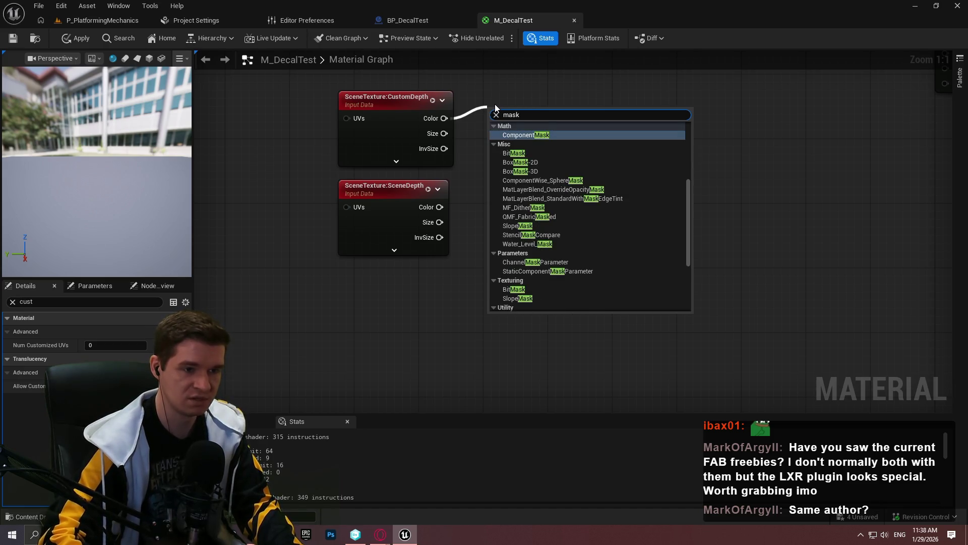
key(Return)
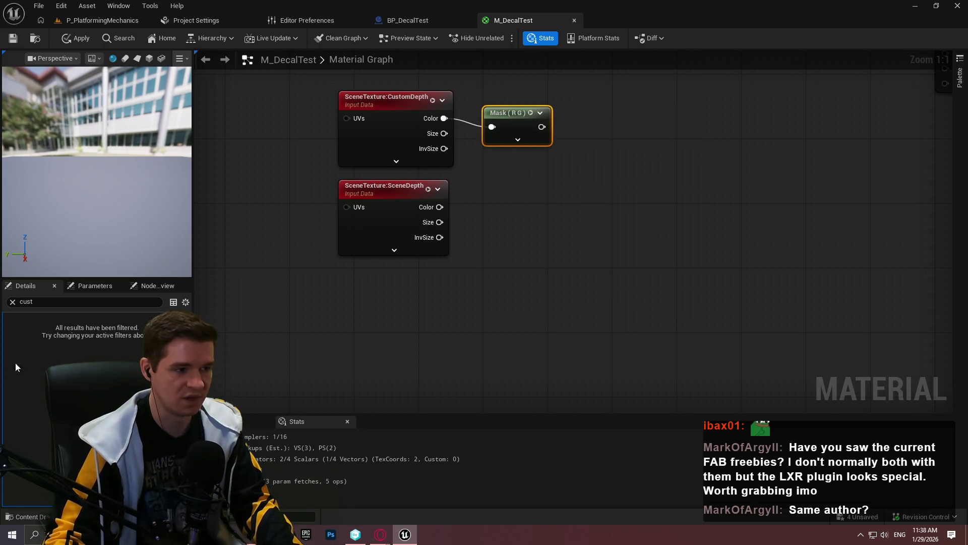
click(13, 302)
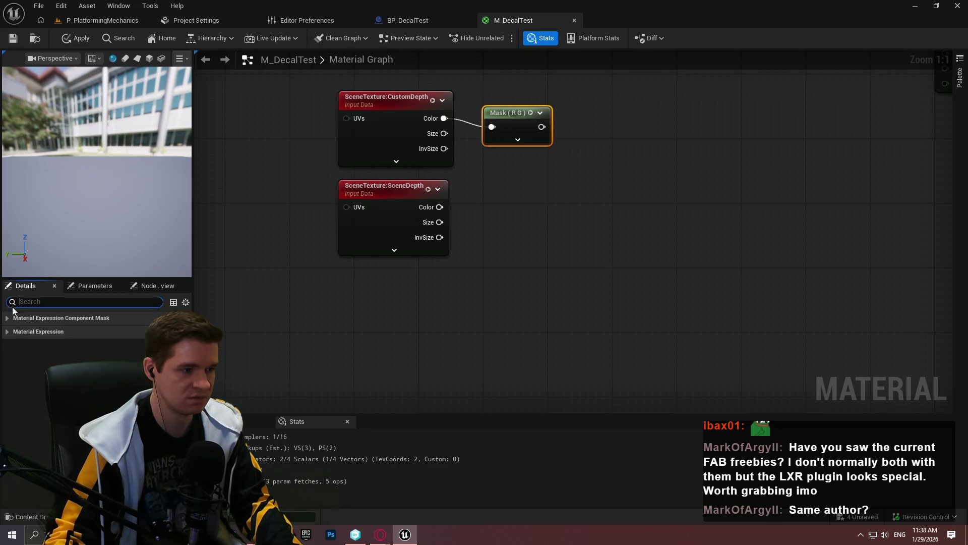
click(88, 346)
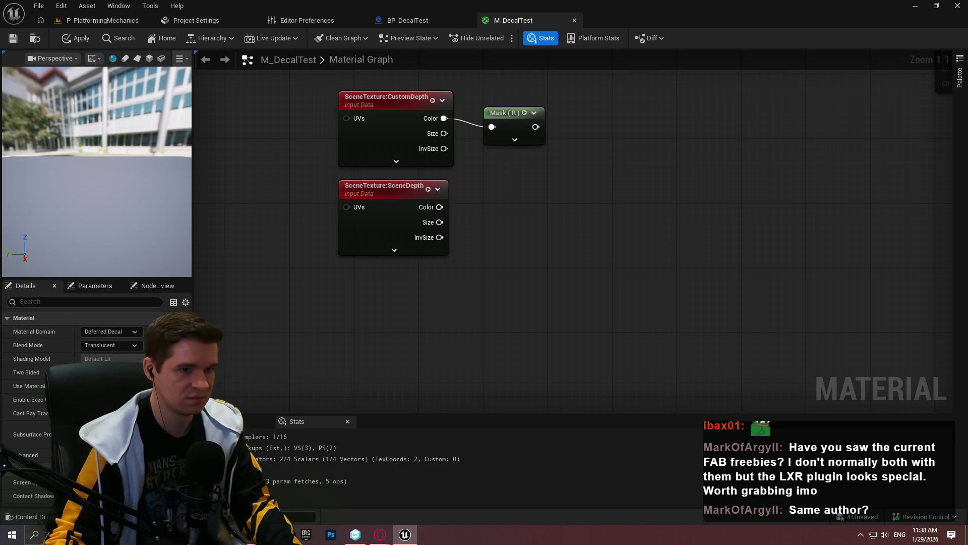
Step: Add an Add node after the mask, set its B offset, and align it with the mask
drag(481, 230, 504, 233)
text(add)
click(550, 273)
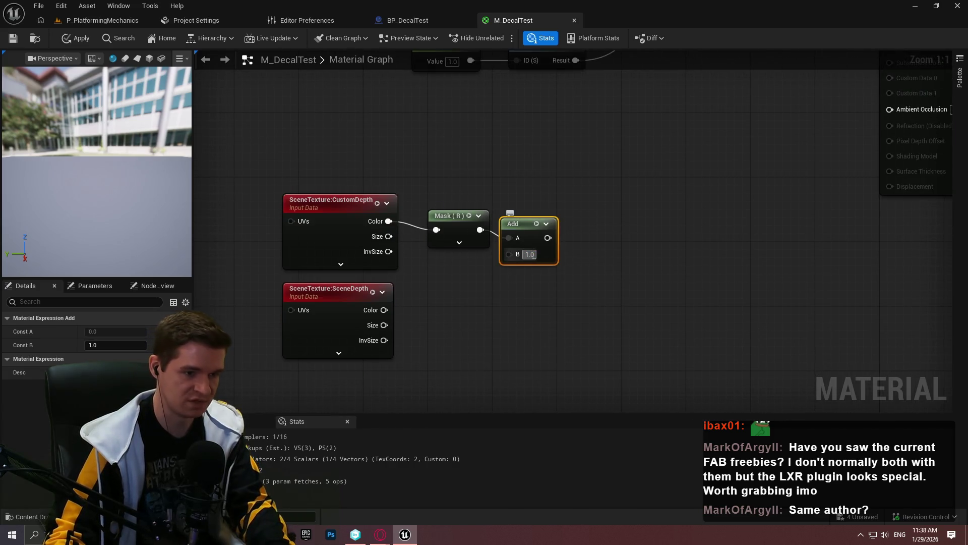
click(543, 284)
key(Return)
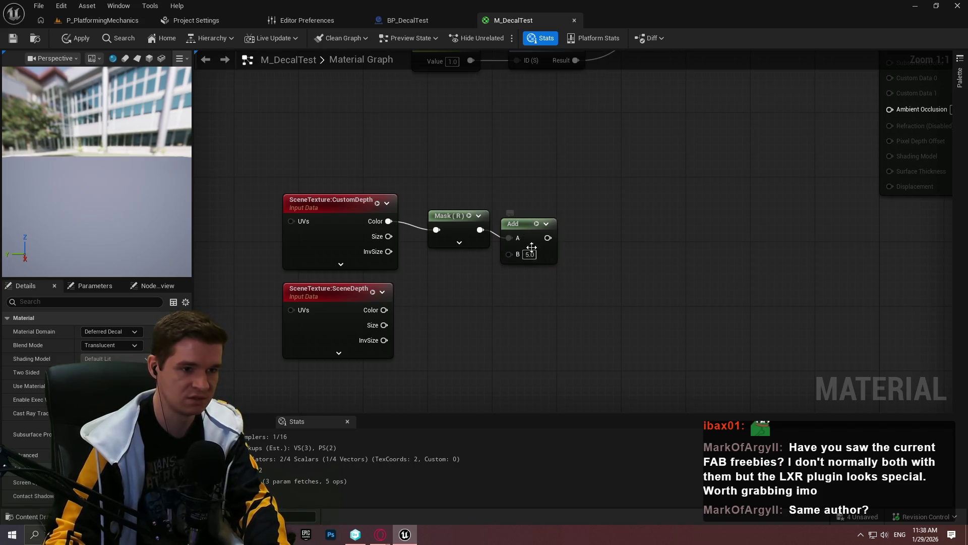
mouse_move(524, 231)
mouse_down()
mouse_move(524, 224)
mouse_move(583, 226)
mouse_up()
Step: Chain Subtract, Saturate and OneMinus (1-x) nodes after the Add node
text(add)
click(614, 274)
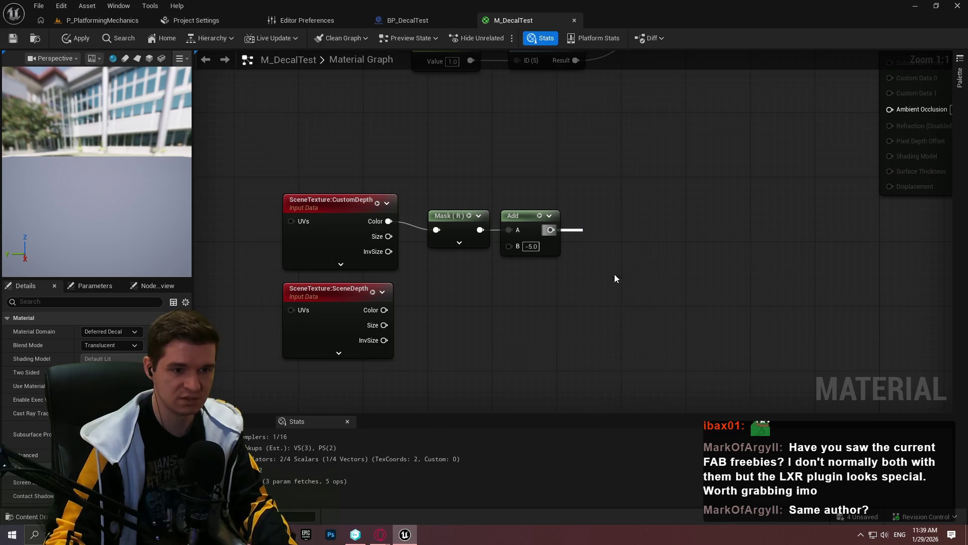
click(604, 214)
mouse_move(601, 221)
mouse_down()
mouse_move(642, 194)
mouse_move(652, 208)
mouse_up()
text(sat)
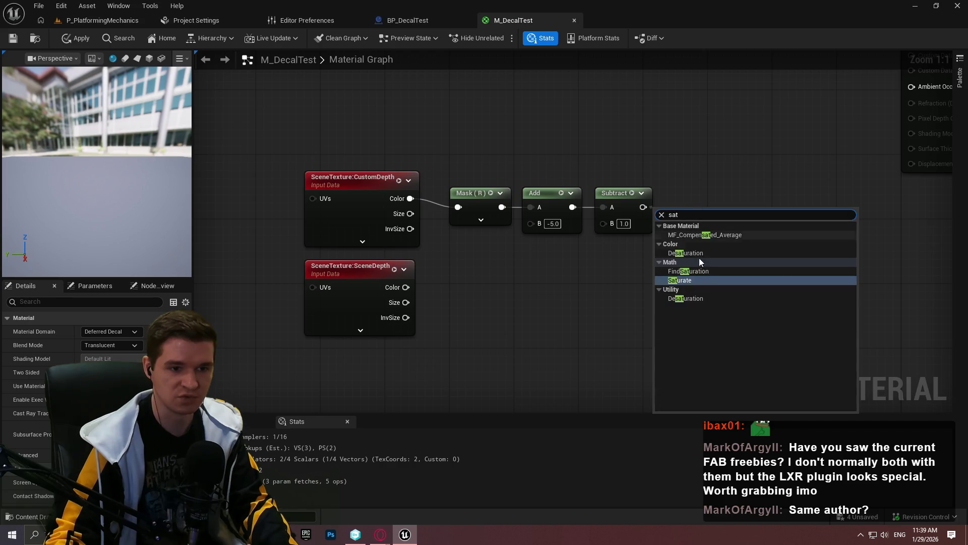
key(Return)
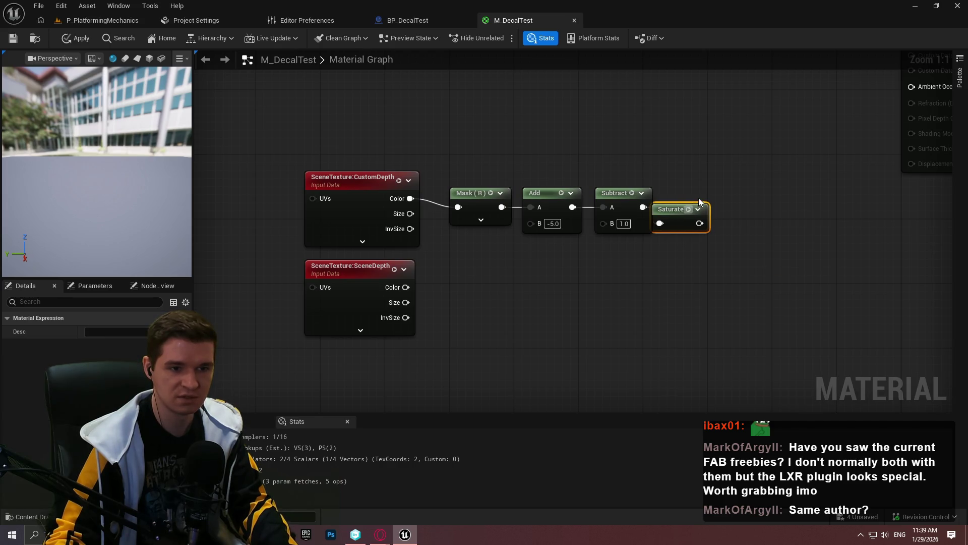
drag(717, 207, 796, 198)
text(1)
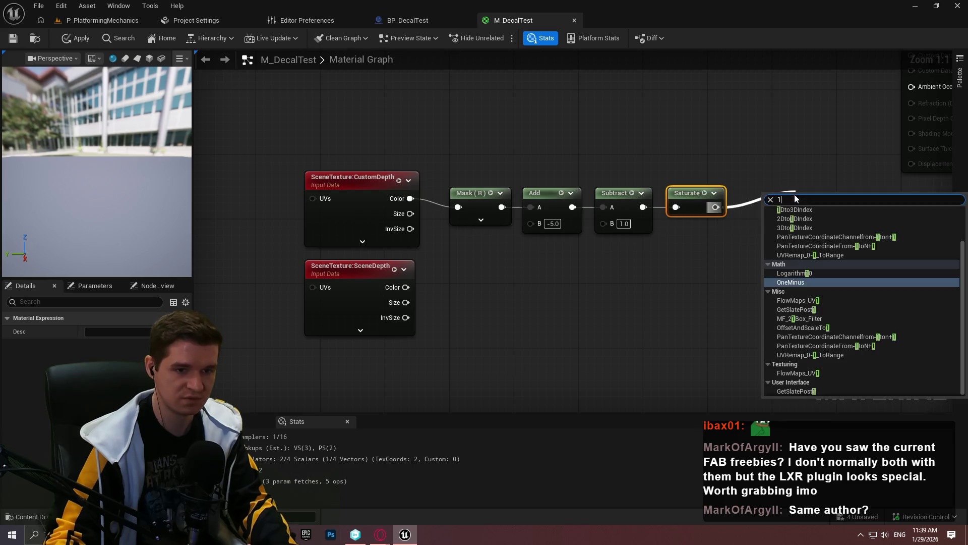
text(-)
click(806, 218)
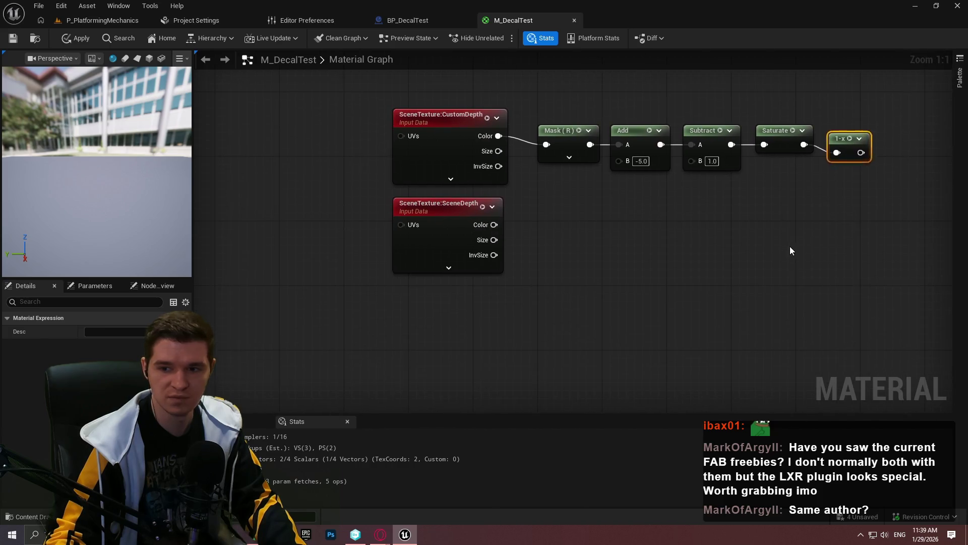
Step: Connect SceneDepth Color to the lower Mask (R), then straighten the node row
click(560, 147)
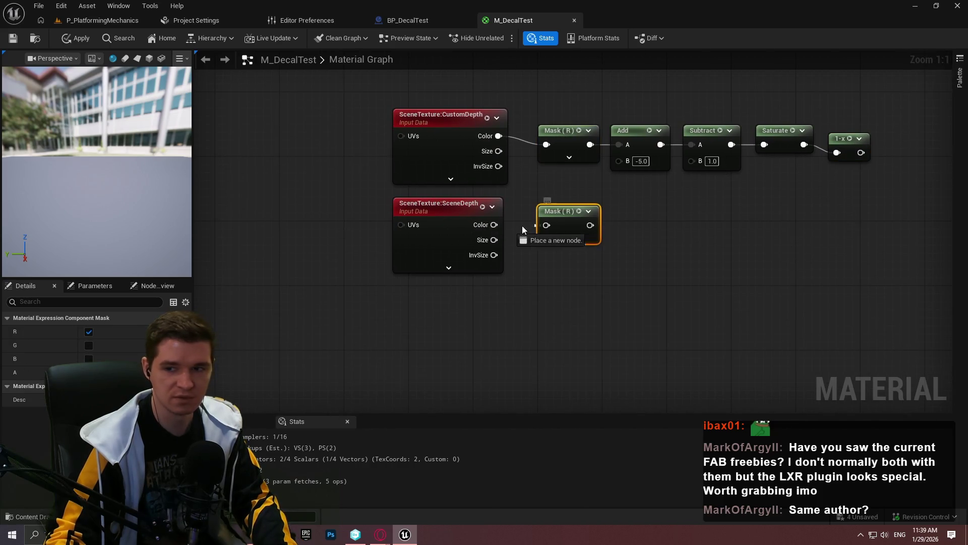
drag(487, 226, 487, 225)
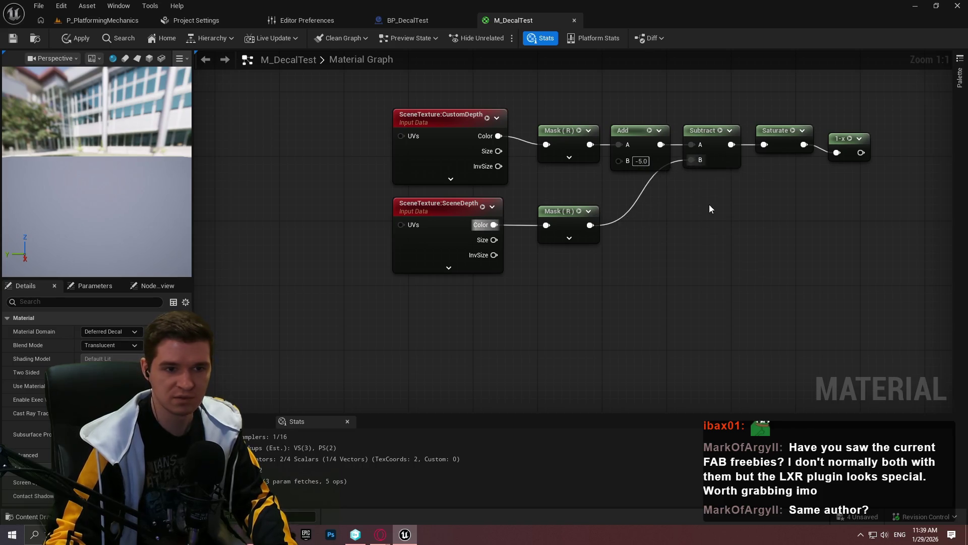
key(Home)
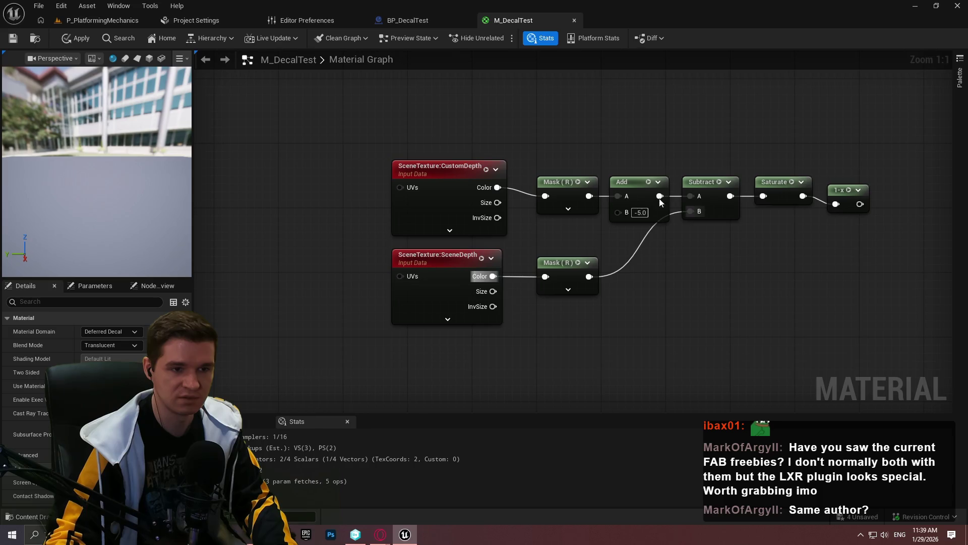
drag(661, 202, 569, 191)
key(q)
click(657, 273)
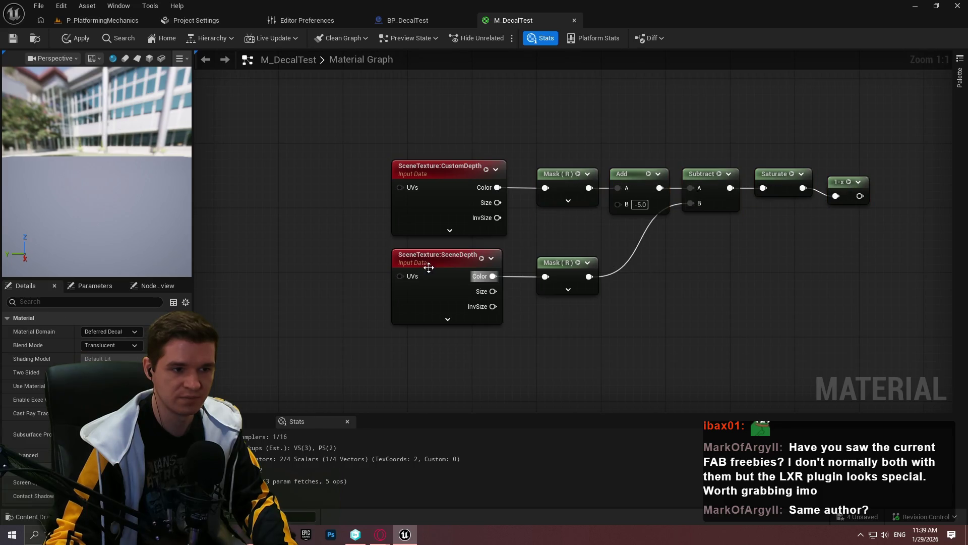
drag(428, 267, 437, 262)
click(524, 257)
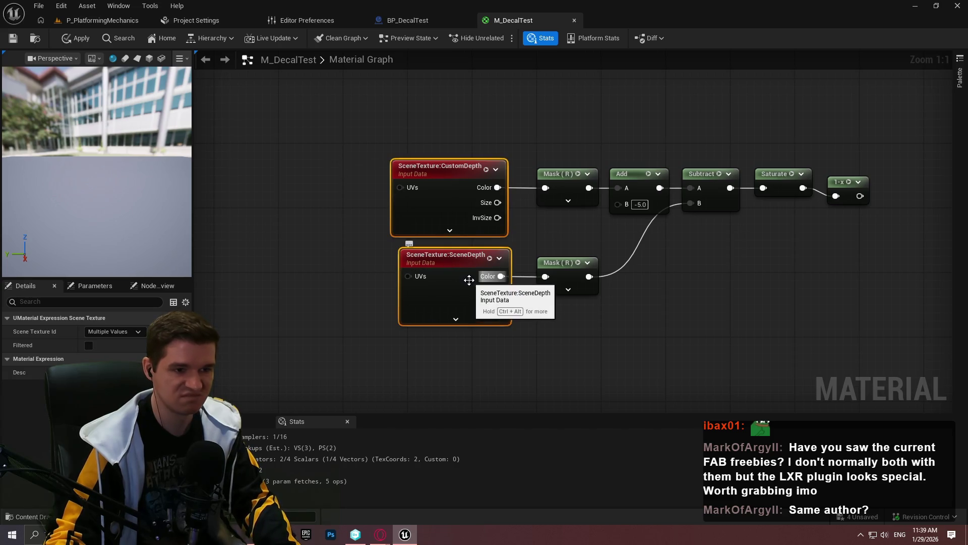
drag(838, 186, 837, 178)
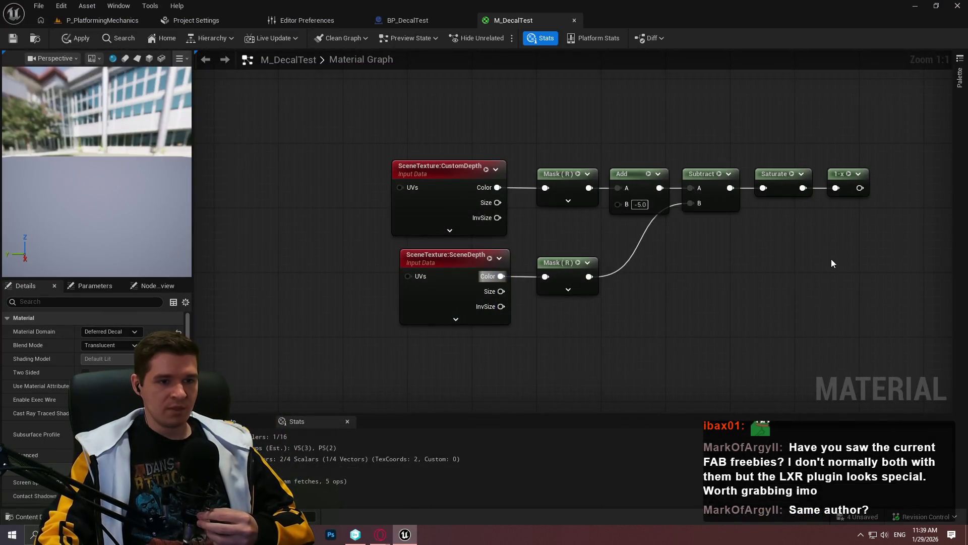
Step: Move the whole depth-fade node chain below the stencil compare nodes
scroll(807, 272, down, 4)
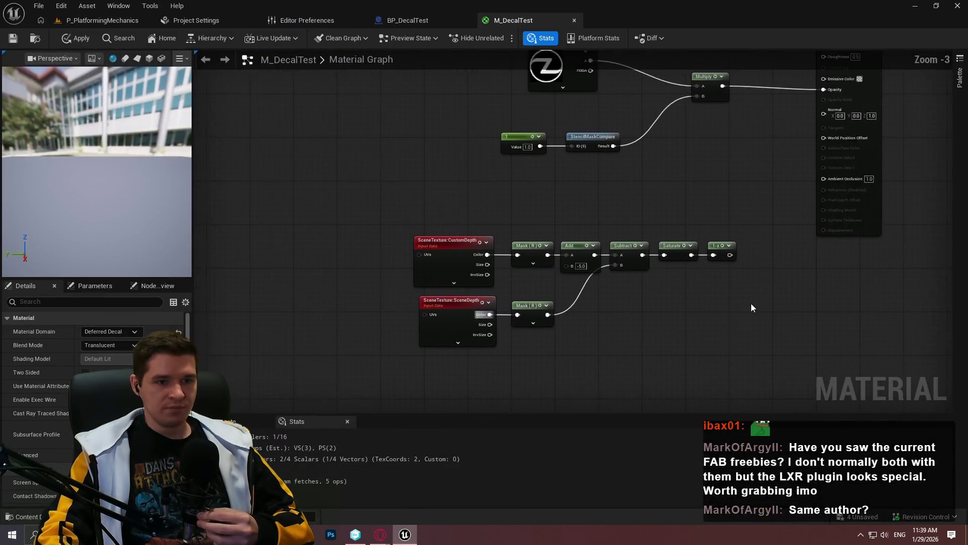
drag(477, 262, 747, 343)
scroll(814, 260, up, 2)
drag(400, 262, 310, 207)
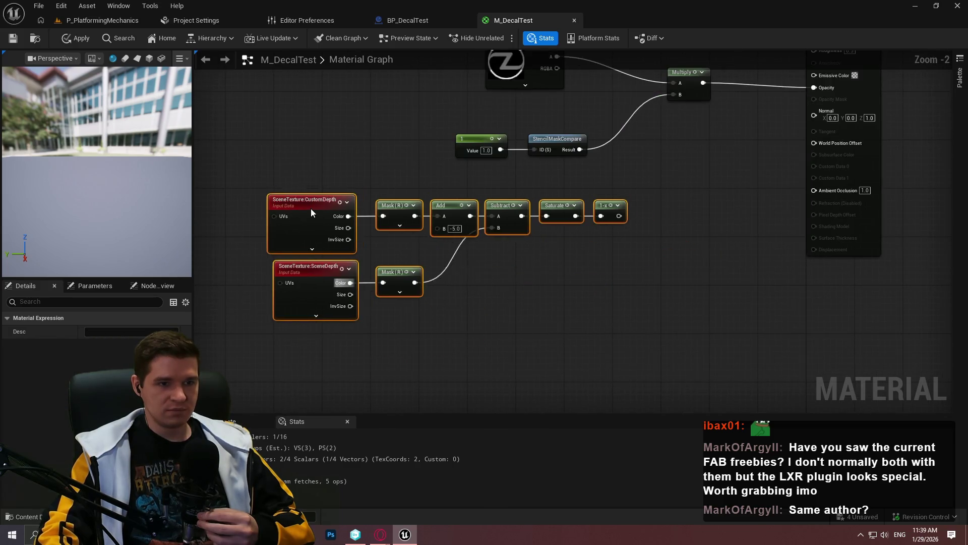
scroll(780, 281, up, 1)
click(779, 281)
drag(772, 272, 744, 206)
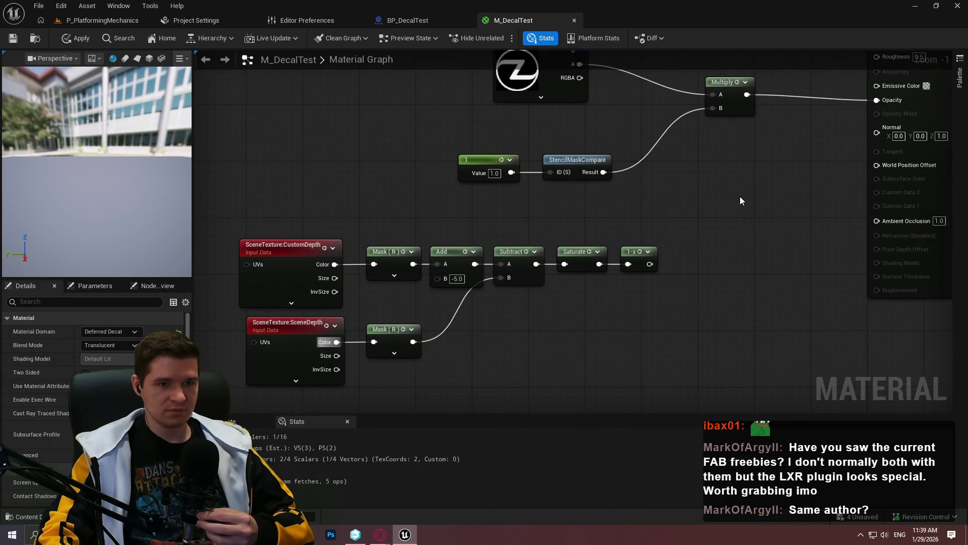
Step: Seek the YouTube tutorial to its material graph, then return to Unreal
mouse_move(380, 534)
click(454, 497)
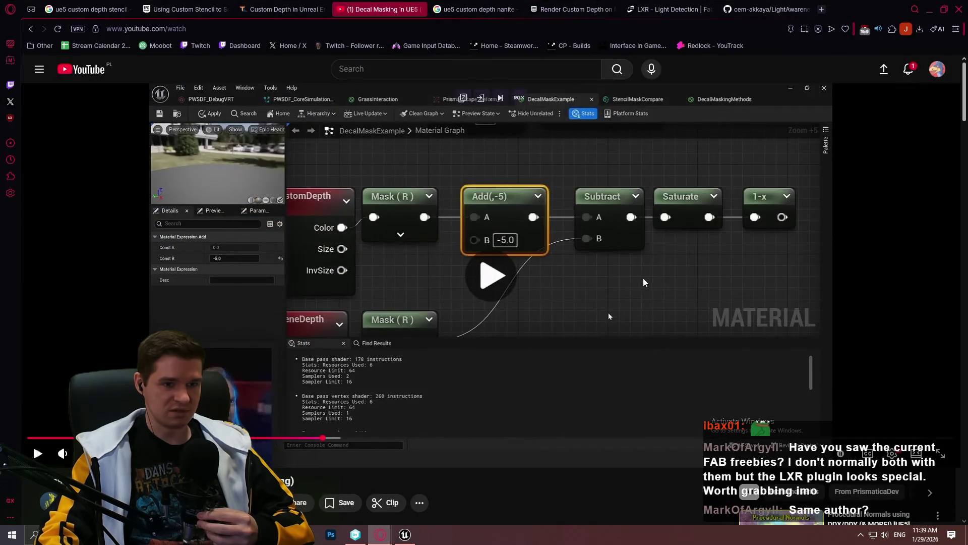
drag(324, 442, 328, 442)
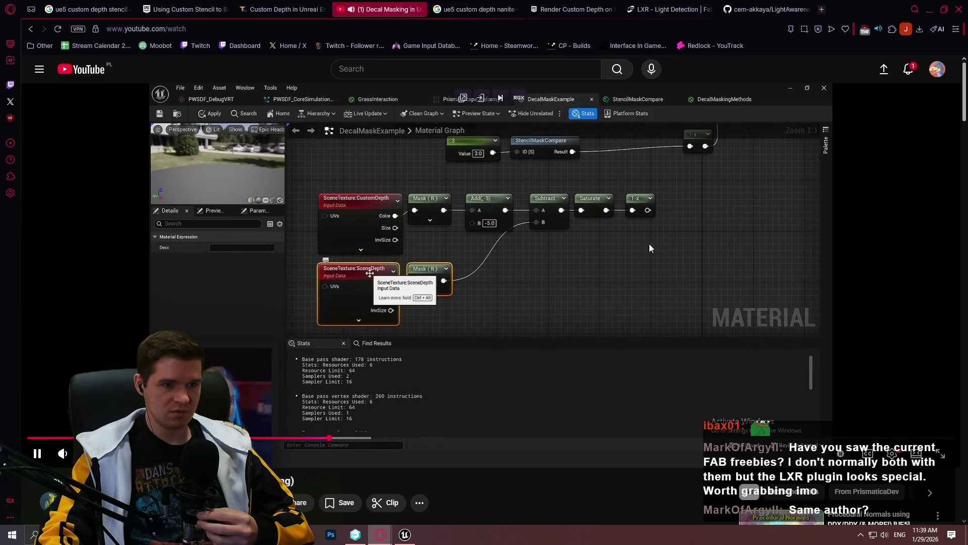
key(alt+Tab)
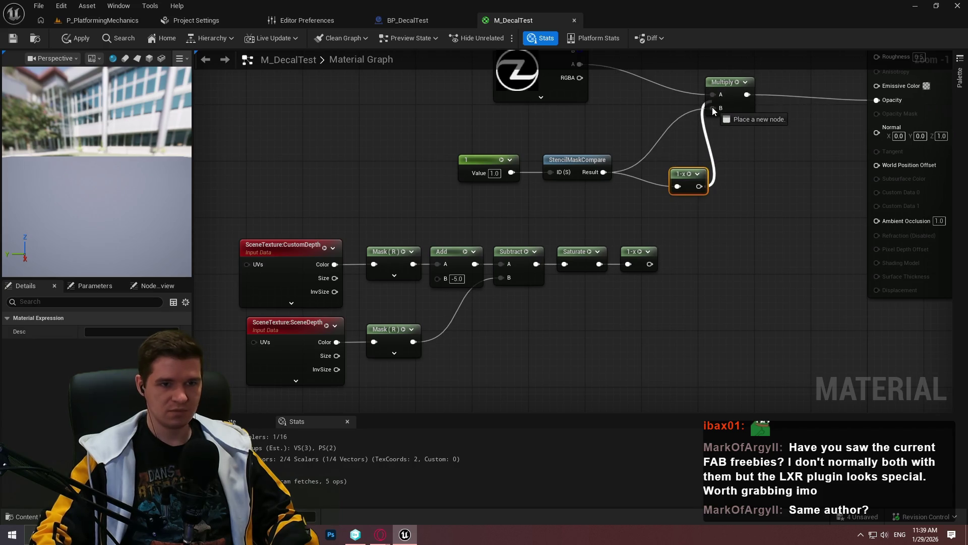
Step: Move the stencil compare group and its new 1-x node to the left
click(672, 183)
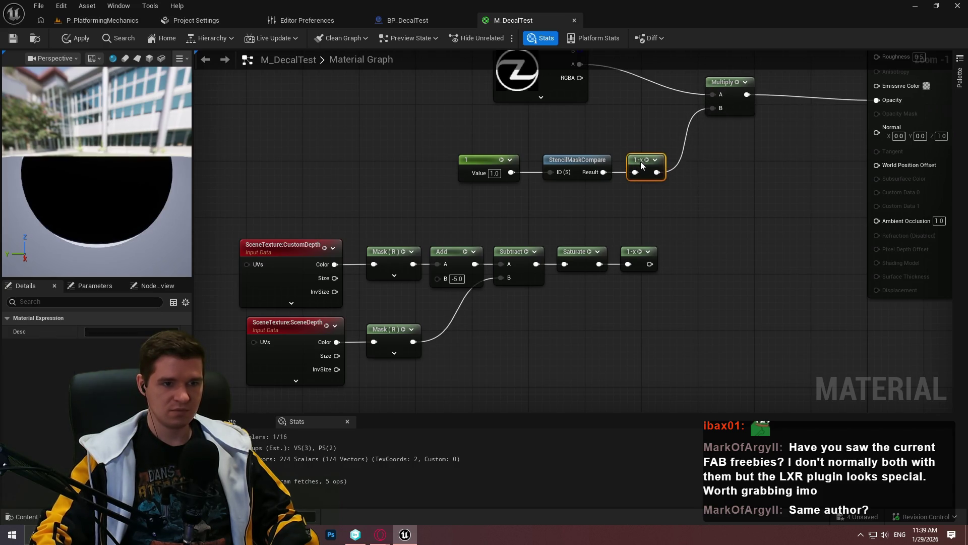
drag(676, 202, 484, 152)
mouse_move(647, 160)
mouse_down()
mouse_move(526, 160)
mouse_move(649, 215)
mouse_up()
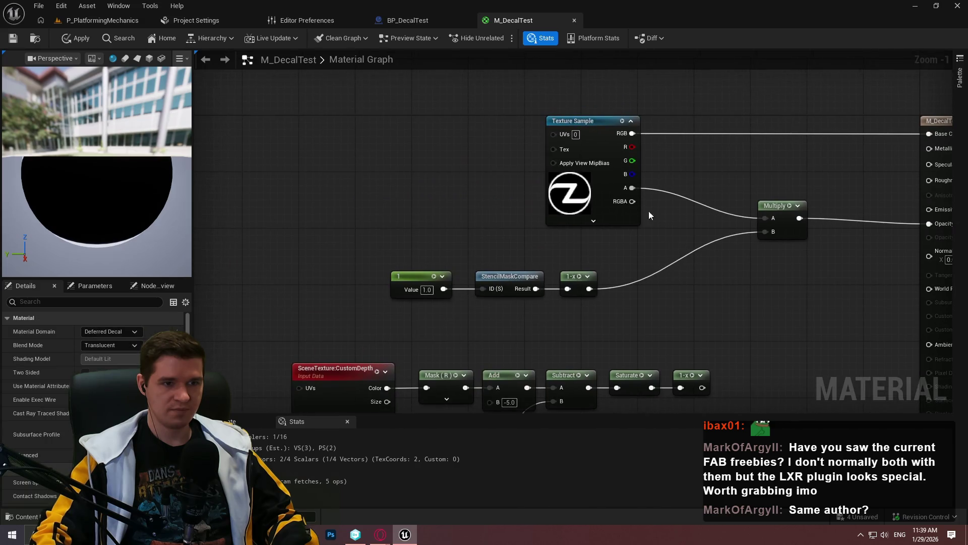
mouse_move(624, 148)
mouse_down()
mouse_move(684, 193)
mouse_move(838, 160)
mouse_up()
Step: Pause the tutorial video on its material node layout for reference
key(alt+Tab)
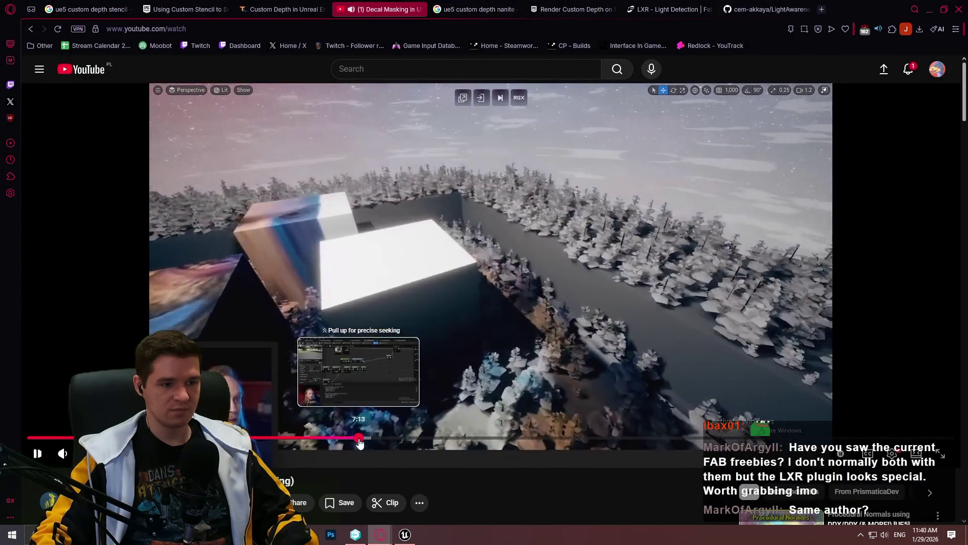
click(353, 438)
click(588, 286)
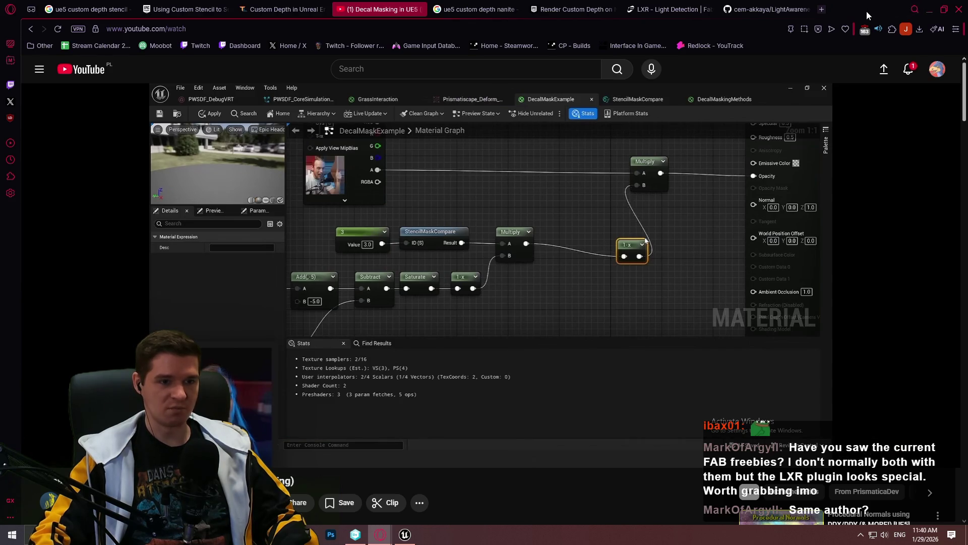
key(alt+Tab)
Step: Wire the depth-fade chain's 1-x output into Multiply B
drag(693, 172, 665, 196)
mouse_move(700, 278)
mouse_down()
mouse_move(769, 132)
mouse_move(763, 123)
mouse_up()
drag(559, 181, 796, 110)
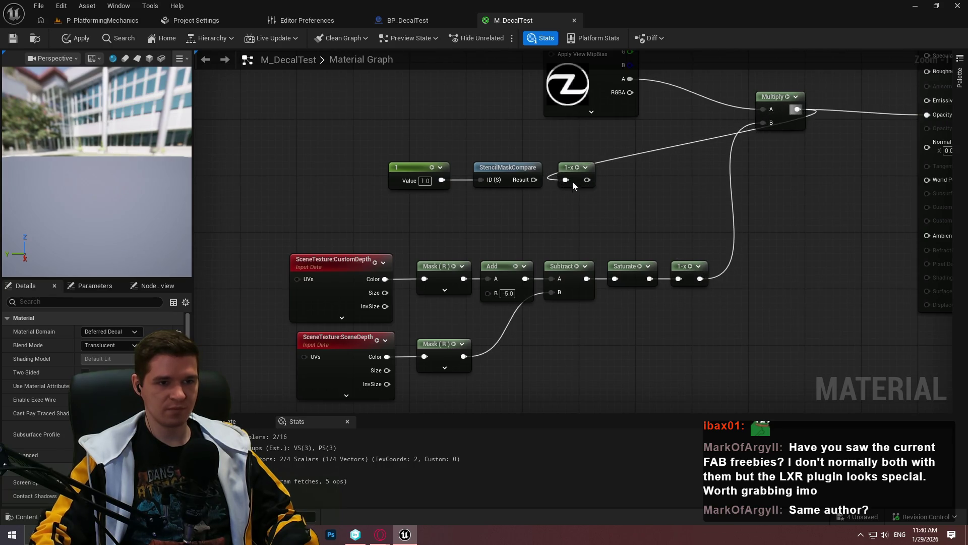
Step: Add a Multiply after StencilMaskCompare Result, with the depth 1-x in its B input
mouse_move(587, 180)
mouse_down()
mouse_move(822, 119)
mouse_move(670, 117)
mouse_up()
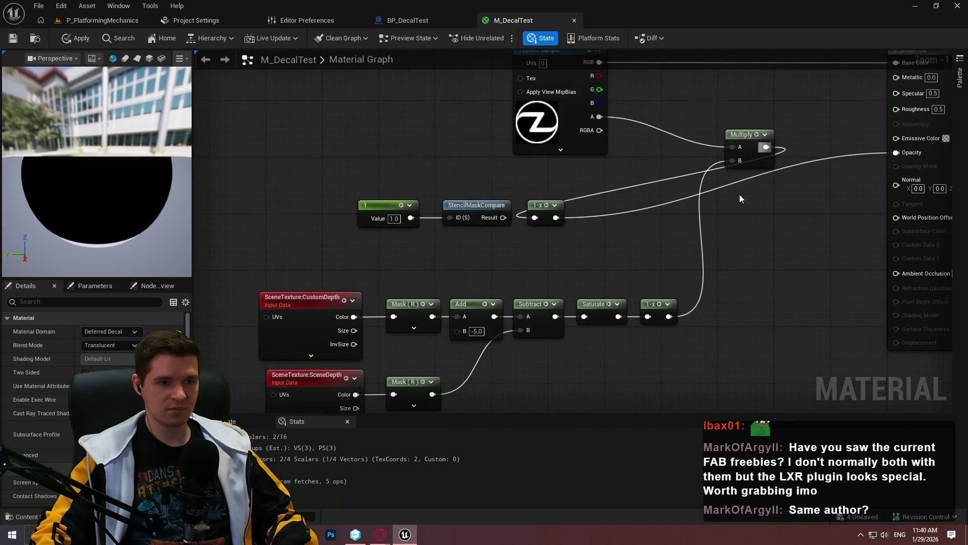
mouse_move(493, 223)
mouse_down()
mouse_move(616, 192)
mouse_move(563, 193)
mouse_move(813, 140)
mouse_up()
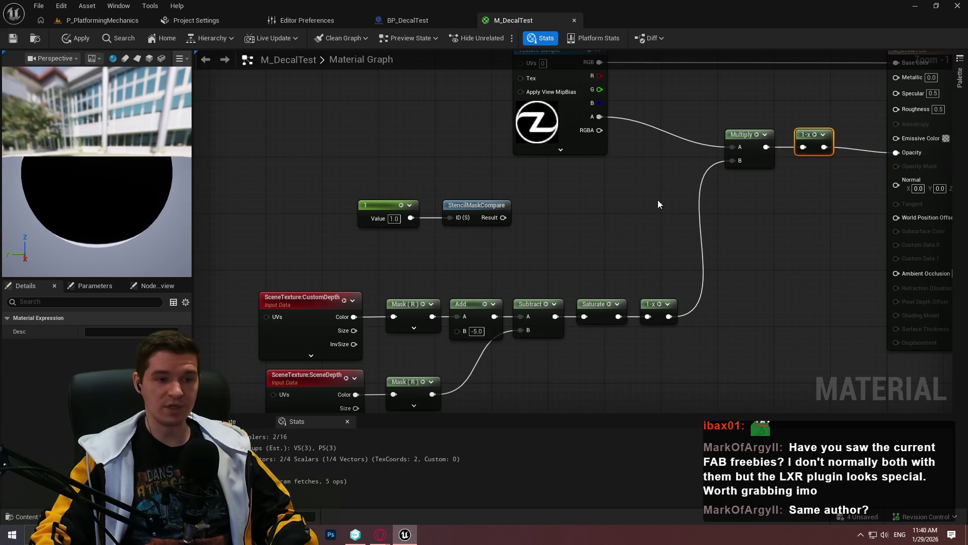
mouse_move(499, 217)
mouse_down()
mouse_move(527, 209)
mouse_move(570, 223)
mouse_move(555, 221)
mouse_up()
key(ctrl+z)
text(mult)
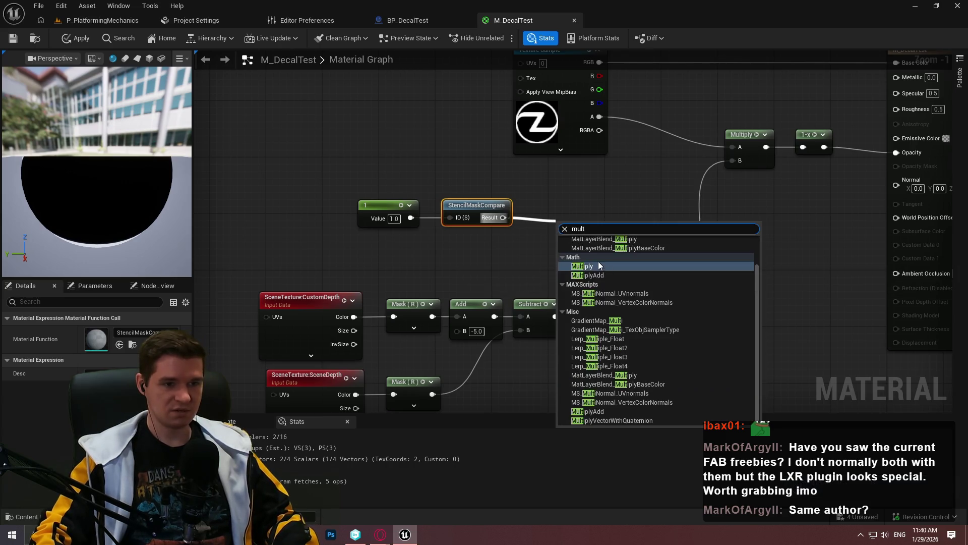
click(598, 266)
mouse_move(586, 236)
mouse_down()
mouse_move(707, 222)
mouse_move(676, 257)
mouse_move(668, 316)
mouse_up()
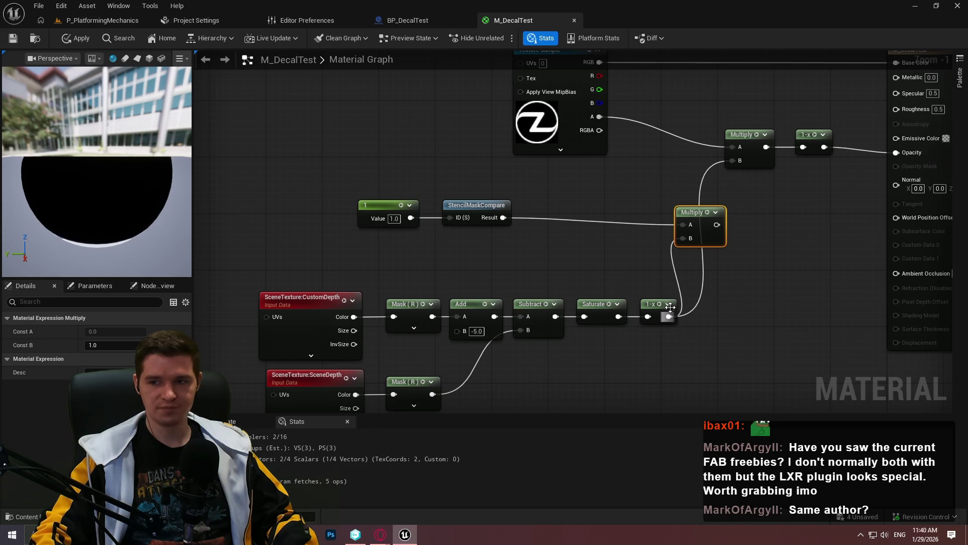
click(718, 186)
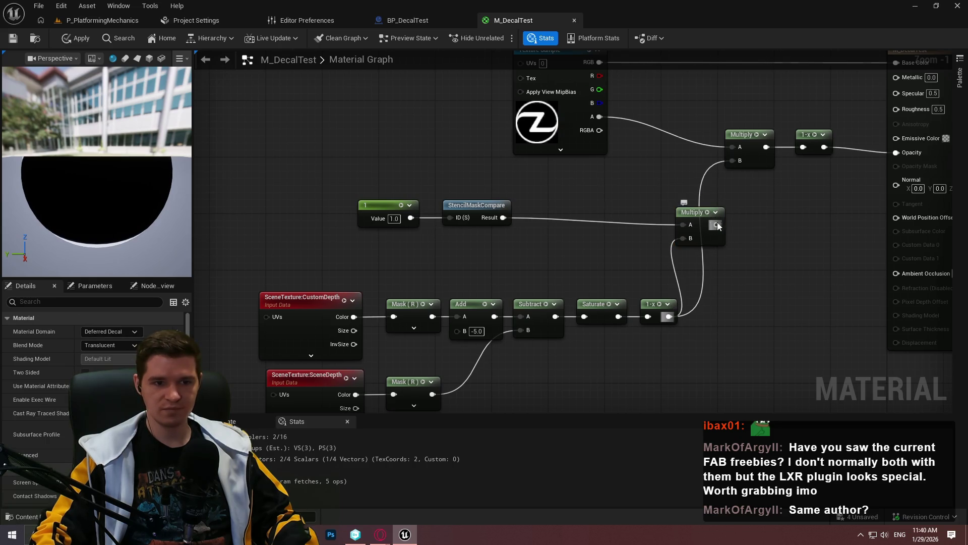
Step: Route that Multiply through 1-x into the upper Multiply driving Opacity
drag(801, 150, 803, 147)
mouse_move(824, 147)
mouse_down()
mouse_move(732, 153)
mouse_move(739, 162)
mouse_up()
drag(810, 137, 683, 172)
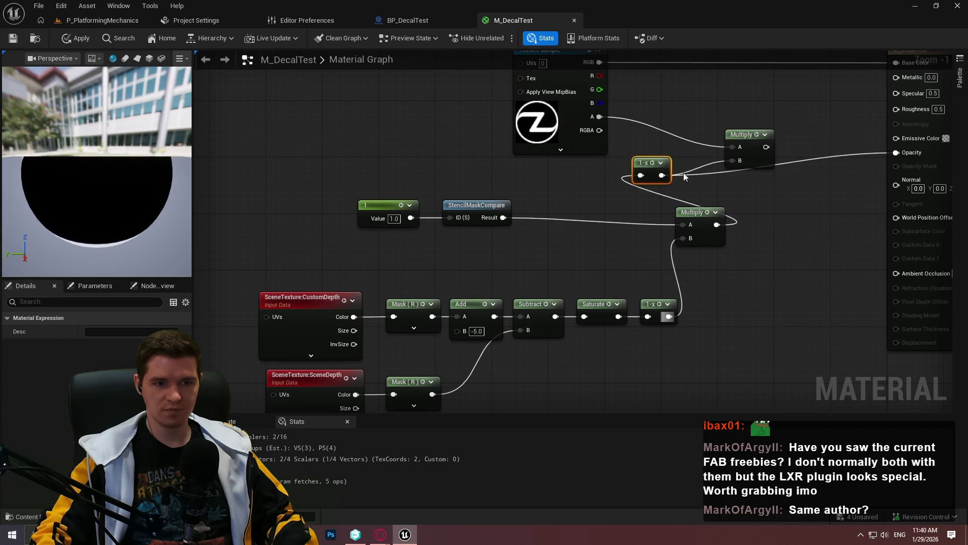
drag(766, 147, 825, 144)
drag(902, 149, 901, 151)
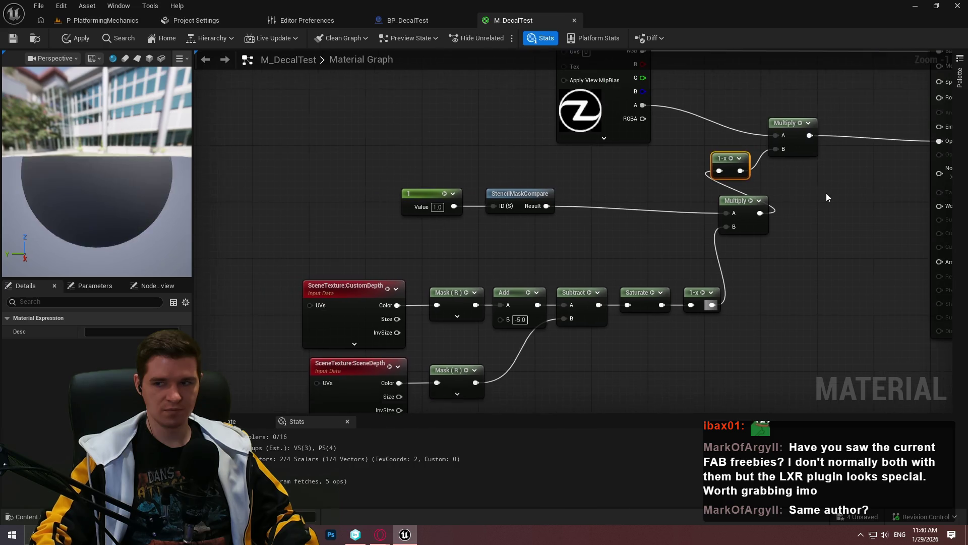
Step: Tidy the layout by moving the Multiply and depth-fade nodes into alignment
click(746, 202)
mouse_move(746, 202)
mouse_down()
mouse_move(681, 186)
mouse_move(659, 160)
mouse_up()
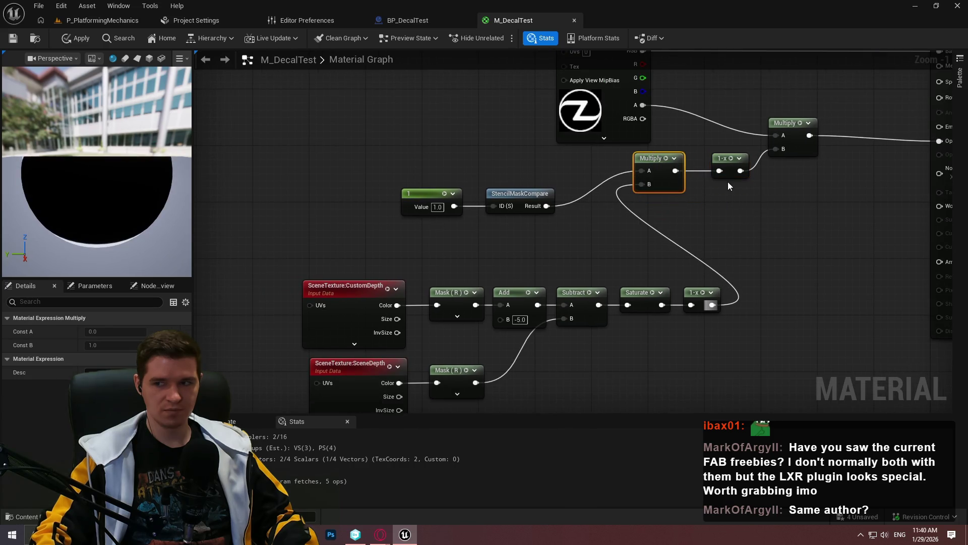
mouse_move(729, 182)
mouse_down()
mouse_move(672, 163)
mouse_move(613, 183)
mouse_move(607, 207)
mouse_move(621, 192)
mouse_up()
mouse_move(744, 394)
mouse_down()
mouse_move(828, 331)
mouse_move(385, 192)
mouse_move(284, 206)
mouse_move(255, 184)
mouse_move(270, 192)
mouse_up()
click(579, 242)
key(Home)
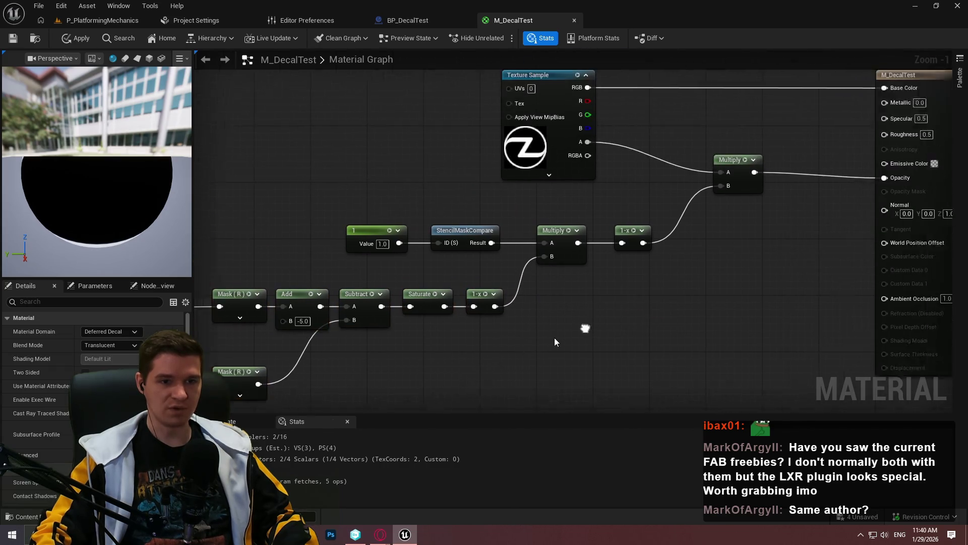
drag(698, 198, 669, 205)
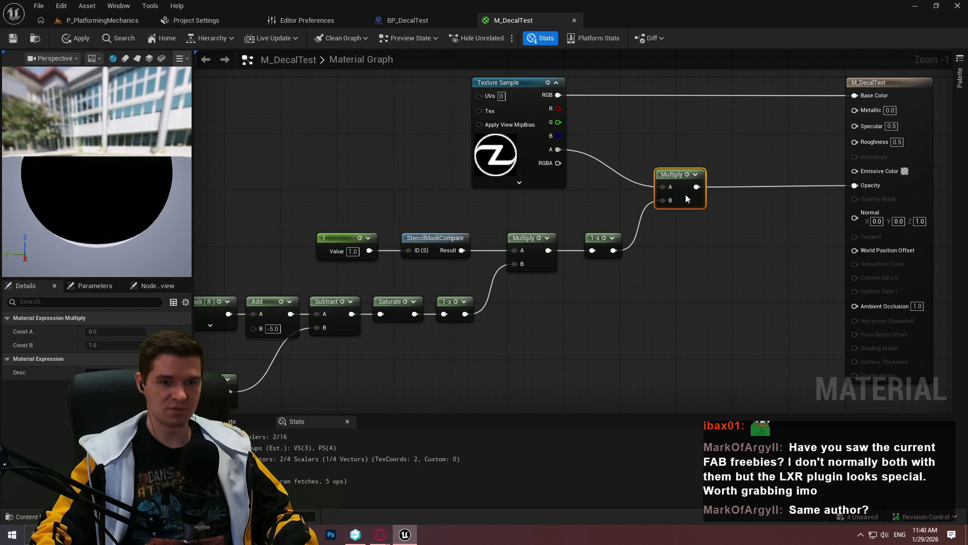
key(alt+Tab)
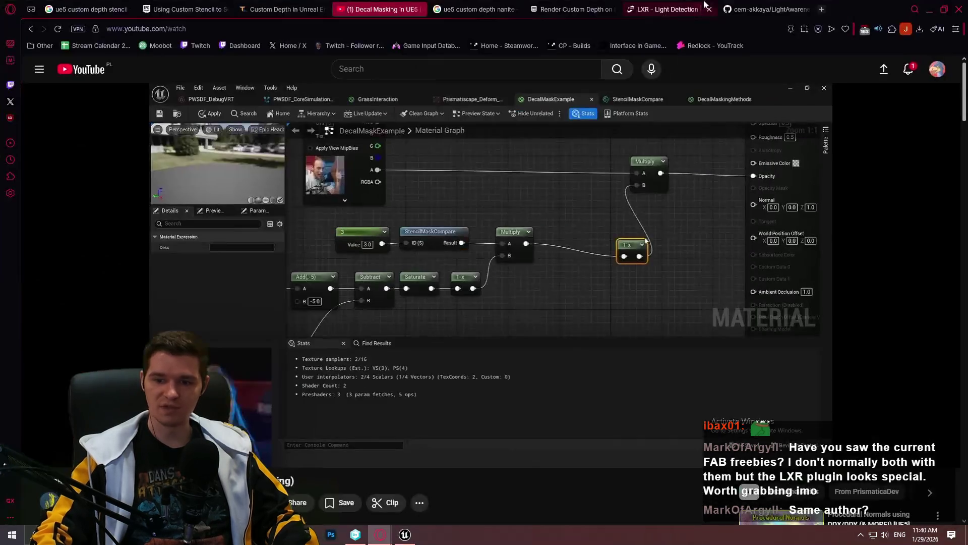
Step: Apply the M_DecalTest material changes and return to the level editor
click(405, 537)
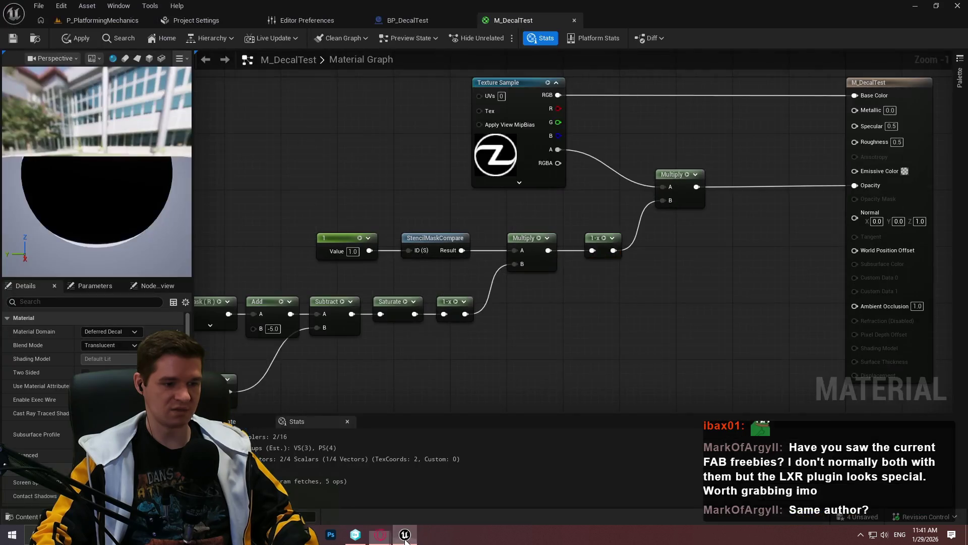
click(13, 38)
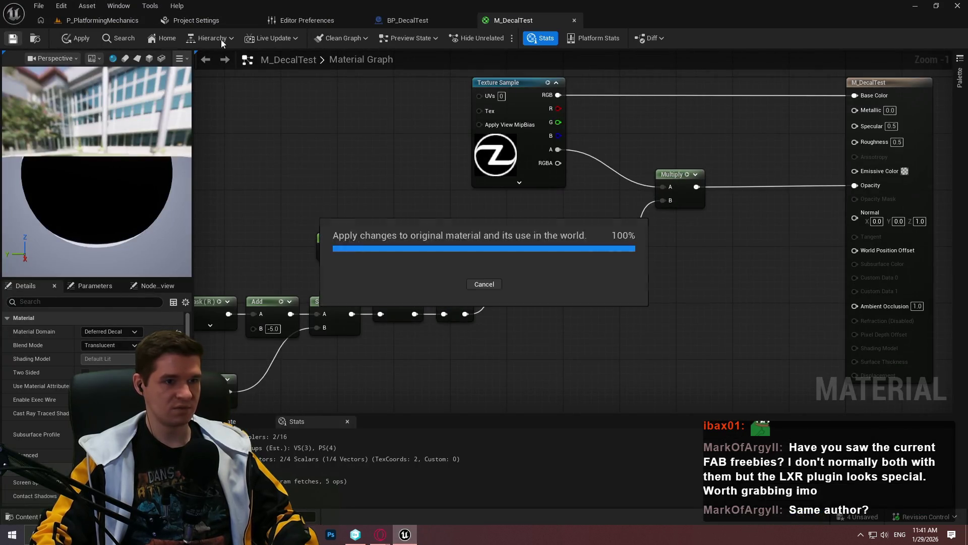
click(101, 20)
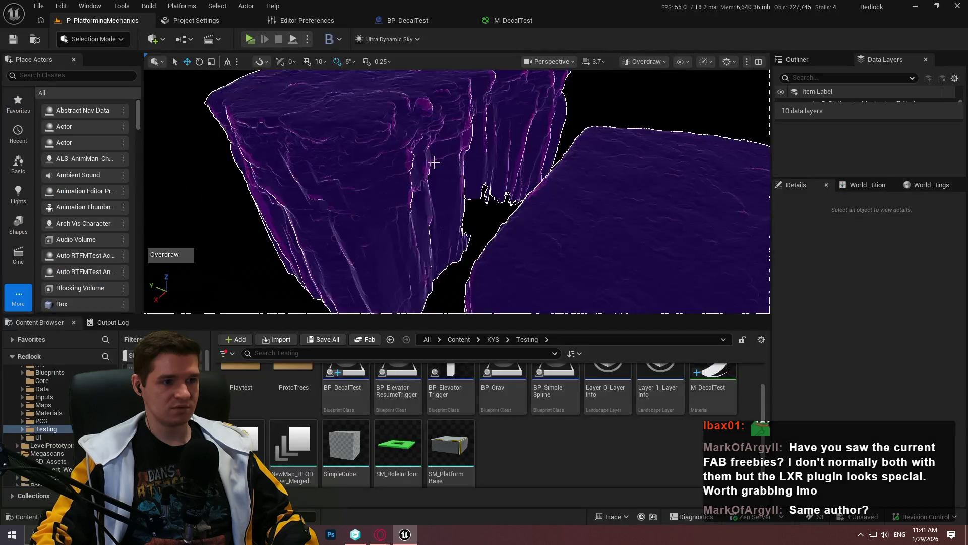
Step: Fly the full-screen camera in toward and back from the two rock meshes
mouse_move(585, 210)
mouse_down()
mouse_move(544, 214)
mouse_move(454, 179)
mouse_up()
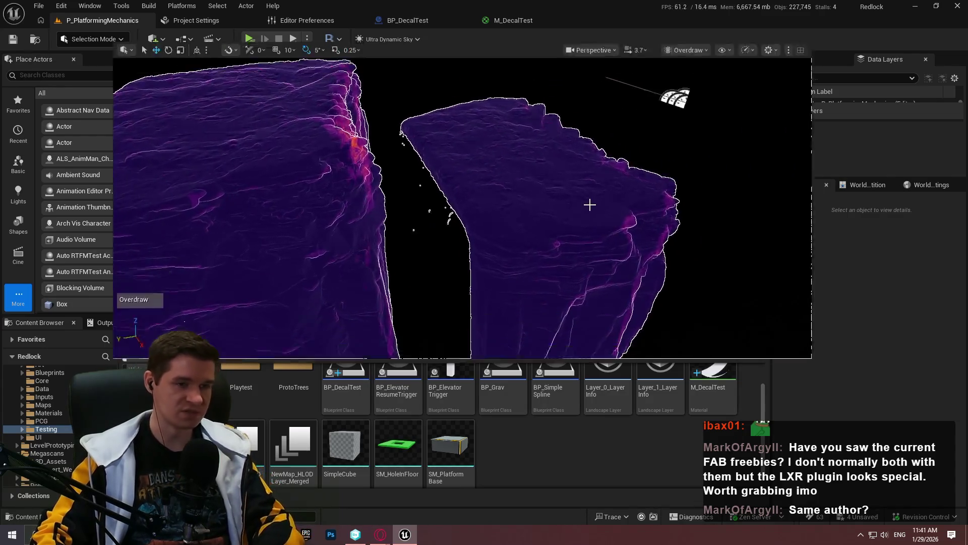
key(F11)
key(w)
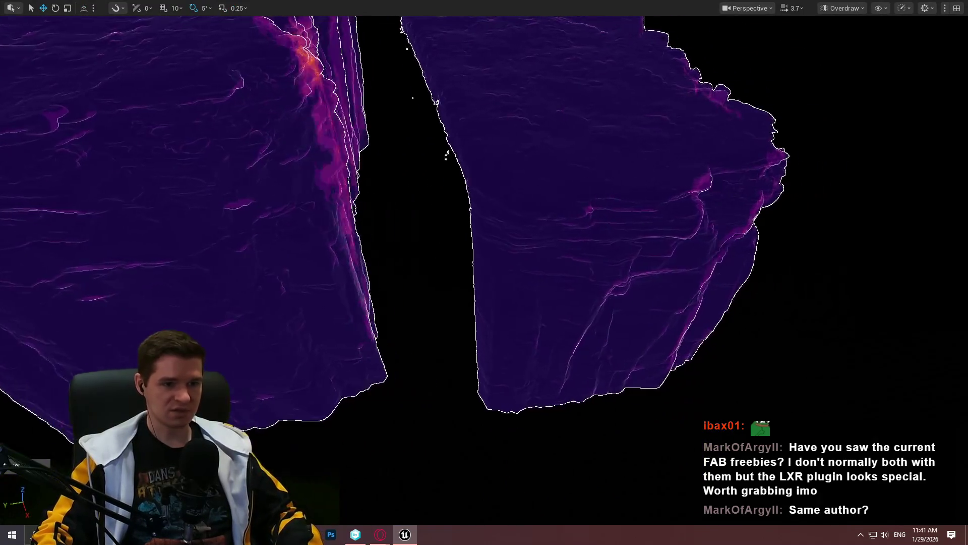
key(w)
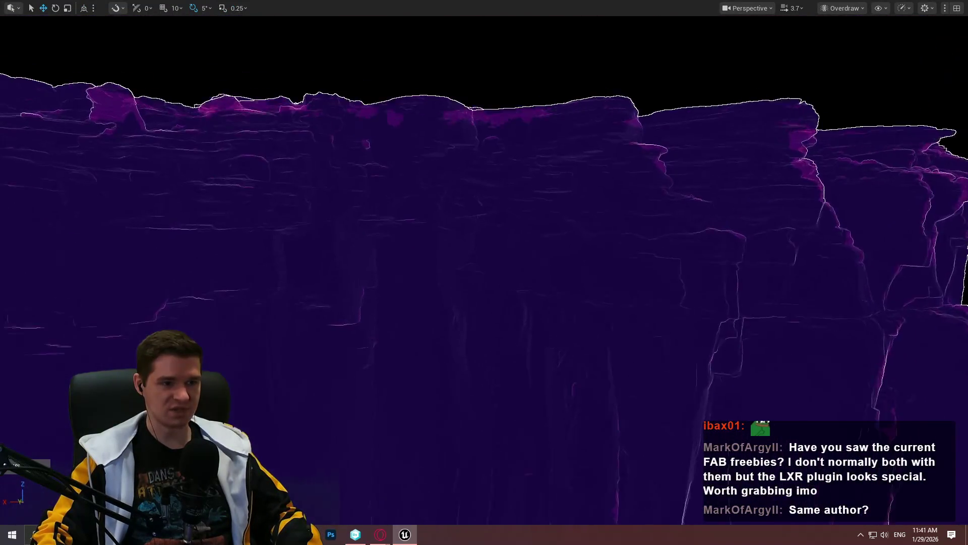
key(s)
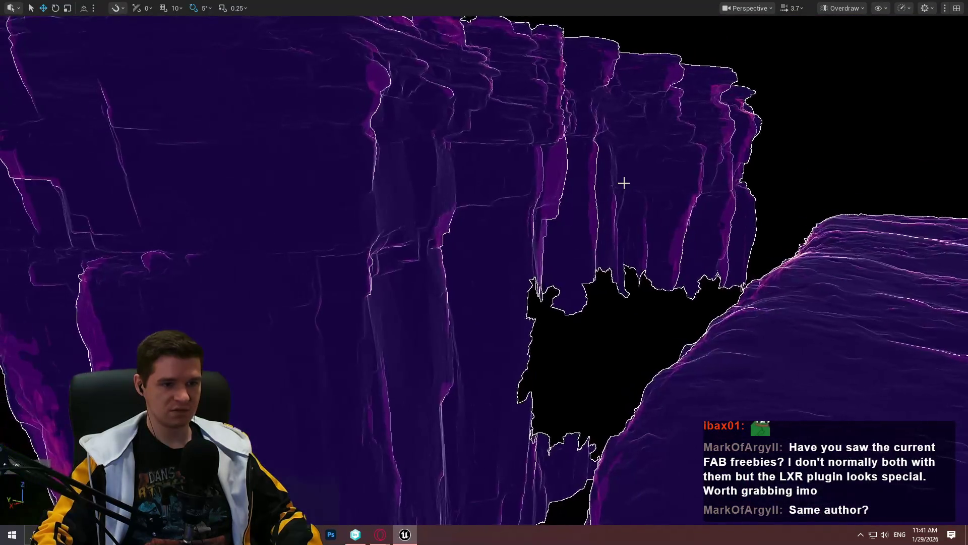
key(s)
key(w)
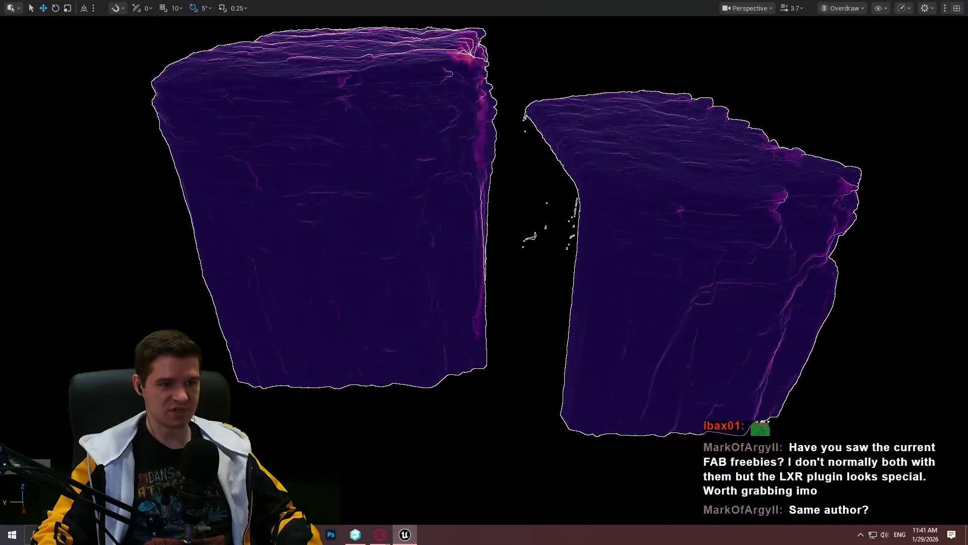
key(s)
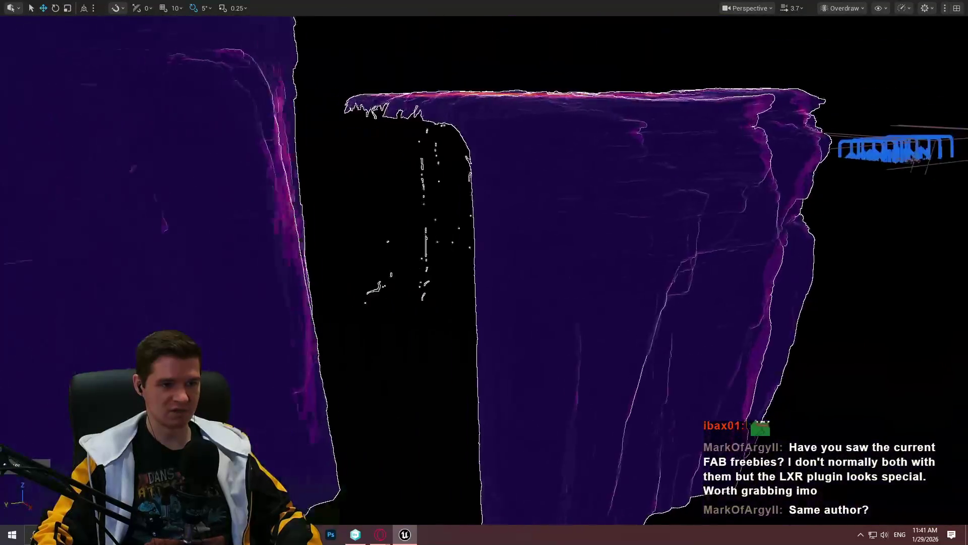
key(w)
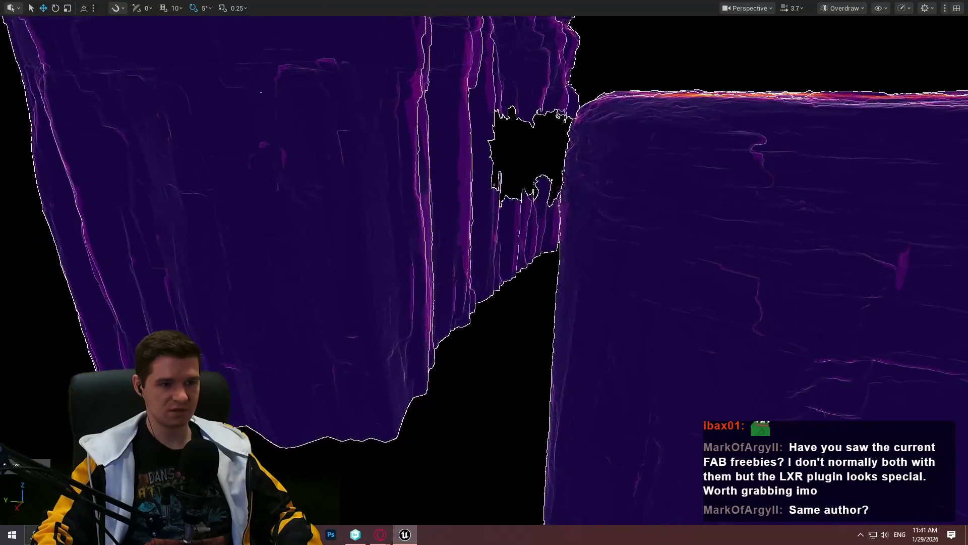
Step: Inspect the gap between the cliffs, then restore the full editor layout
key(d)
key(a)
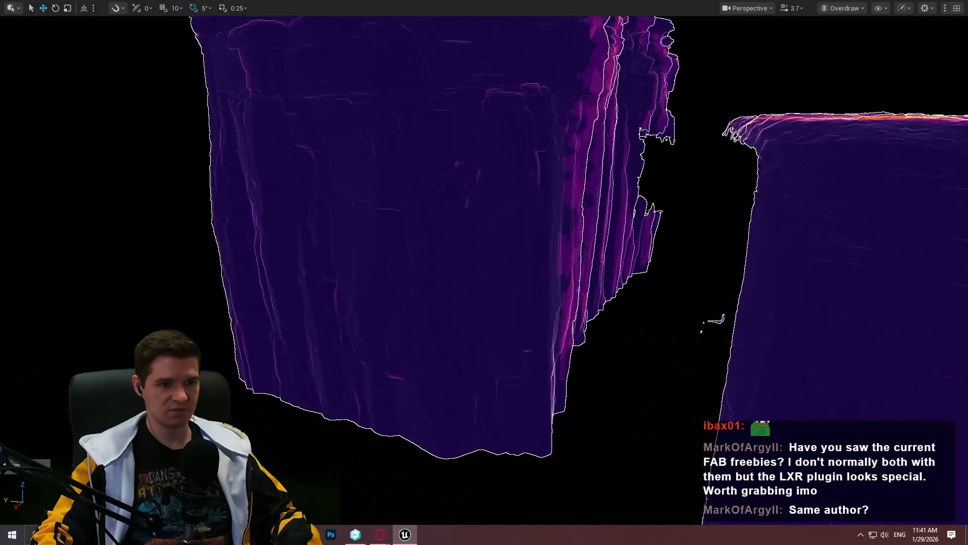
key(w)
key(s)
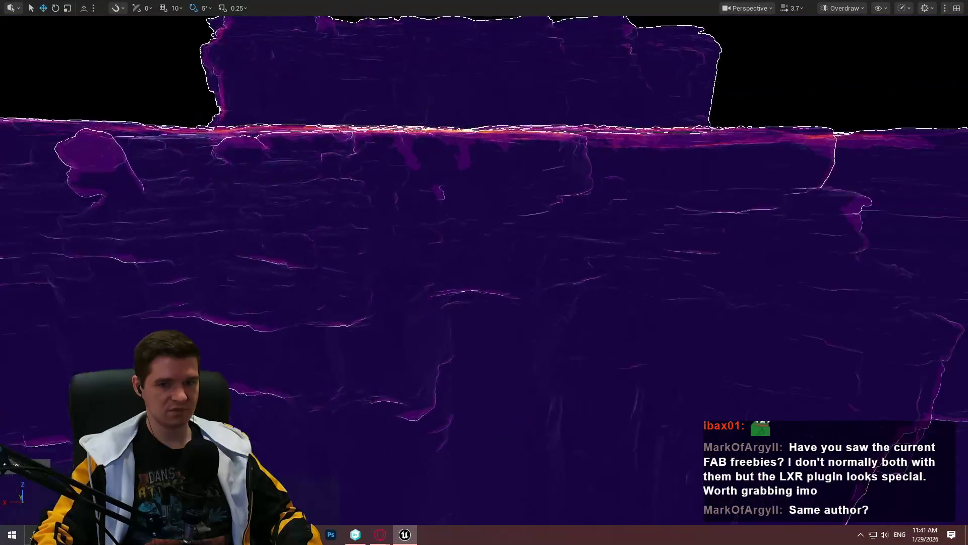
key(a)
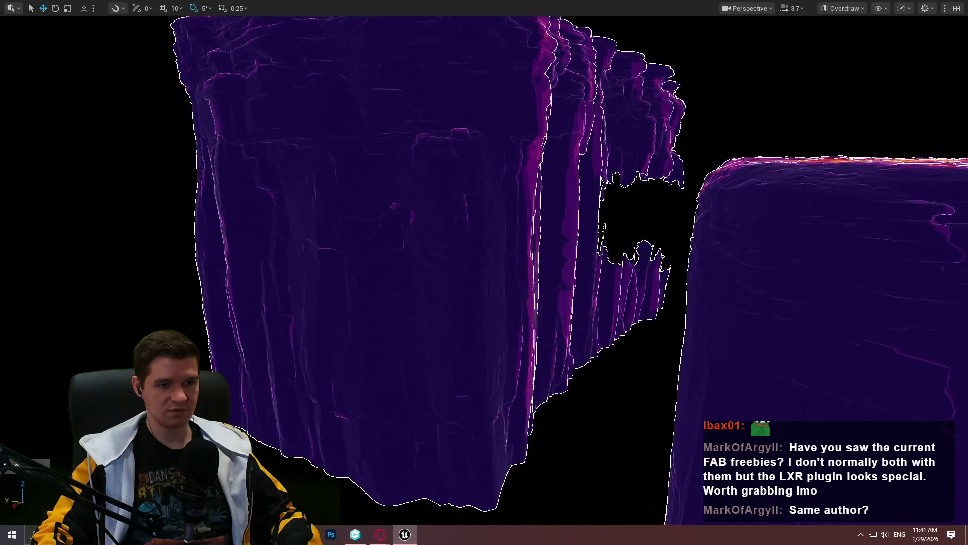
key(d)
key(w)
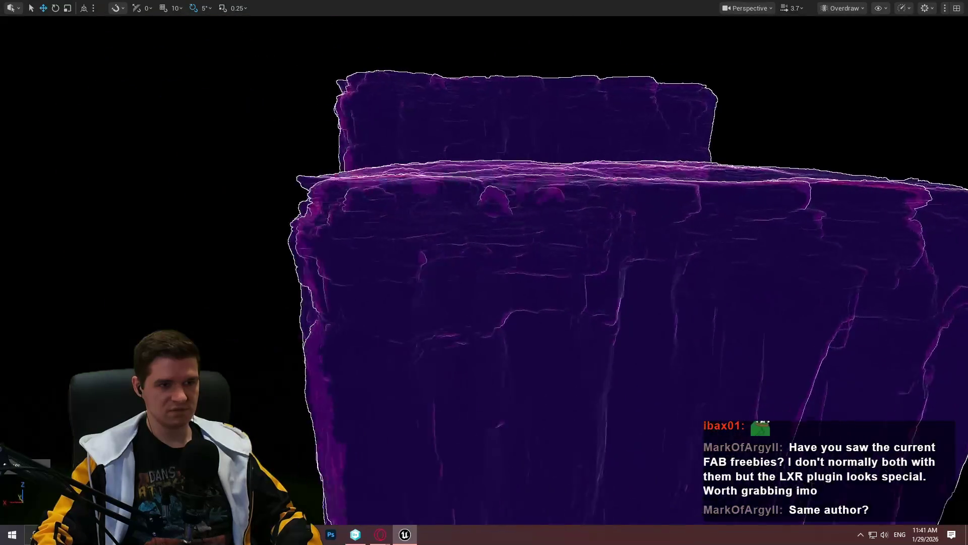
key(s)
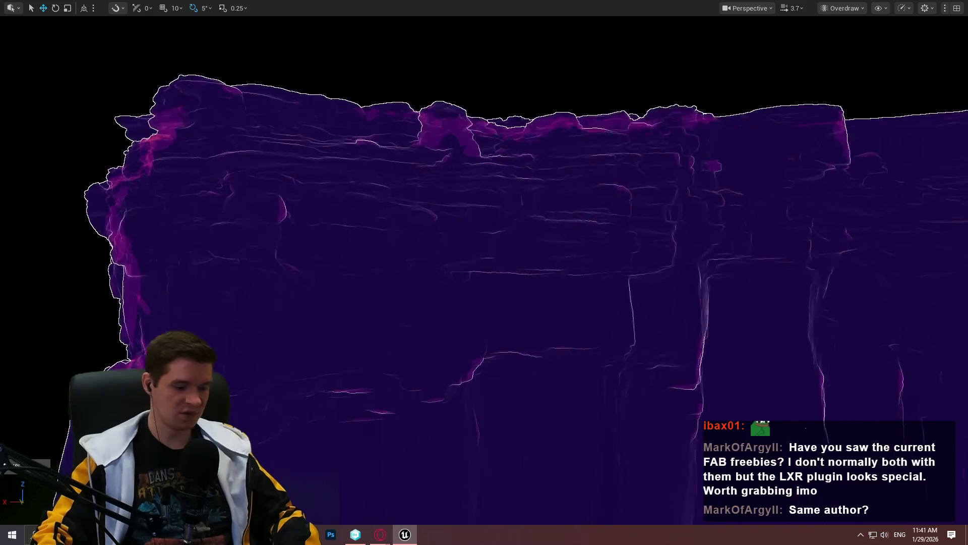
key(F11)
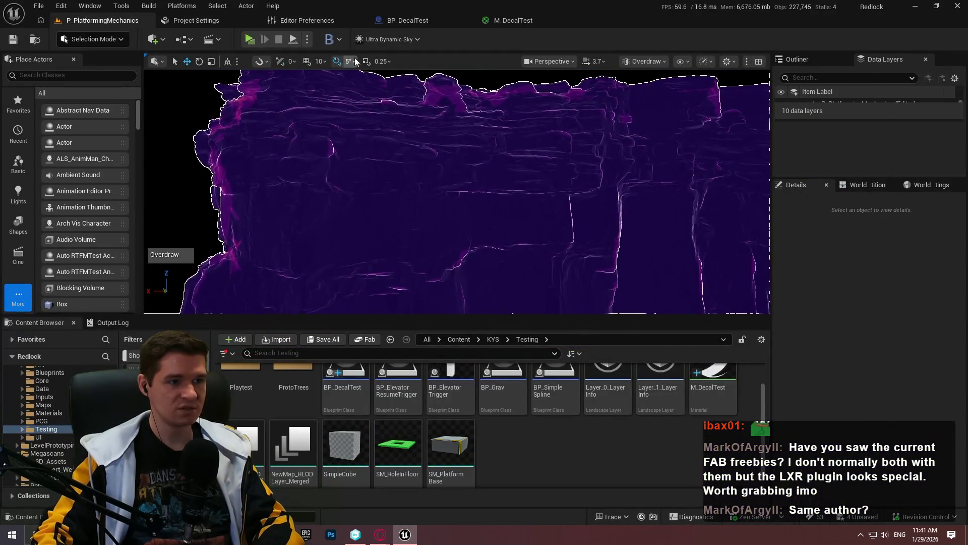
click(645, 62)
Step: Switch the viewport to Lit shading and look down at the rock wall
click(666, 99)
key(s)
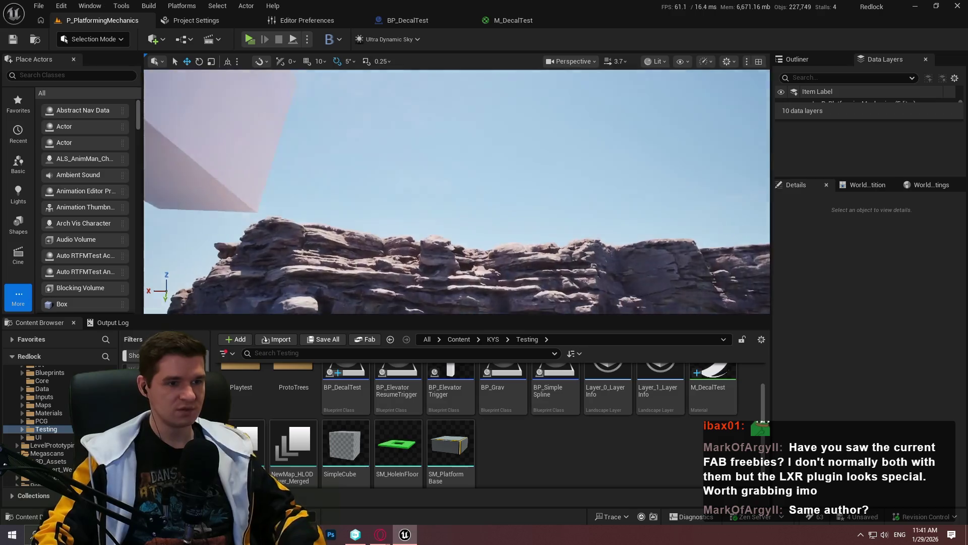
drag(457, 191, 457, 151)
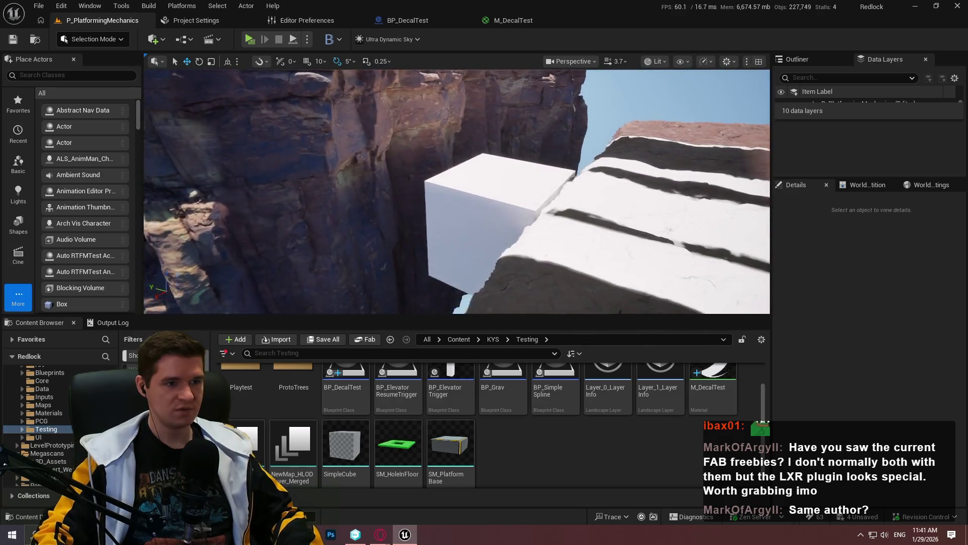
Step: On the other cliff mesh, enable Render CustomDepth Pass with CustomDepth Stencil Value 1
click(456, 151)
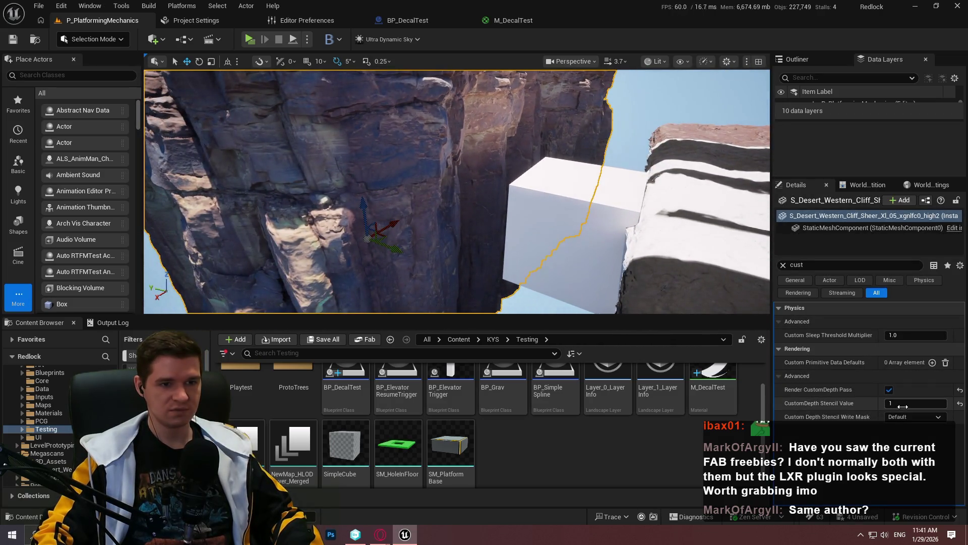
drag(628, 218, 585, 218)
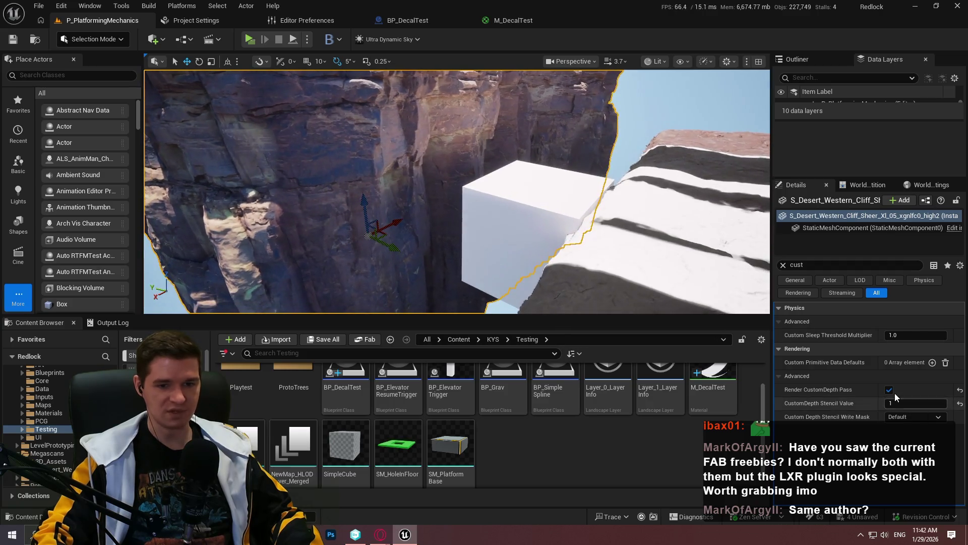
text(66)
key(Return)
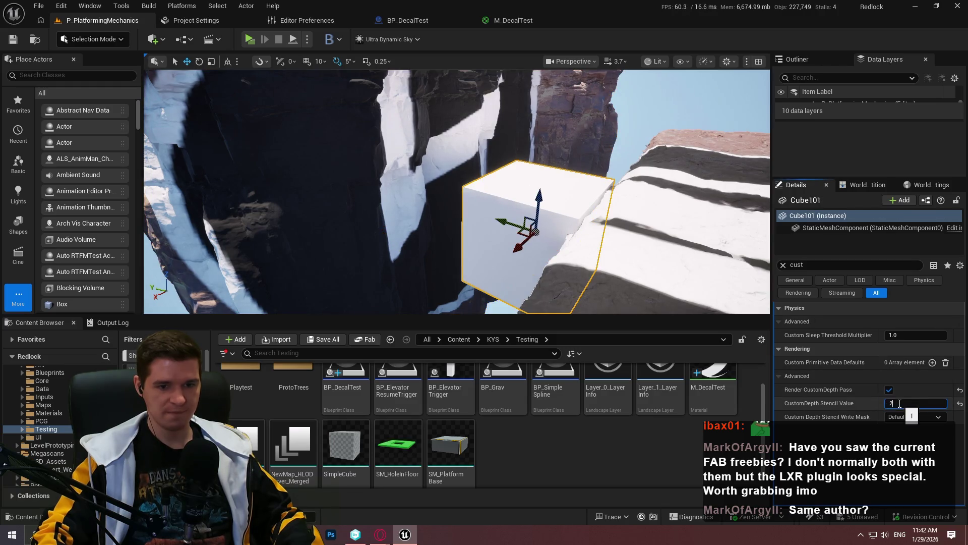
key(ctrl+z)
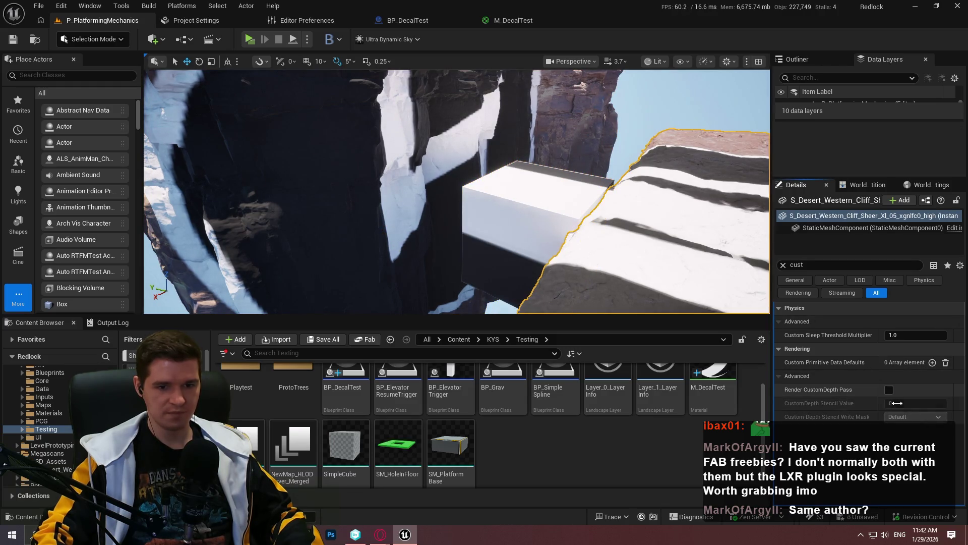
key(Return)
key(f)
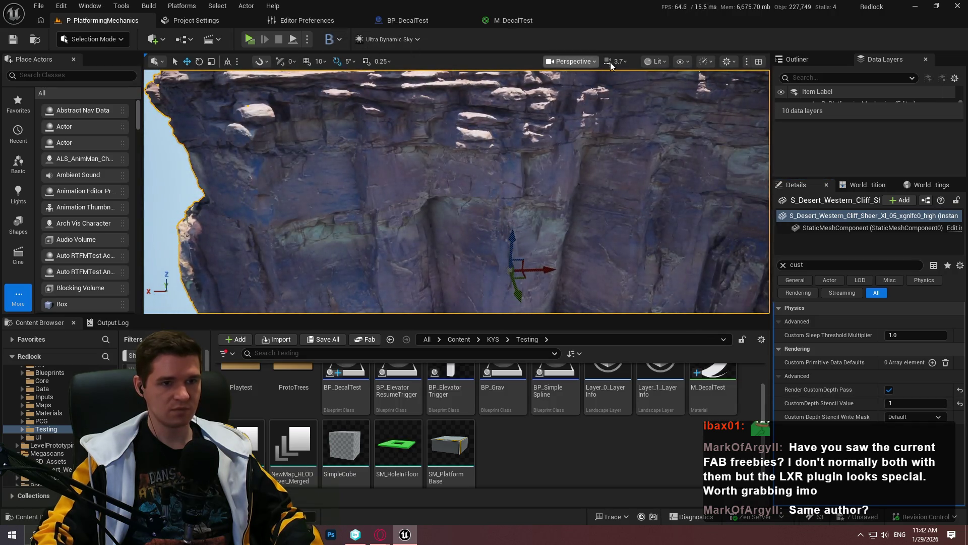
Step: Switch to Nanite Visualization > Overdraw and make the viewport full screen with F11
click(656, 61)
mouse_move(708, 254)
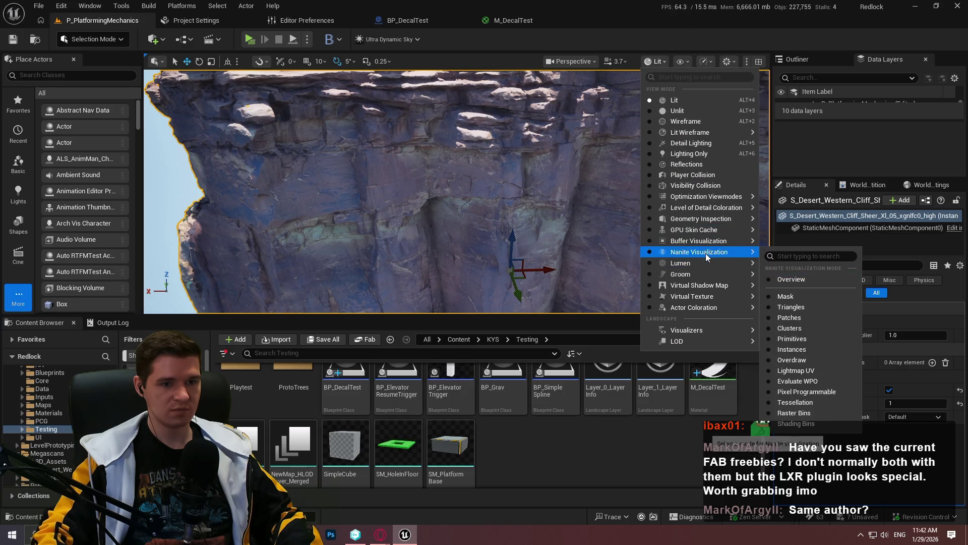
click(806, 359)
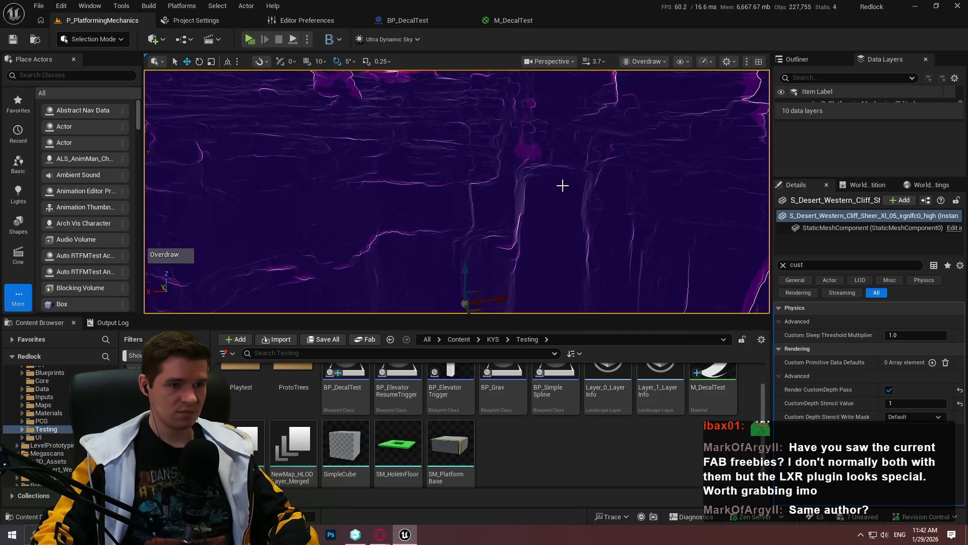
key(F11)
scroll(562, 184, down, 5)
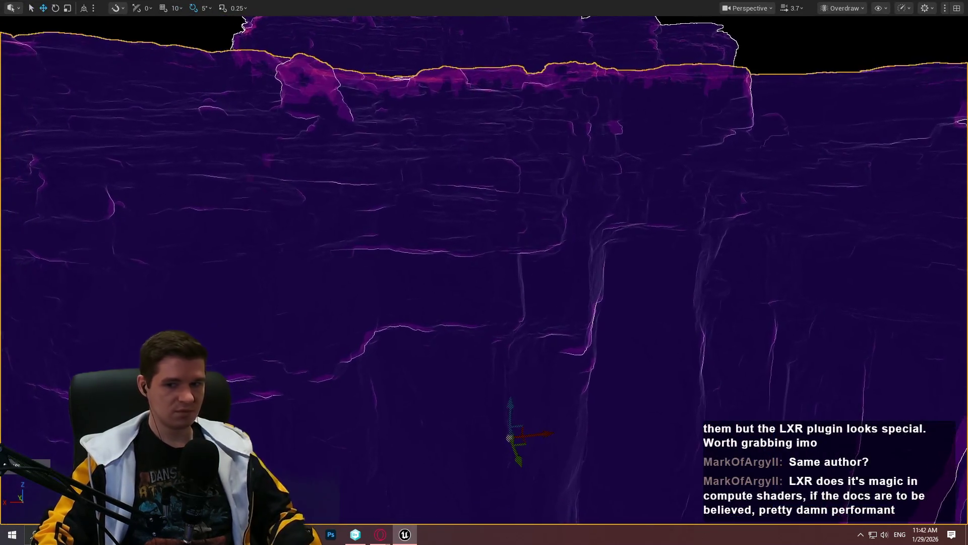
Step: Zoom in on the framed cliff's overdraw, then switch to the LXR docs in the browser
scroll(484, 272, up, 5)
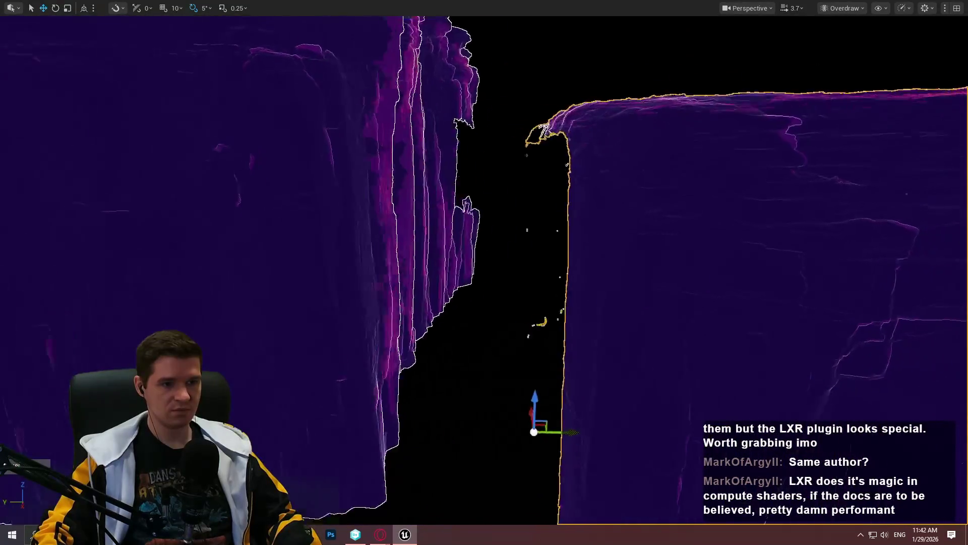
scroll(484, 272, down, 5)
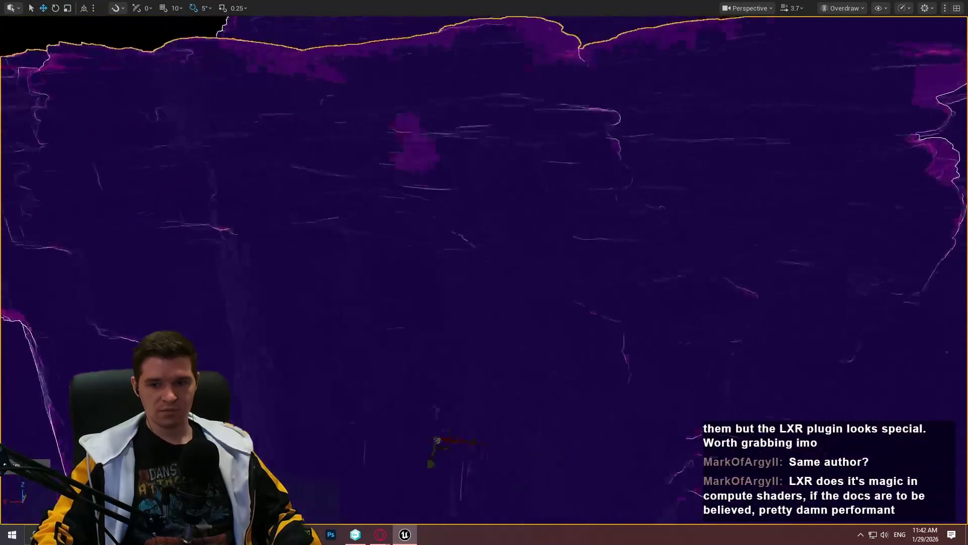
scroll(484, 272, up, 5)
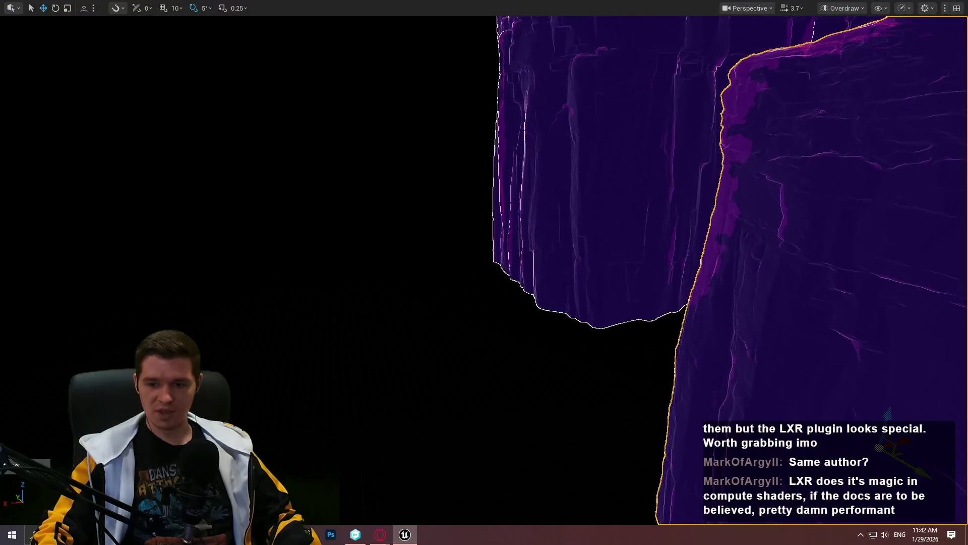
scroll(484, 272, up, 5)
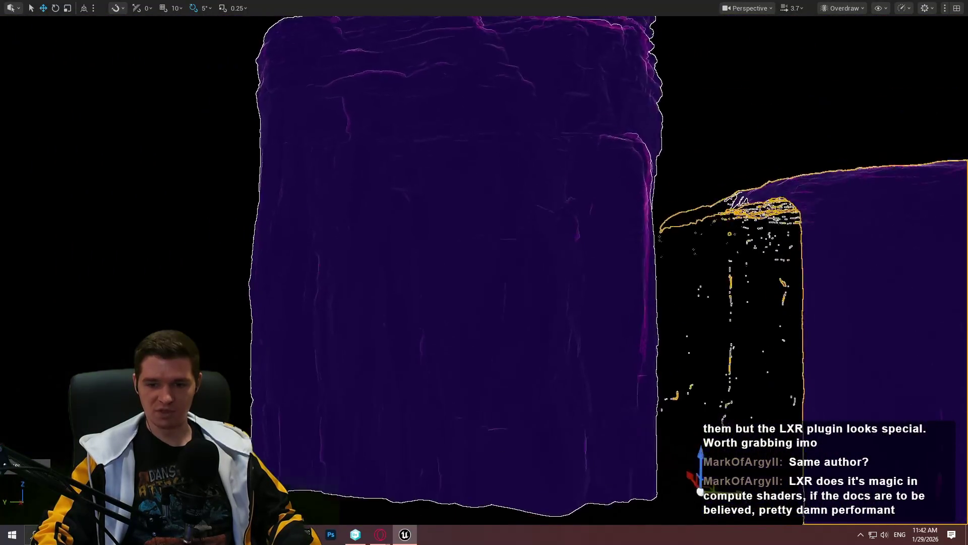
scroll(484, 272, up, 5)
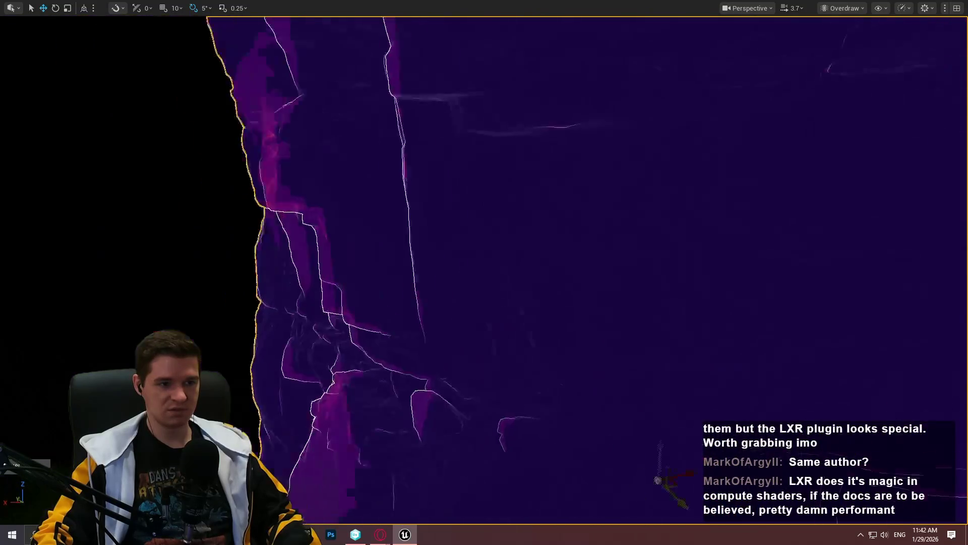
key(f)
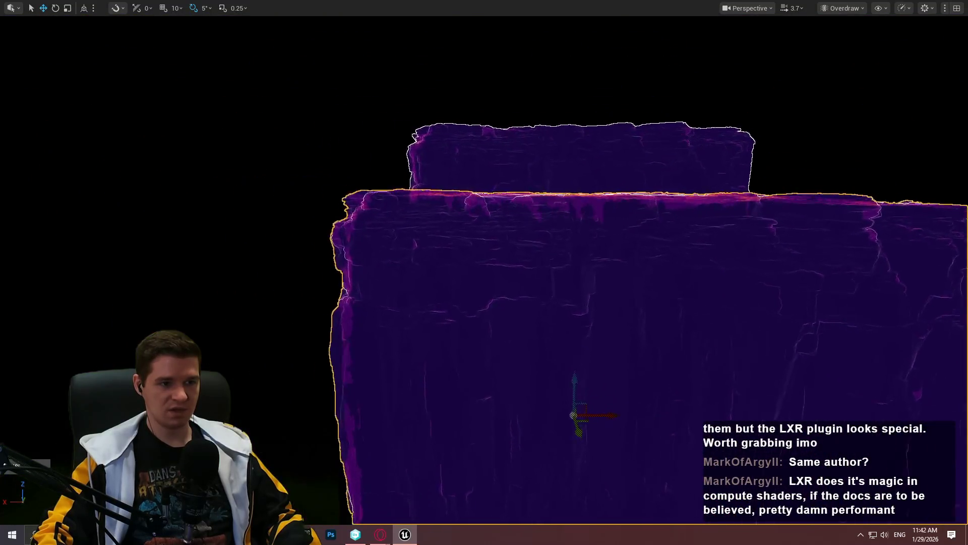
scroll(484, 272, down, 5)
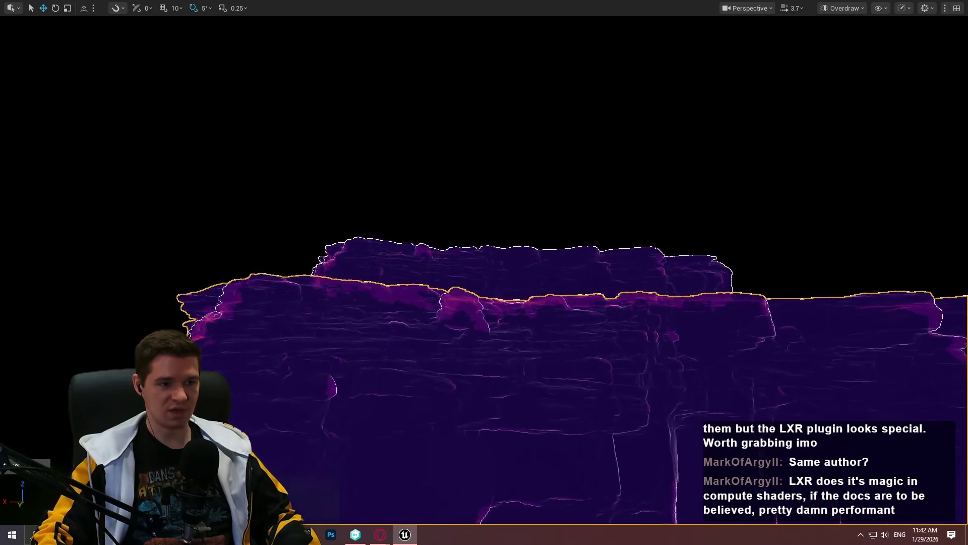
scroll(485, 272, up, 5)
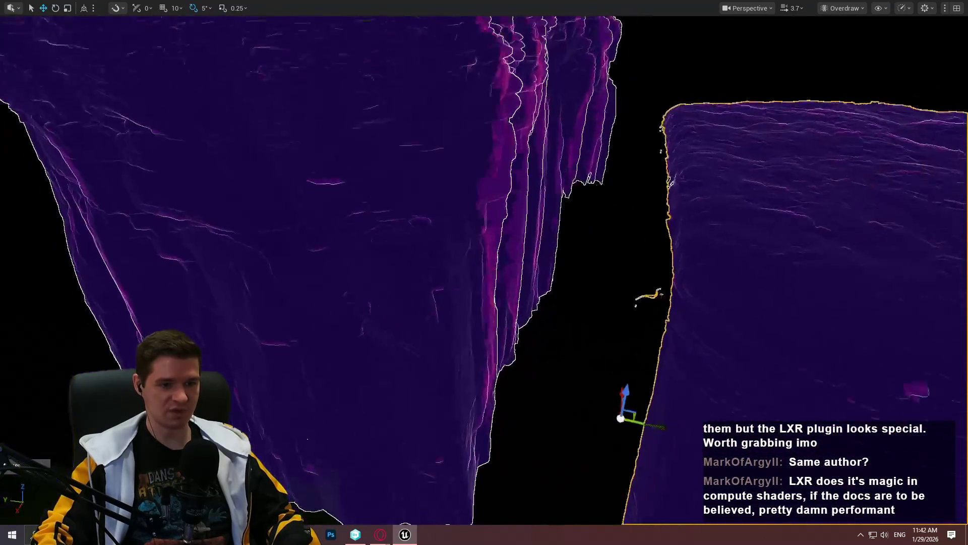
scroll(485, 272, up, 5)
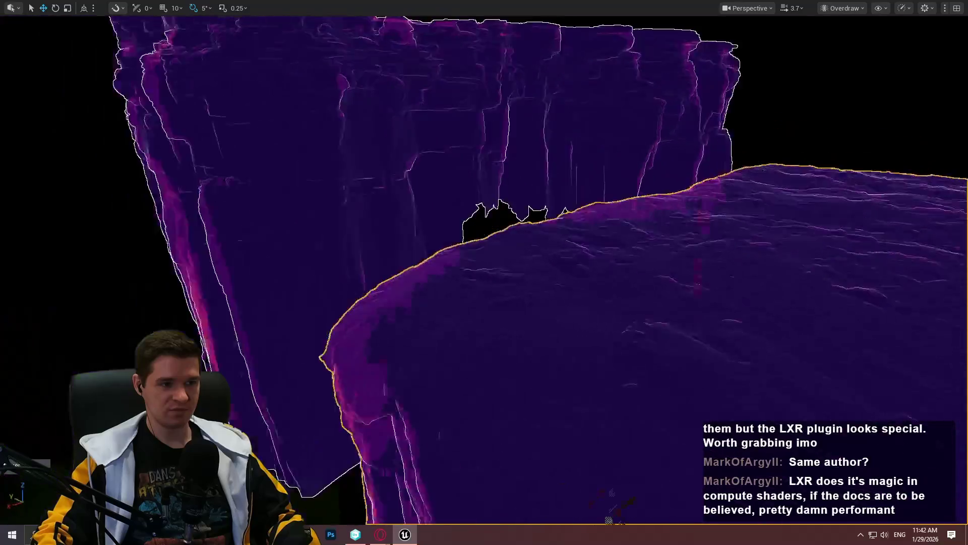
scroll(484, 273, up, 5)
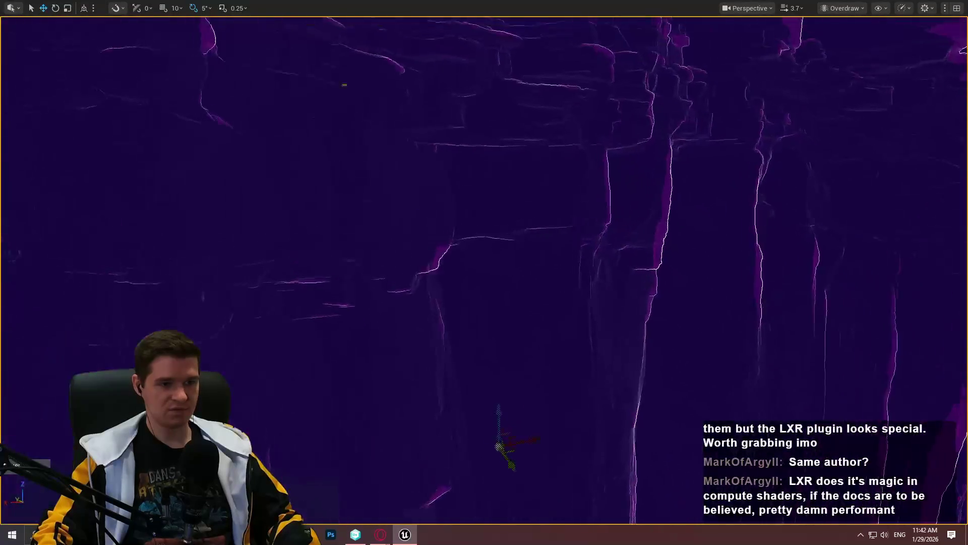
scroll(484, 272, down, 5)
scroll(484, 272, up, 4)
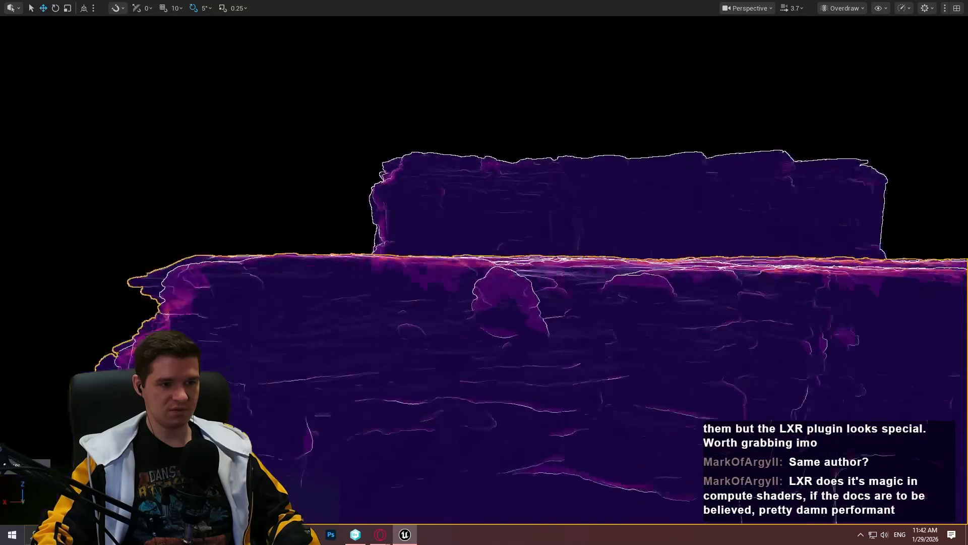
scroll(484, 272, up, 4)
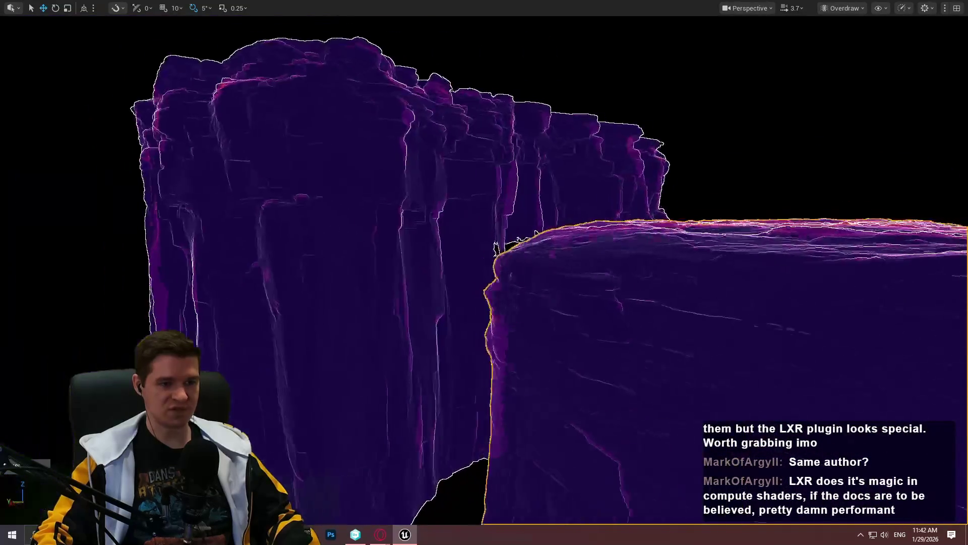
scroll(565, 185, up, 3)
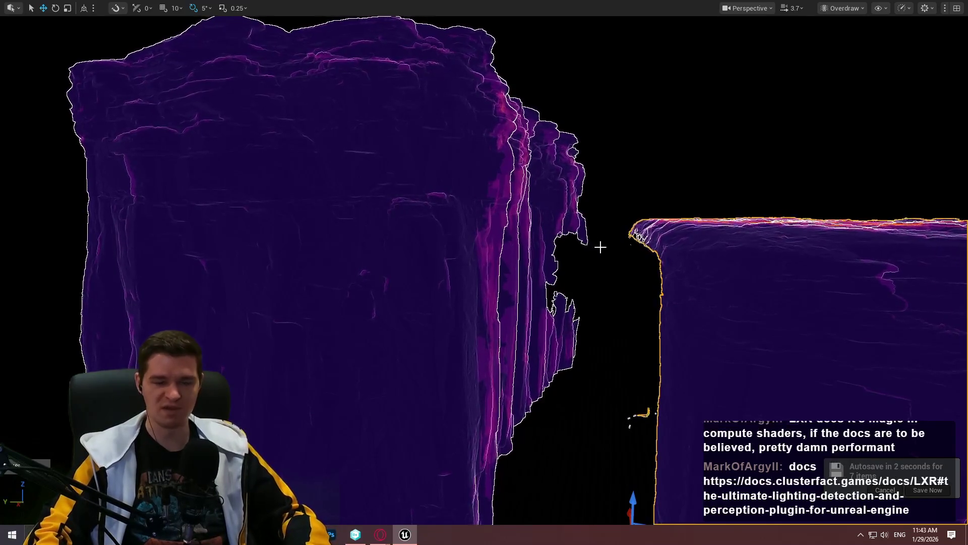
scroll(671, 302, up, 5)
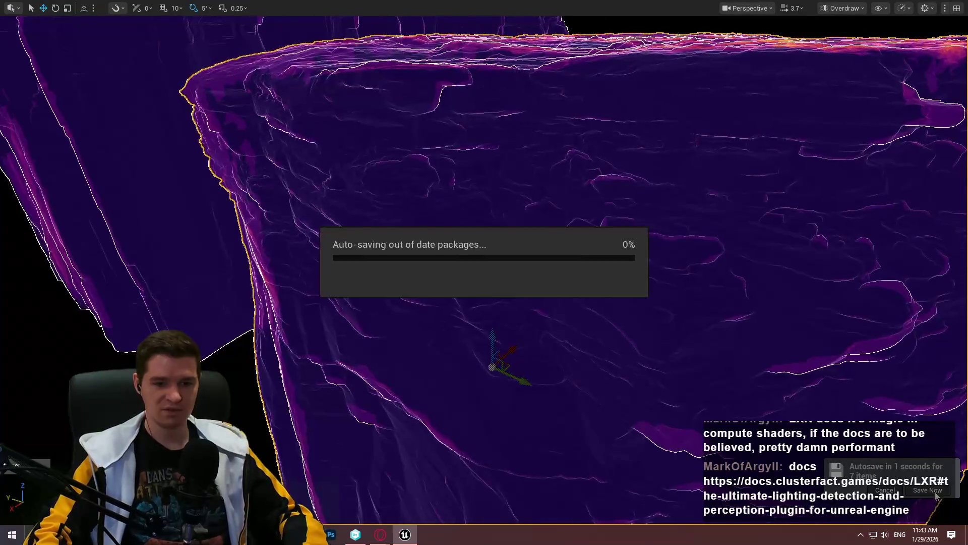
mouse_move(672, 301)
mouse_down()
mouse_move(580, 302)
mouse_move(716, 296)
mouse_move(691, 297)
mouse_up()
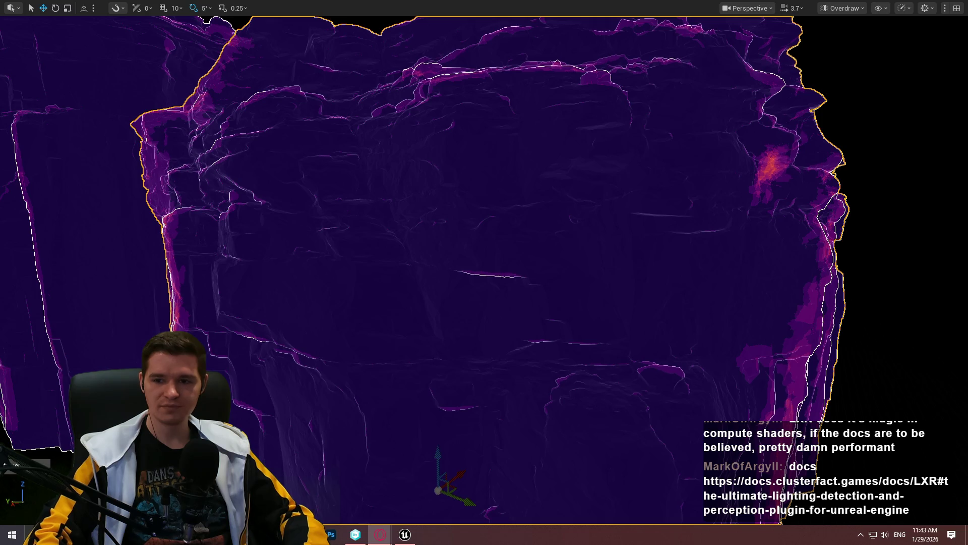
key(alt+Tab)
scroll(622, 204, down, 10)
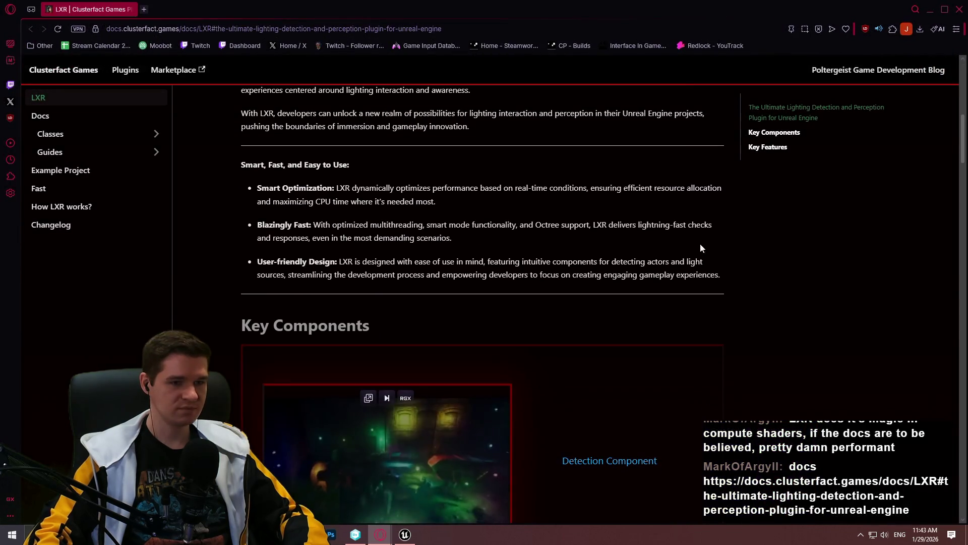
Step: Scroll down to Octree Support and play its demo video full screen
scroll(947, 151, down, 20)
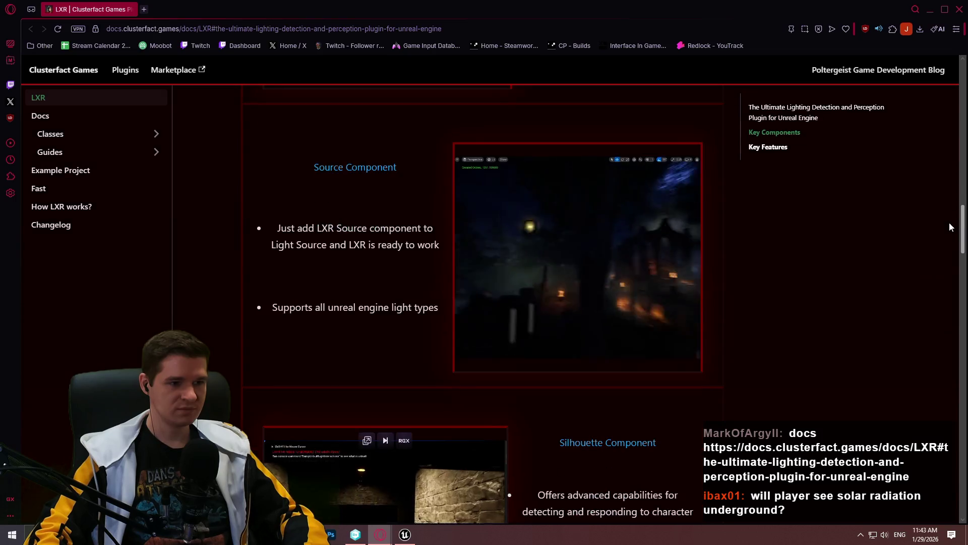
scroll(953, 270, down, 15)
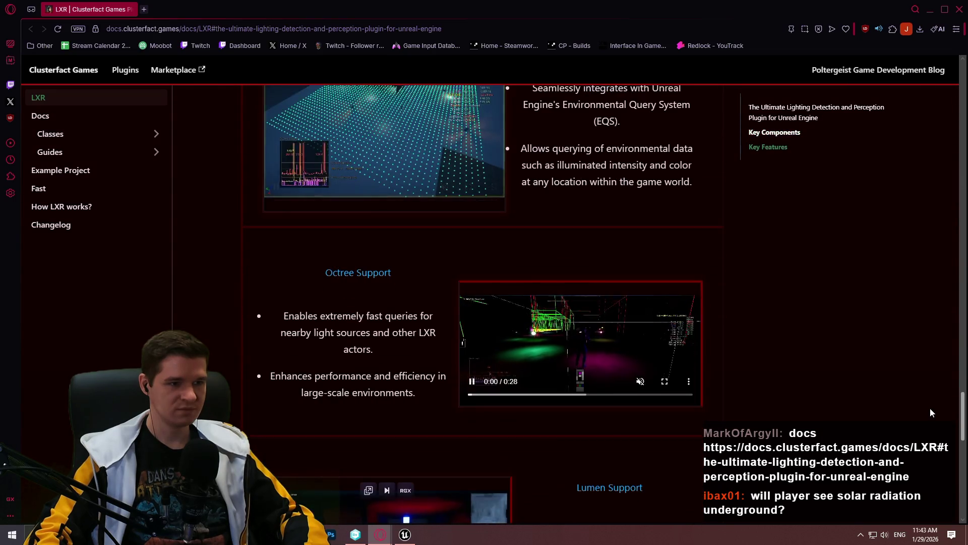
scroll(929, 412, down, 1)
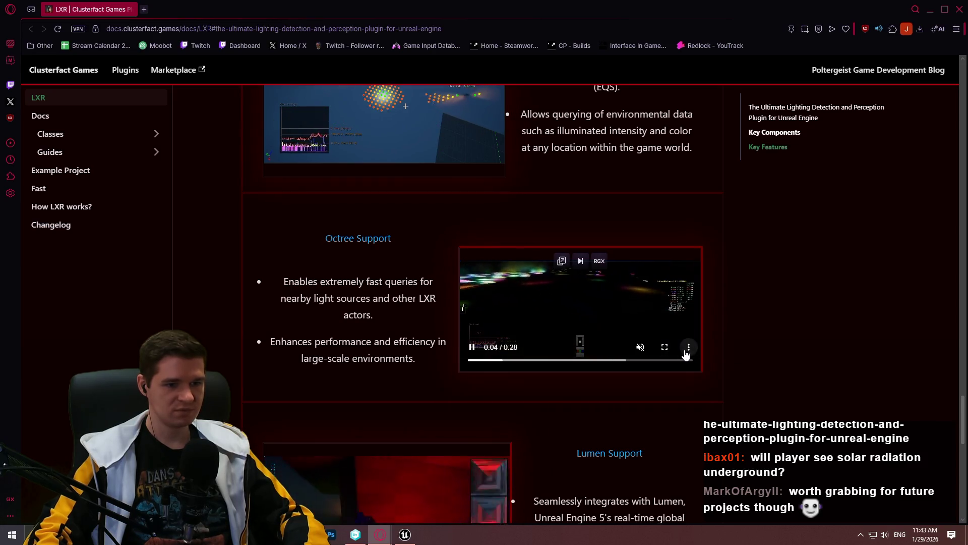
click(665, 347)
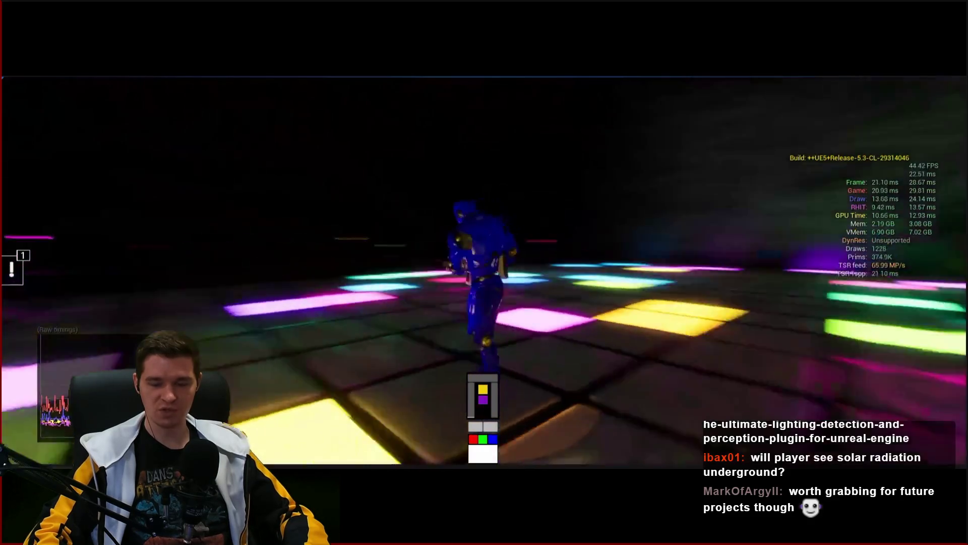
Step: Exit fullscreen, pause the Octree Support video, and close the LXR docs window
mouse_move(776, 395)
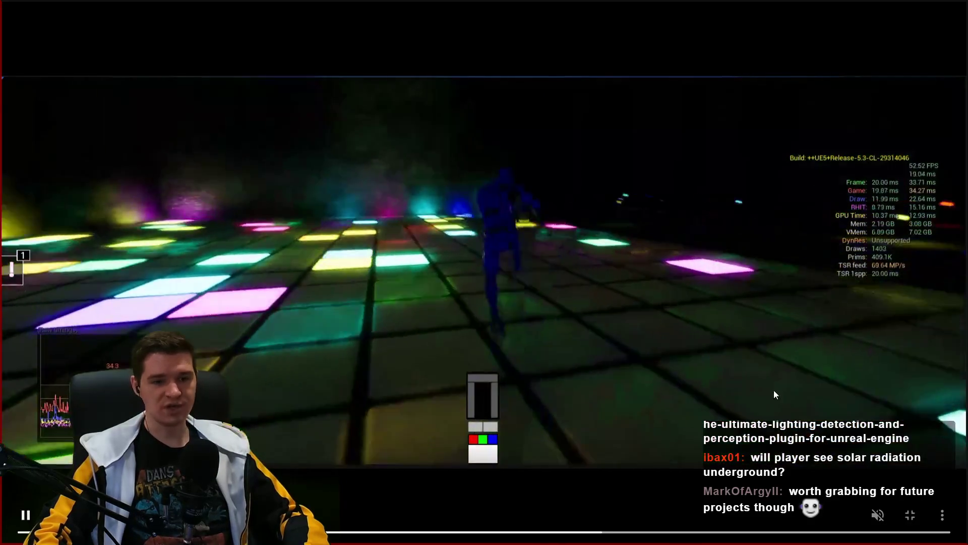
key(Escape)
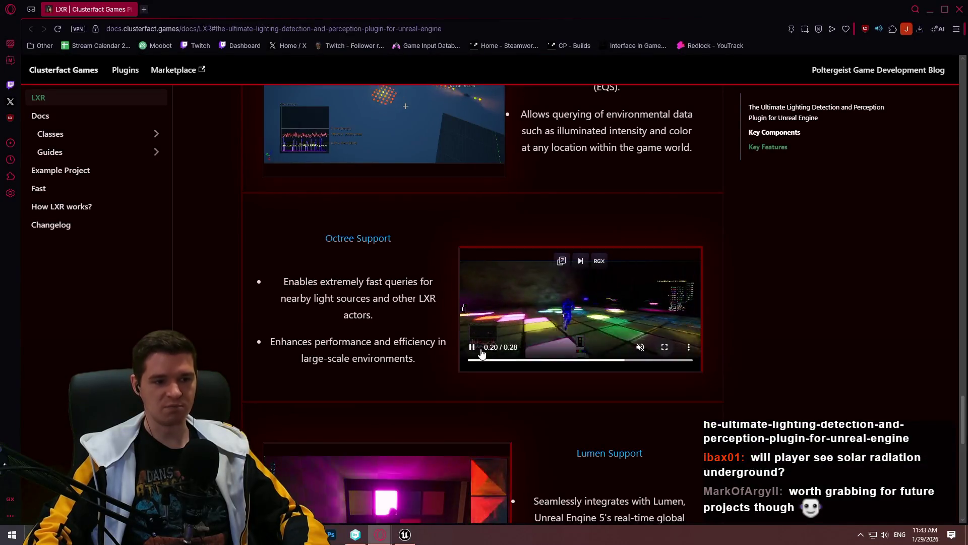
click(479, 352)
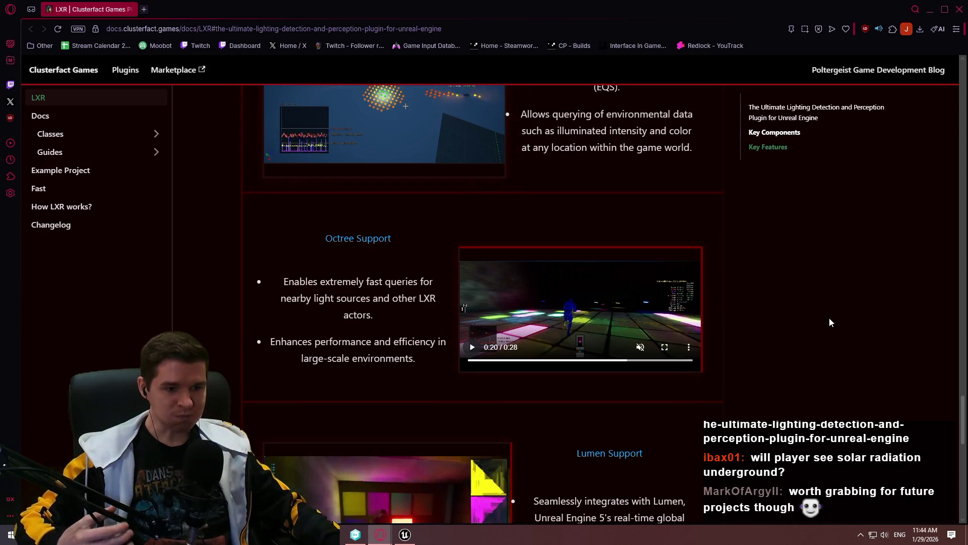
click(962, 7)
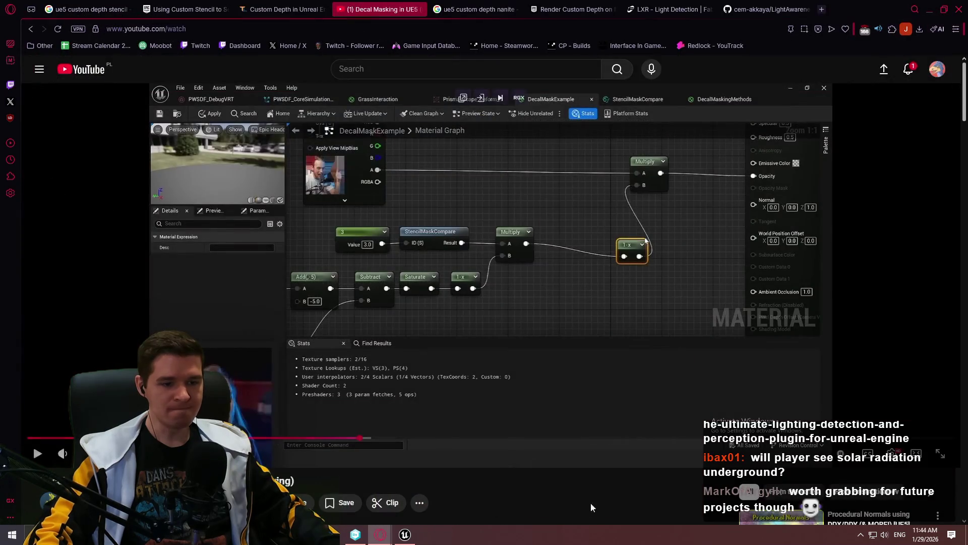
Step: Play the Decal Masking video, seek past Overlapping Decal Masks to the material graph, and pause
click(455, 253)
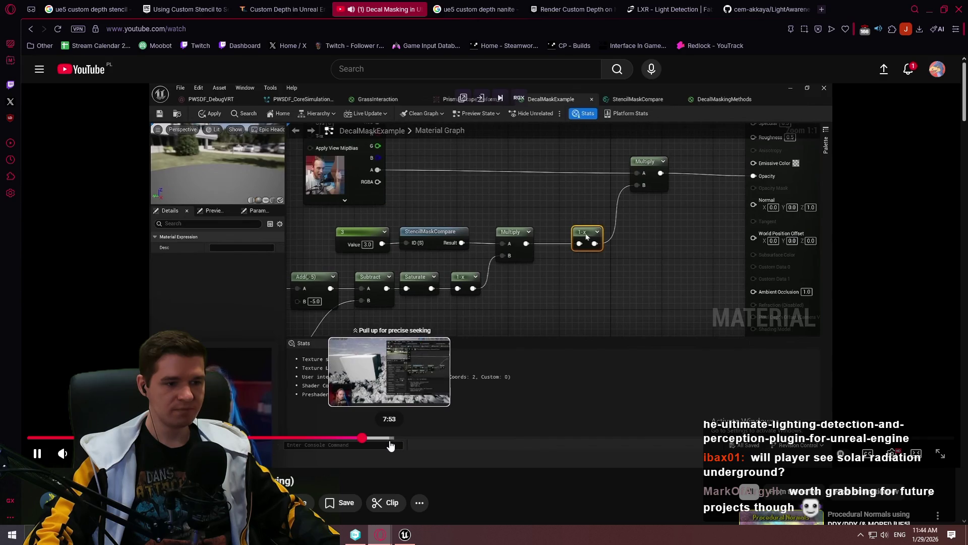
click(396, 438)
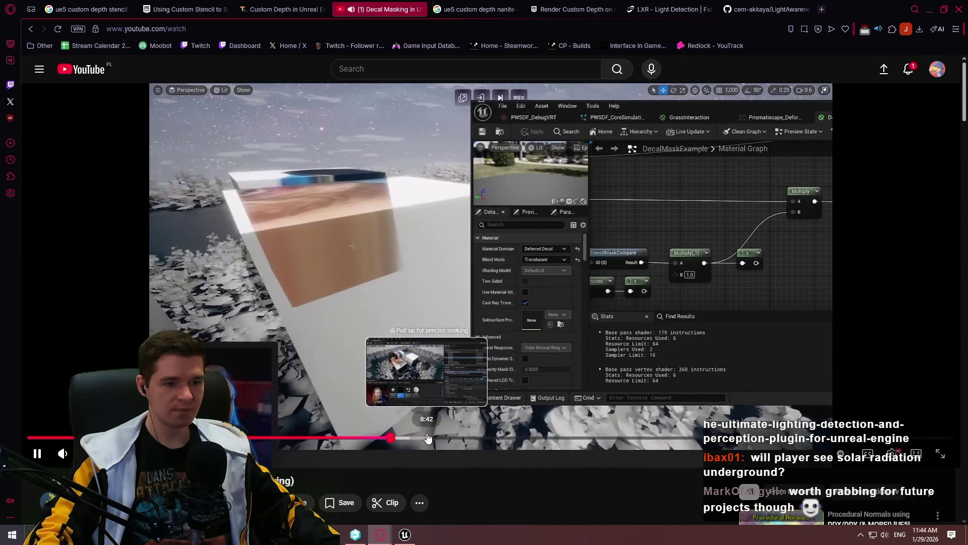
click(463, 439)
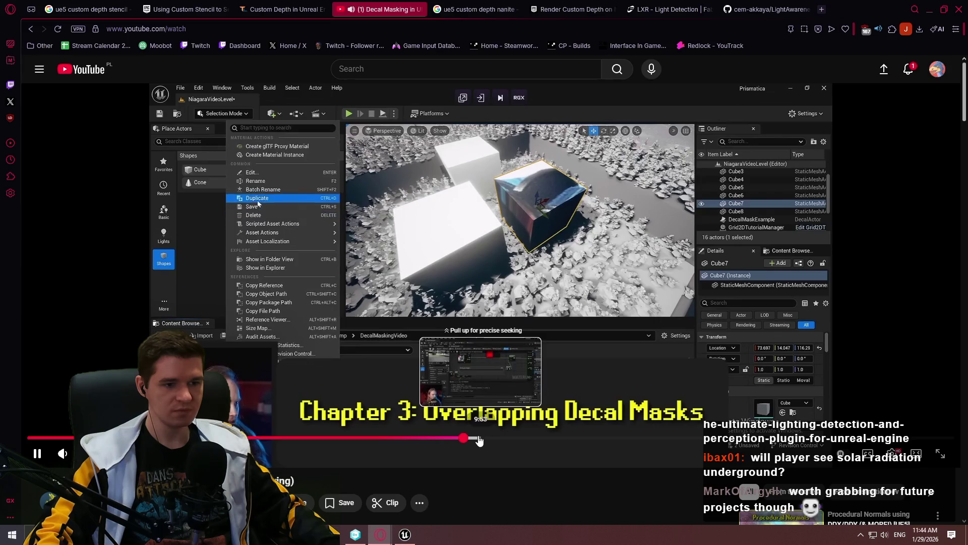
click(477, 440)
click(516, 337)
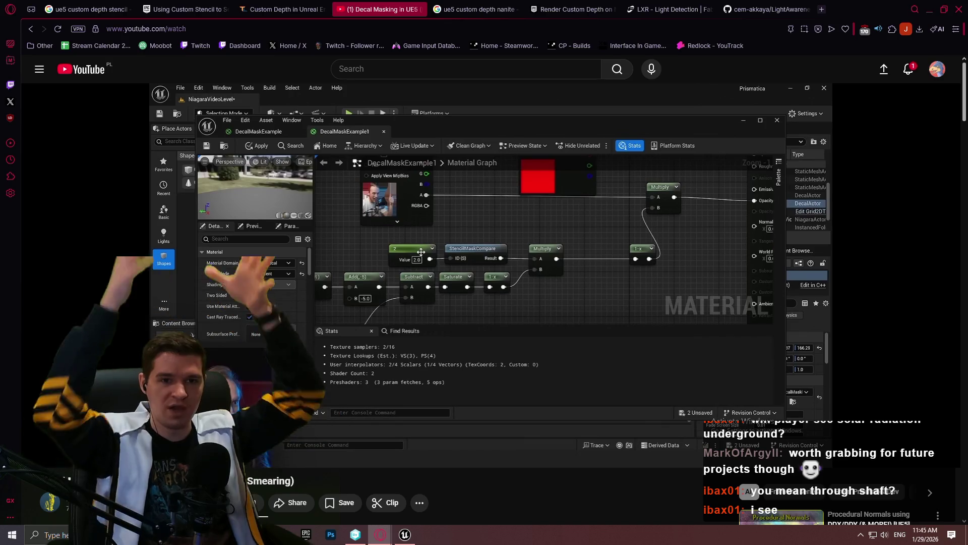
Step: Open the Redlock - YouTrack knowledge base in a new browser tab
mouse_move(447, 339)
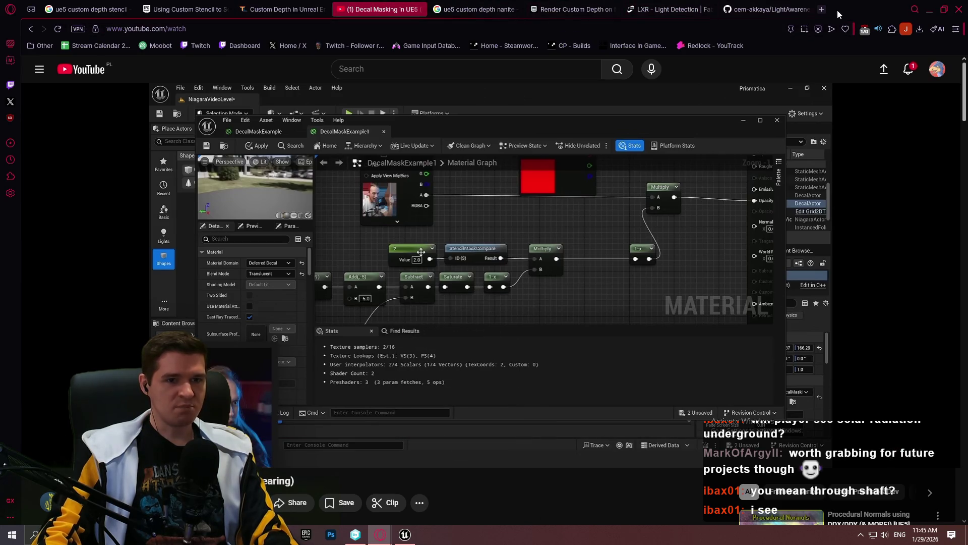
click(822, 9)
click(685, 43)
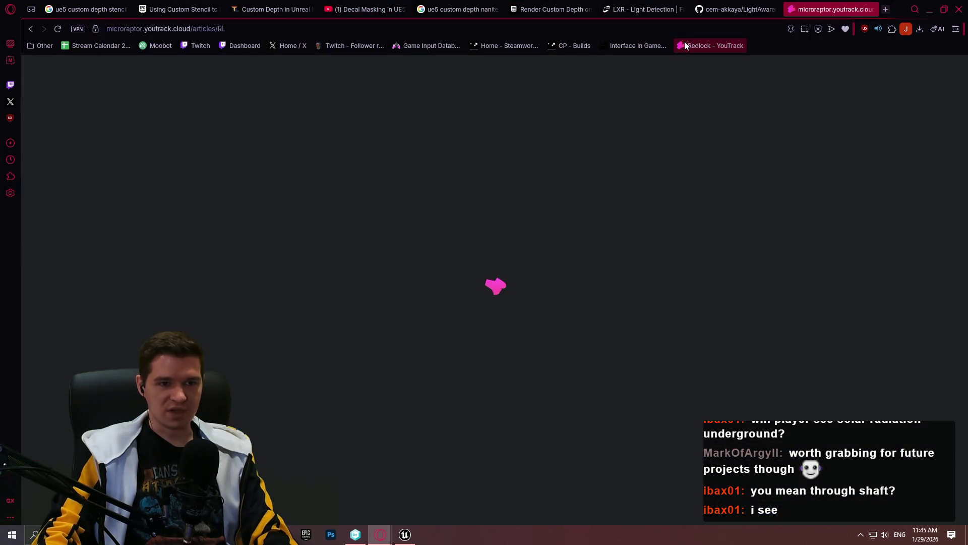
Step: Browse the Lore Overview, Redlock Facility, Facility Level Overview and Emergency Station Airlocks articles
click(122, 269)
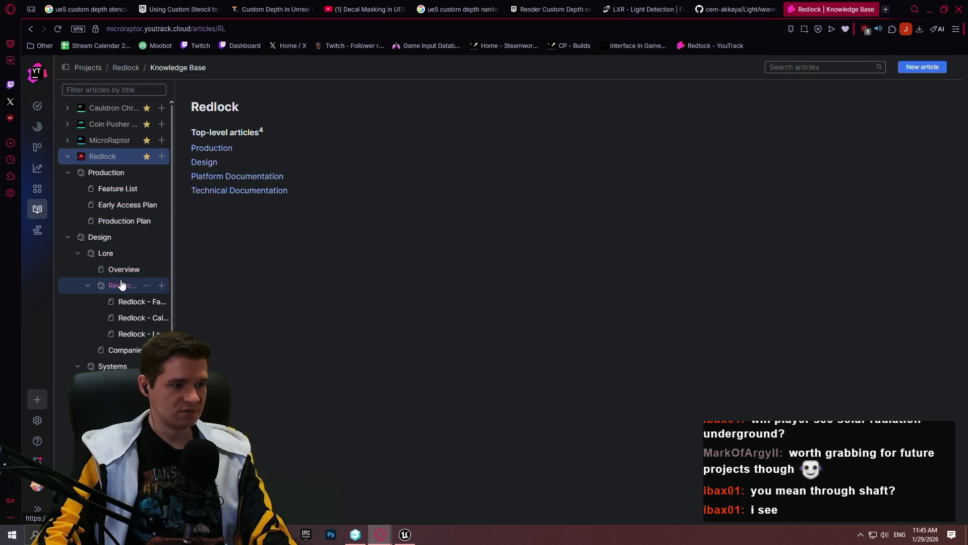
click(127, 286)
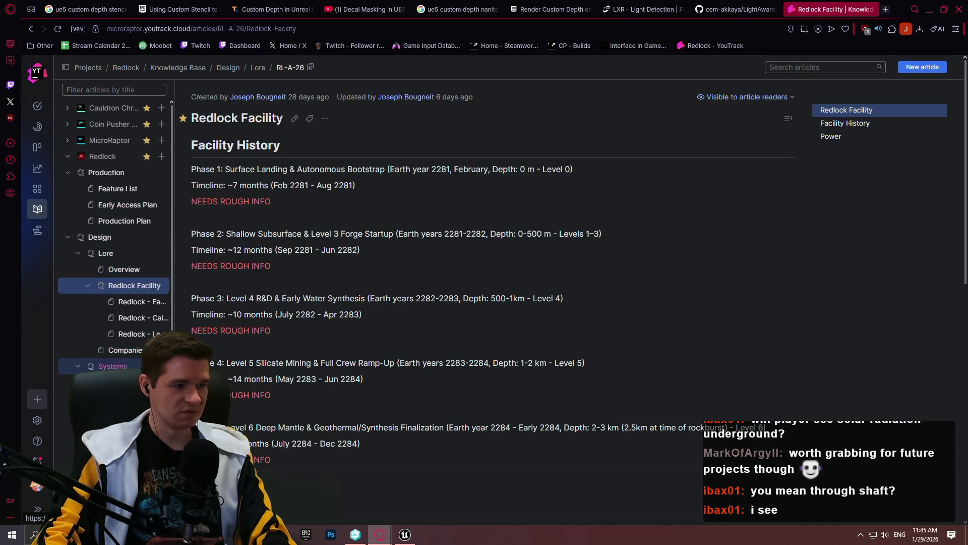
click(121, 382)
click(121, 398)
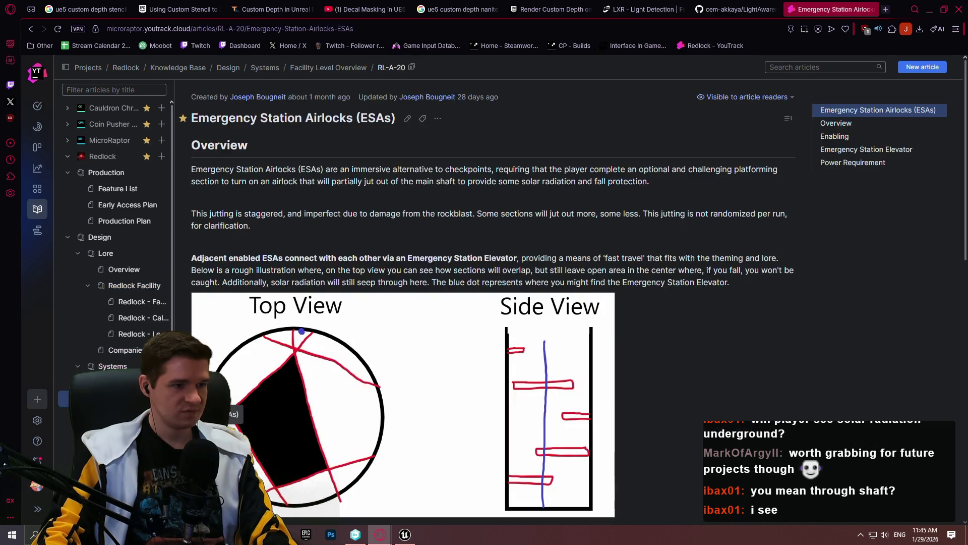
scroll(336, 235, down, 10)
scroll(337, 235, down, 3)
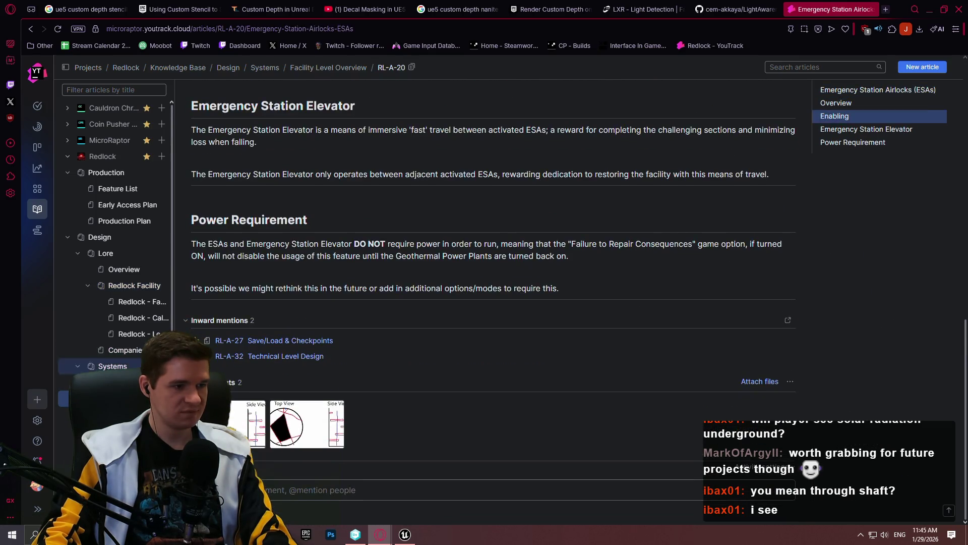
click(302, 339)
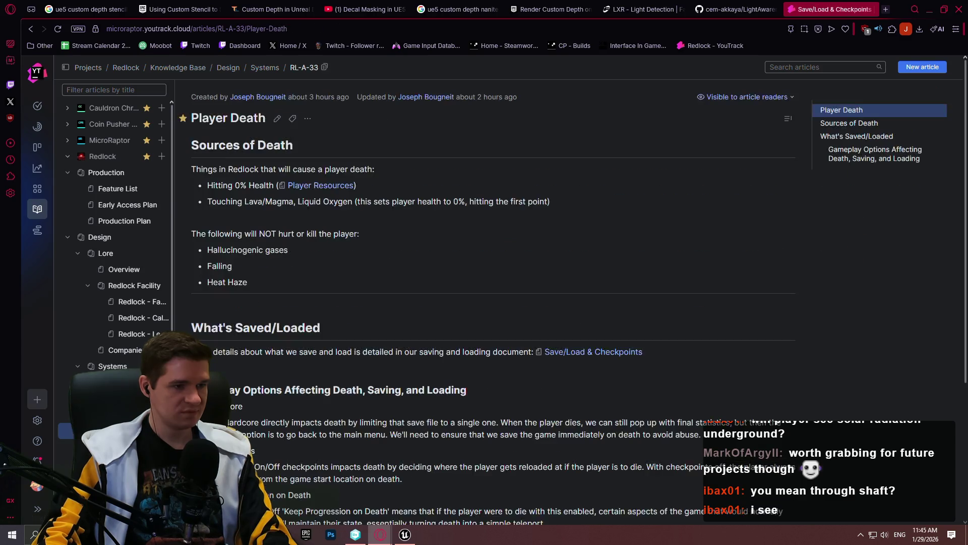
Step: Step through Feature List, Early Access Plan, Production Plan and Design, ending on the Lore article
click(112, 191)
click(111, 205)
click(111, 221)
click(109, 237)
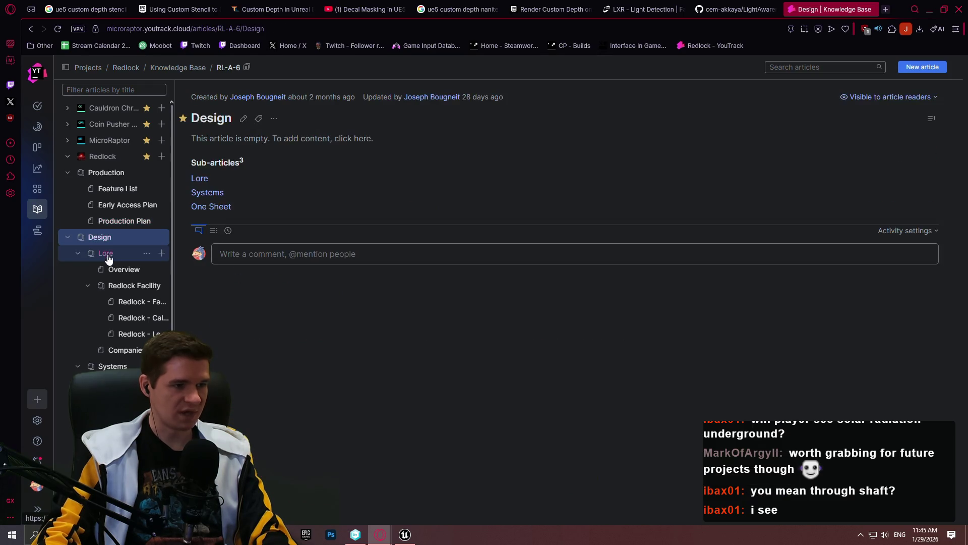
click(110, 267)
click(105, 253)
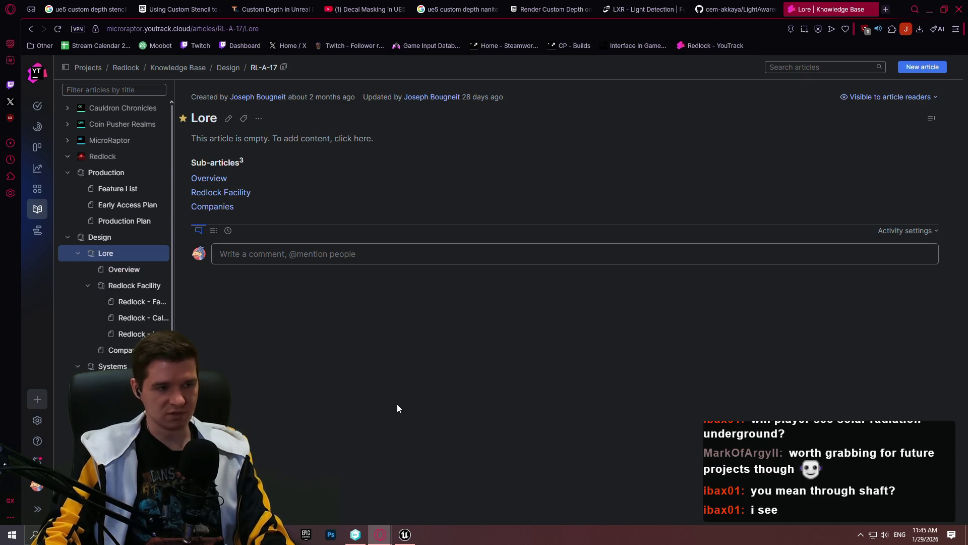
Step: Capture the empty page region and sketch a red shaft, a sun above it, and a downward arrow
key(Print)
drag(512, 125, 856, 506)
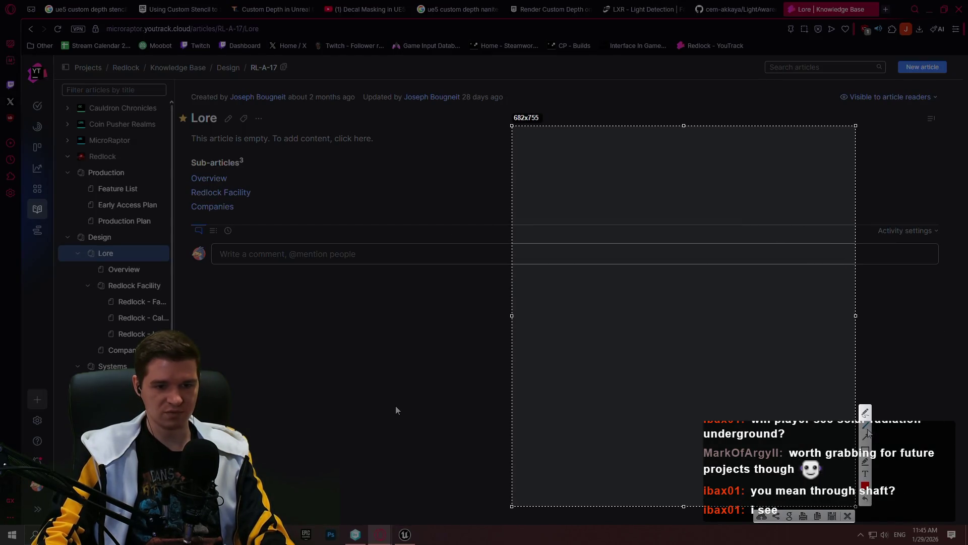
mouse_move(531, 250)
mouse_down()
mouse_move(590, 250)
mouse_move(587, 479)
mouse_move(646, 474)
mouse_move(645, 254)
mouse_move(721, 252)
mouse_up()
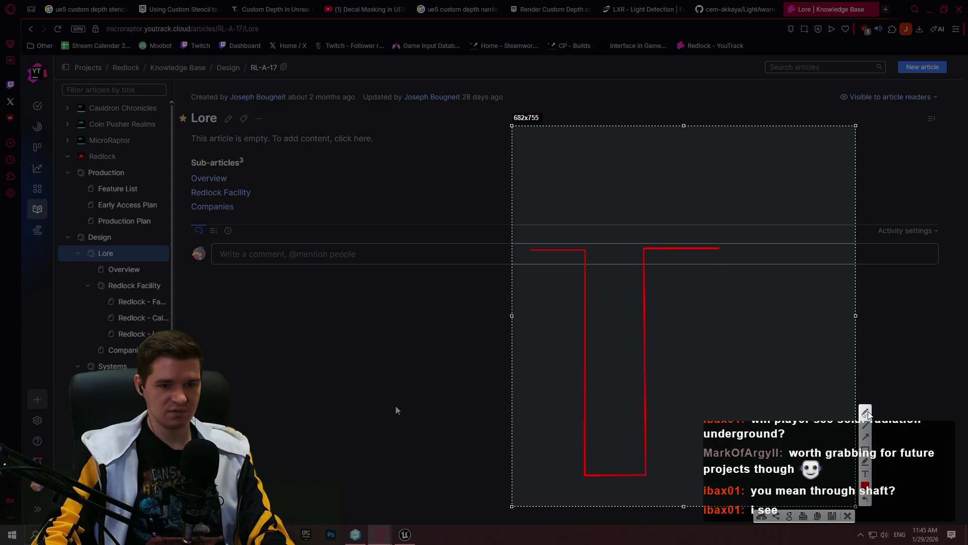
mouse_move(636, 136)
mouse_down()
mouse_move(620, 154)
mouse_move(640, 134)
mouse_move(621, 152)
mouse_move(630, 178)
mouse_move(645, 177)
mouse_move(663, 151)
mouse_move(635, 127)
mouse_up()
click(866, 437)
drag(630, 182, 626, 221)
Step: In yellow, draw a light ray and zigzag scribbles down the shaft, then close the capture
click(865, 485)
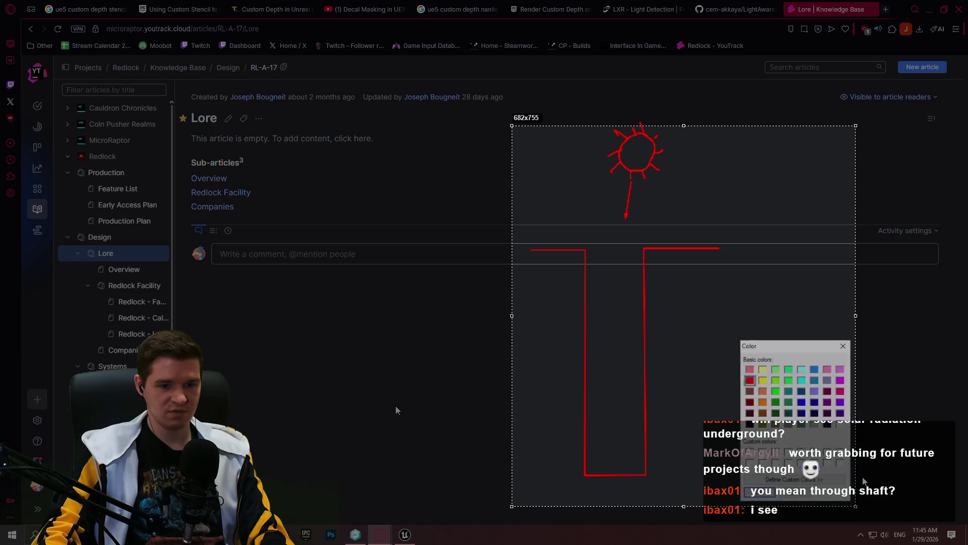
click(763, 379)
click(759, 493)
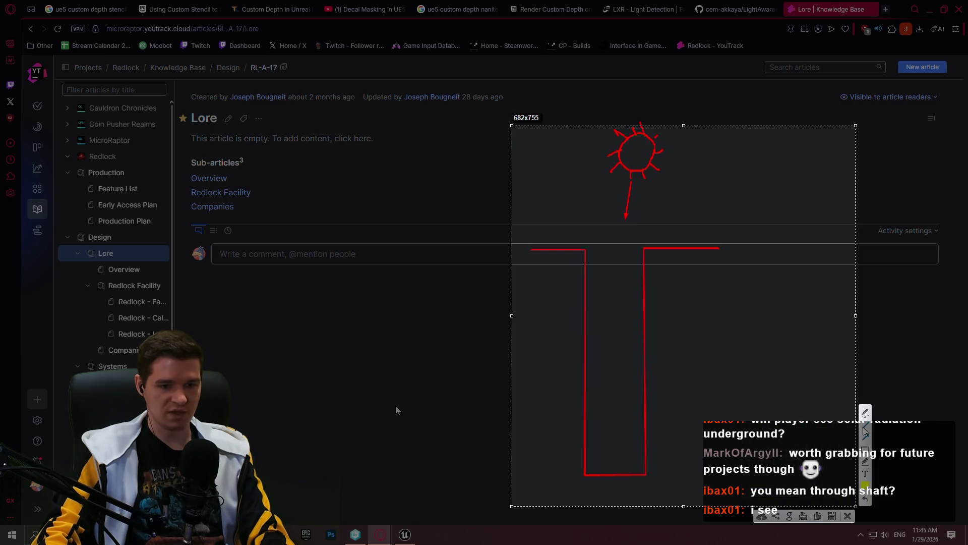
mouse_move(644, 249)
mouse_down()
mouse_move(634, 353)
mouse_move(603, 456)
mouse_move(588, 469)
mouse_move(587, 459)
mouse_up()
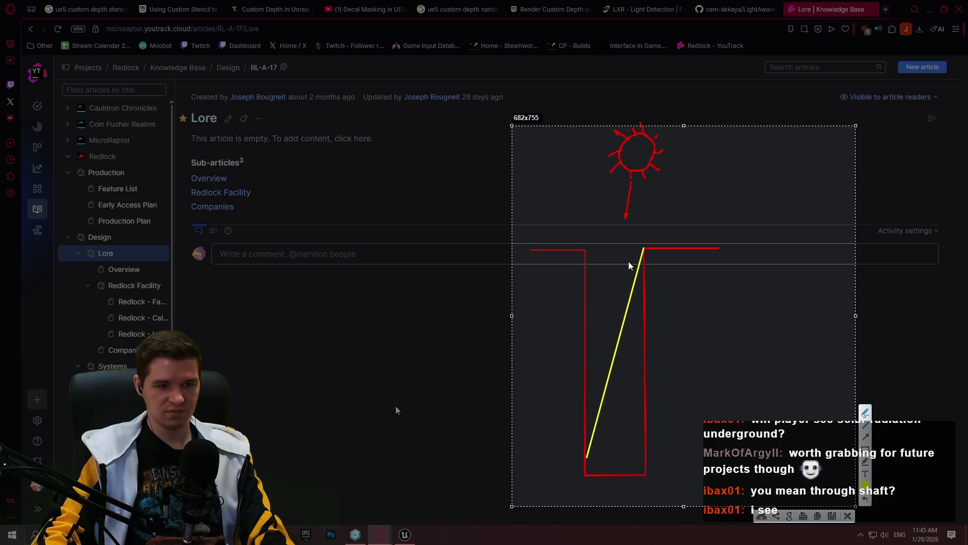
mouse_move(600, 256)
mouse_down()
mouse_move(626, 252)
mouse_move(611, 260)
mouse_move(606, 305)
mouse_move(625, 318)
mouse_move(615, 336)
mouse_up()
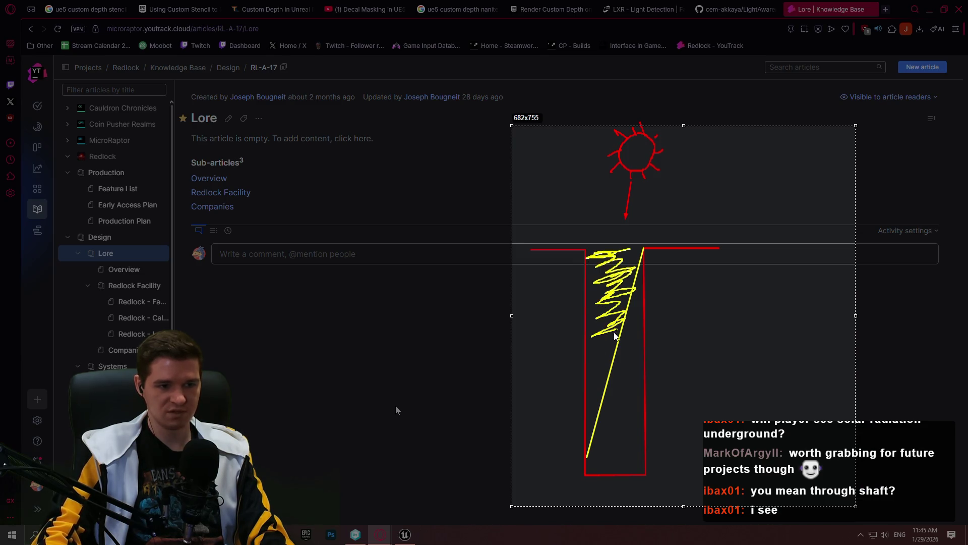
mouse_move(579, 388)
mouse_down()
mouse_move(598, 404)
mouse_move(589, 421)
mouse_up()
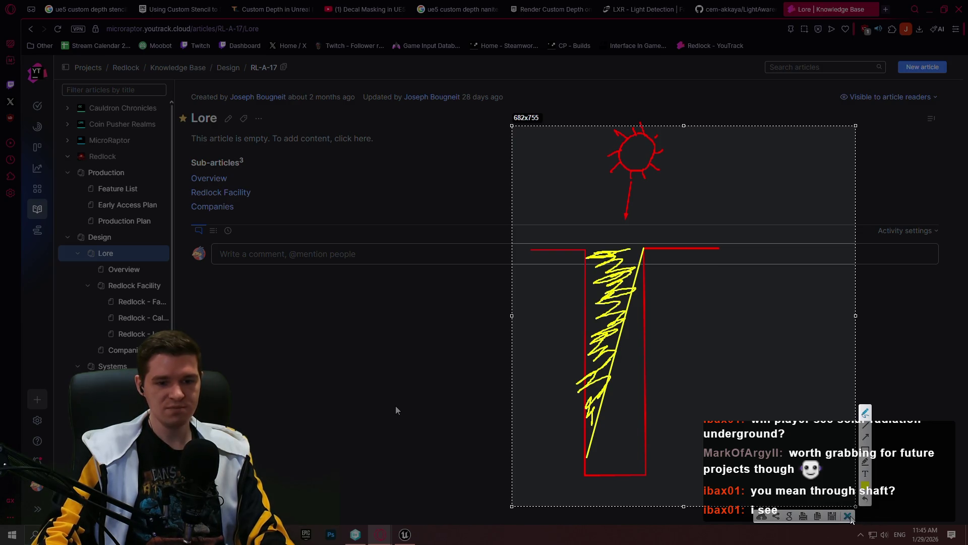
click(848, 515)
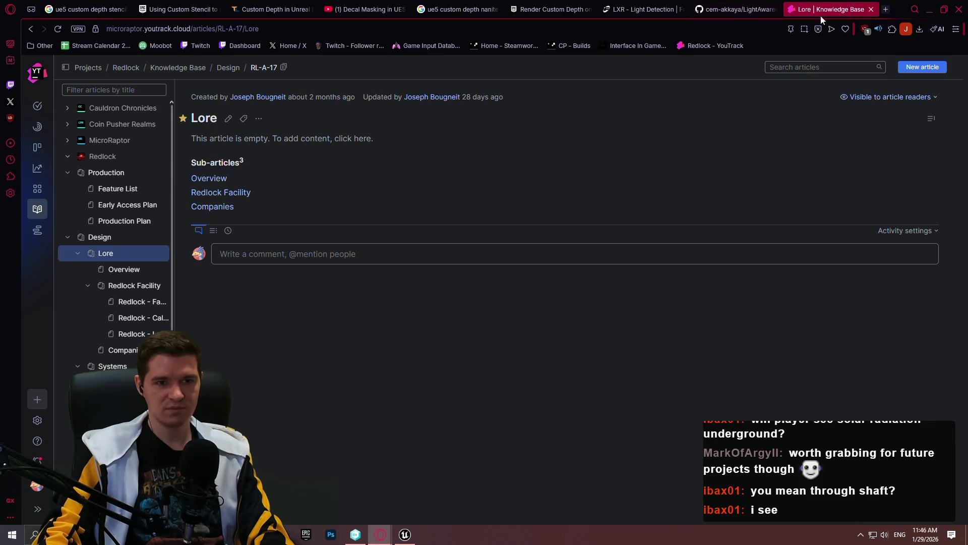
Step: Search Google Images for 'tidally locked', preview NASA Science's Moon image, then enter 'lhs 3844b'
click(752, 24)
text(t)
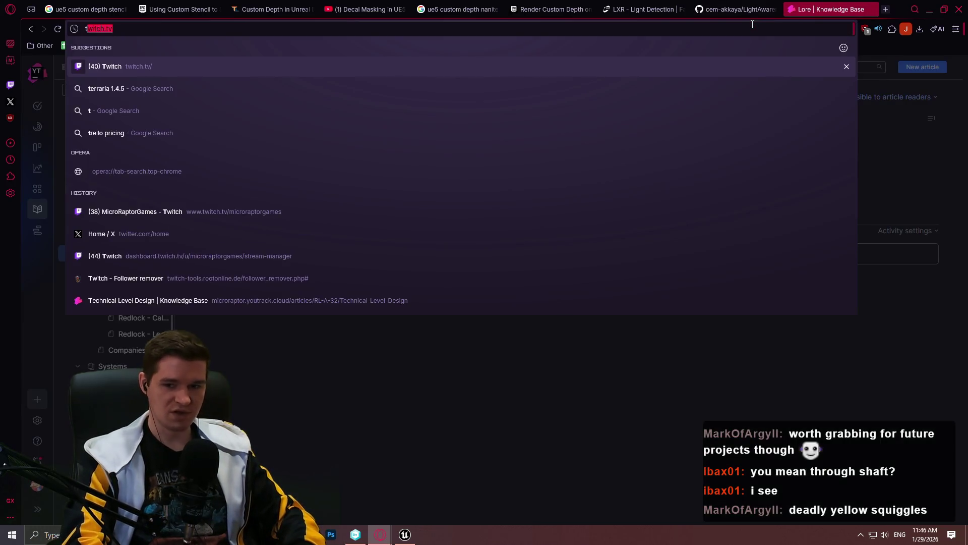
text(idally locked)
key(Return)
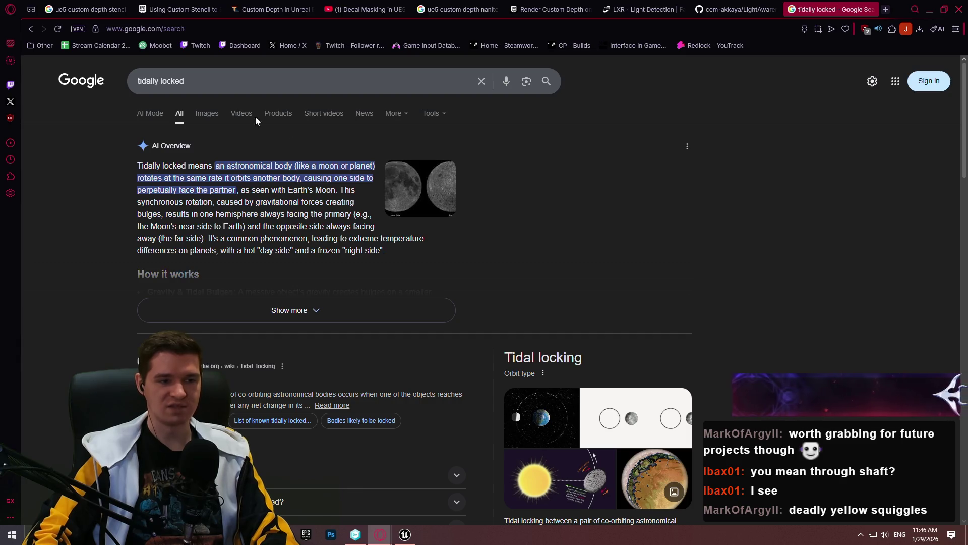
click(207, 113)
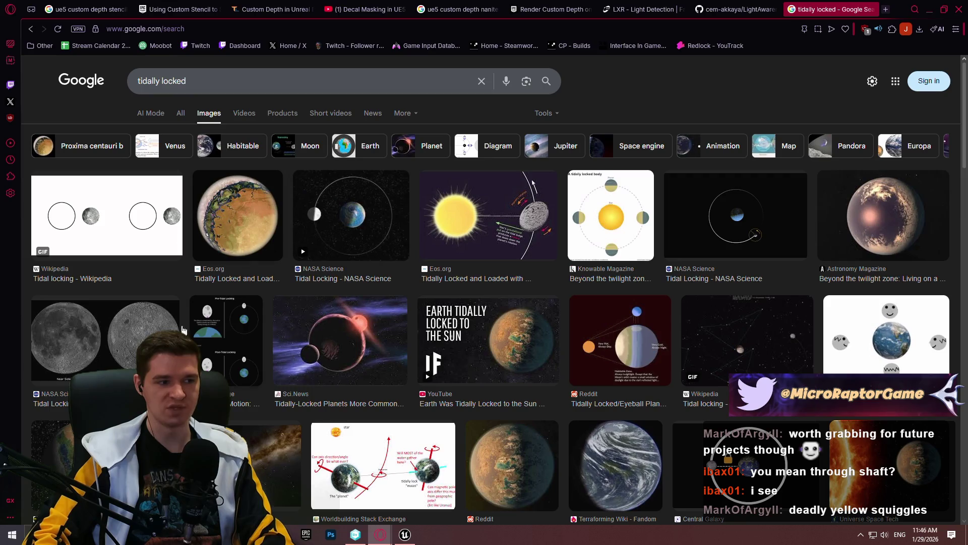
click(88, 334)
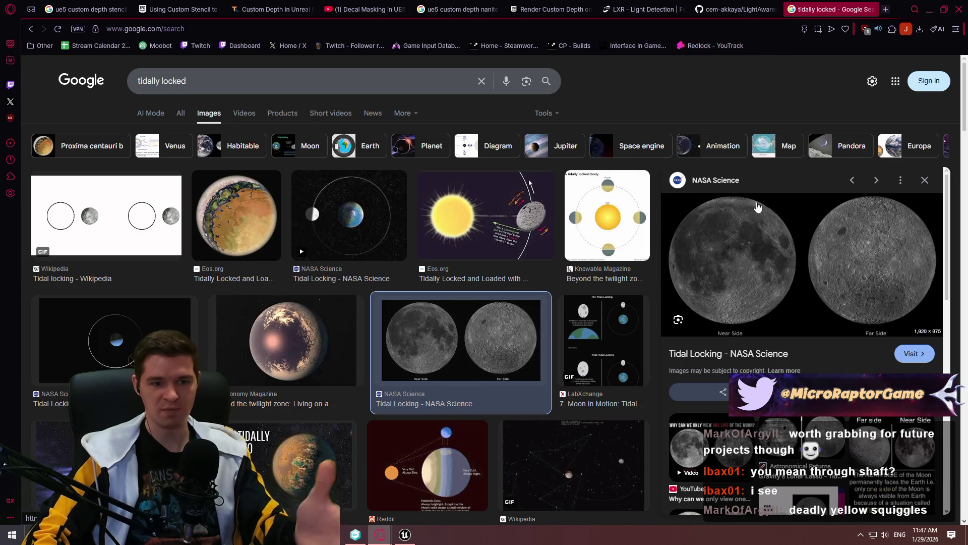
scroll(693, 288, down, 2)
scroll(716, 262, up, 2)
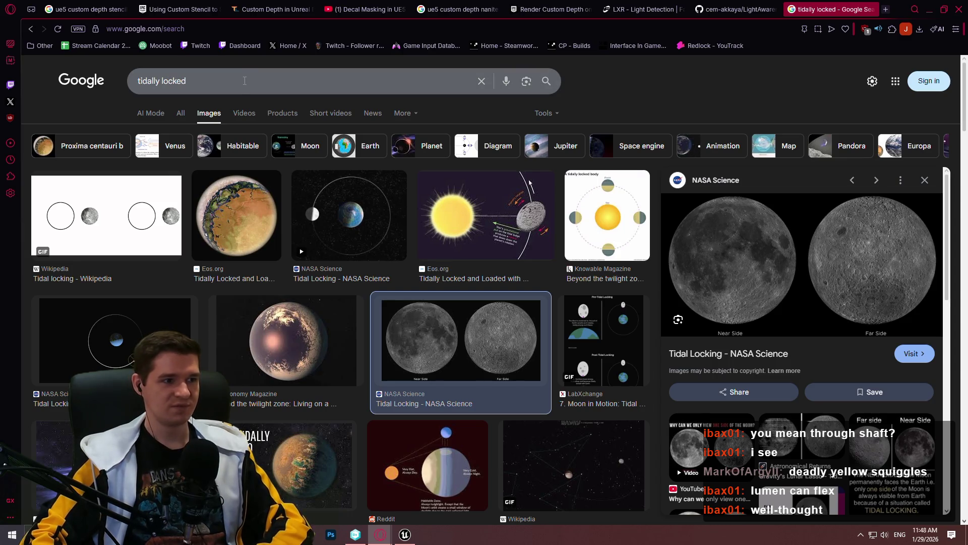
text(lhs )
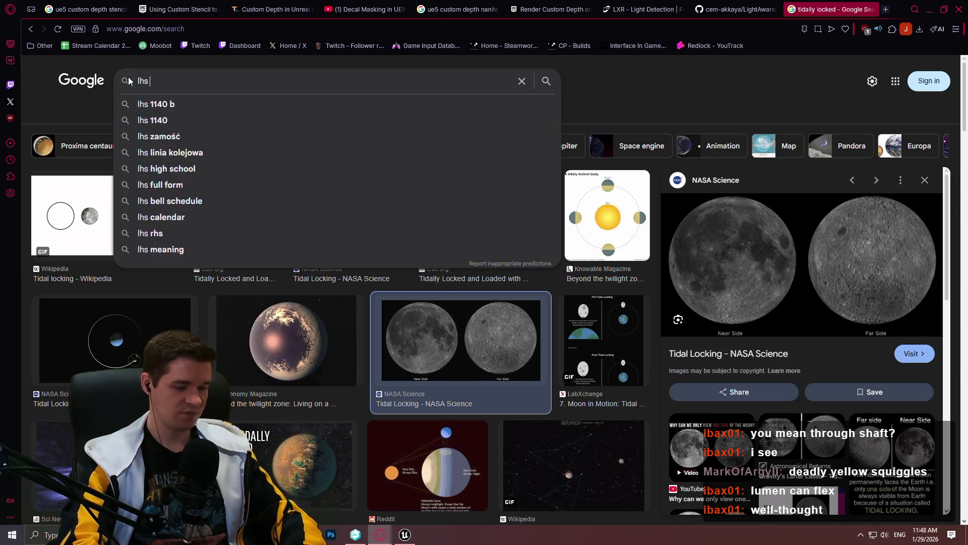
text(3844b)
Step: Search 'lhs 3844b' and preview the LHS 3844 b and star illustration
key(Return)
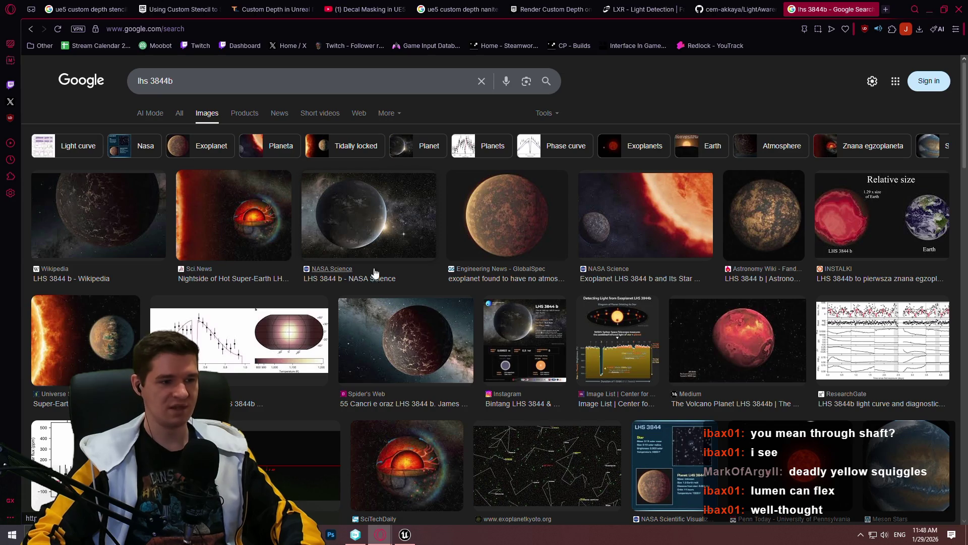
click(629, 242)
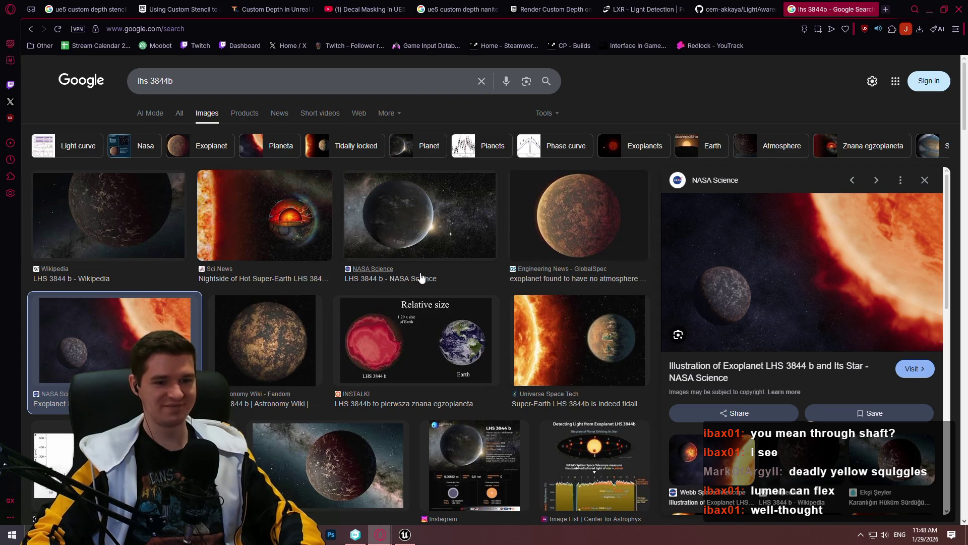
scroll(408, 221, down, 2)
scroll(408, 220, down, 2)
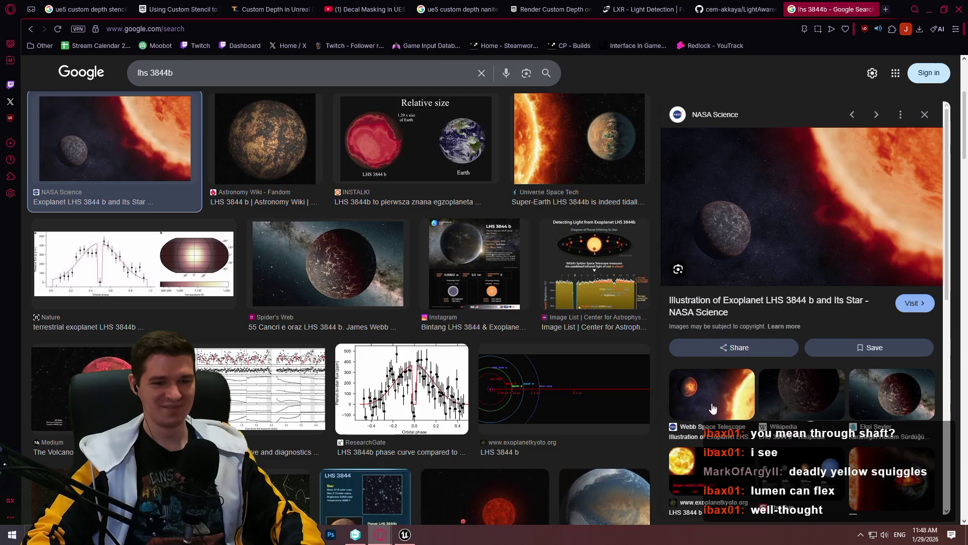
Step: View the planet comparison chart full size, then close it and the Google search tab
click(778, 454)
click(802, 206)
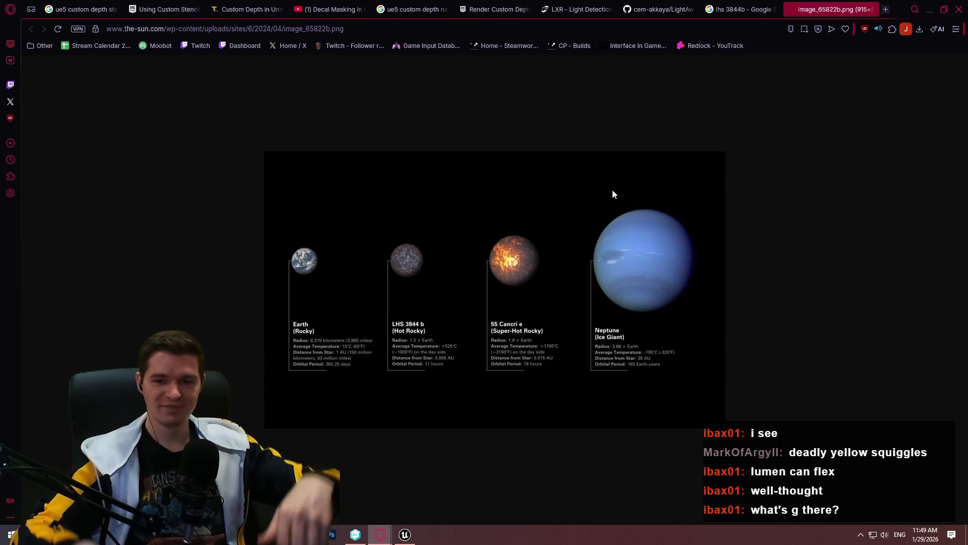
click(871, 11)
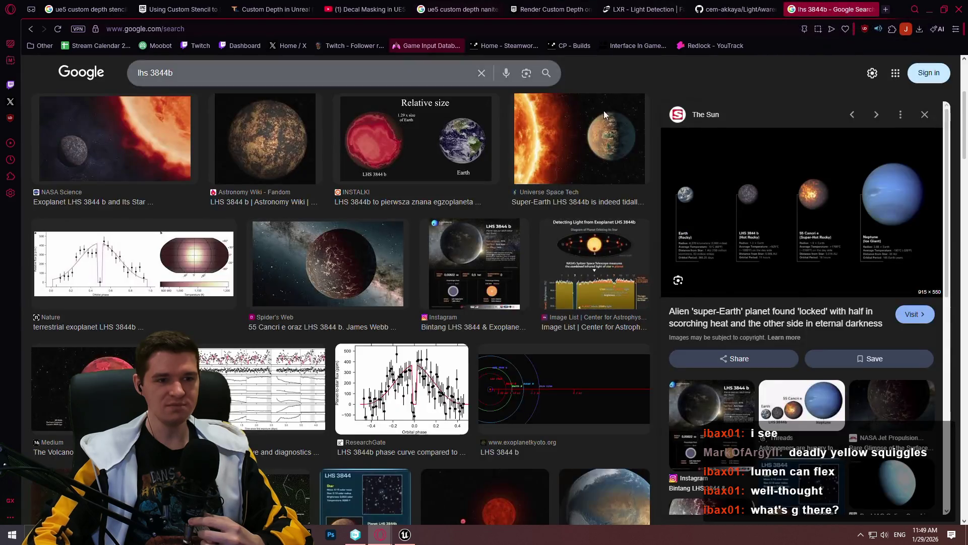
scroll(518, 247, down, 3)
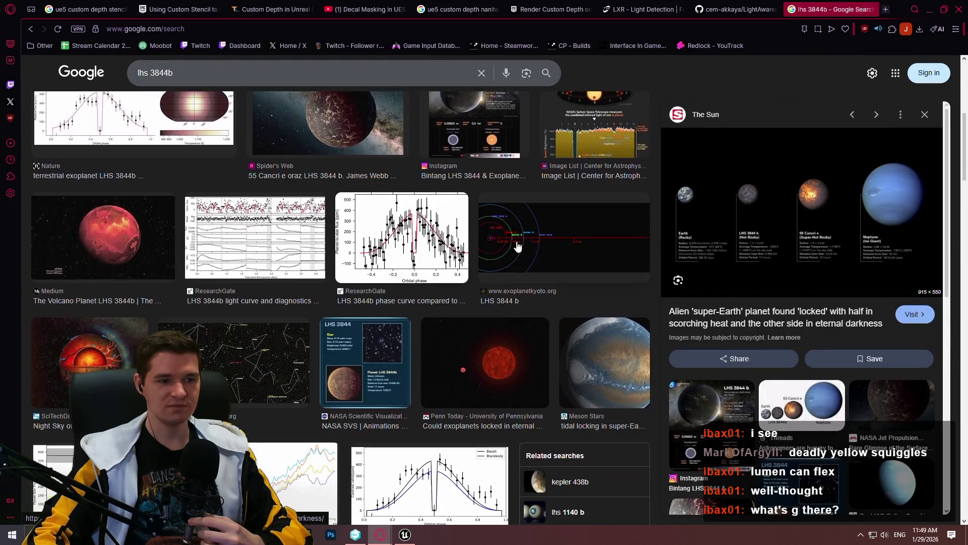
click(871, 10)
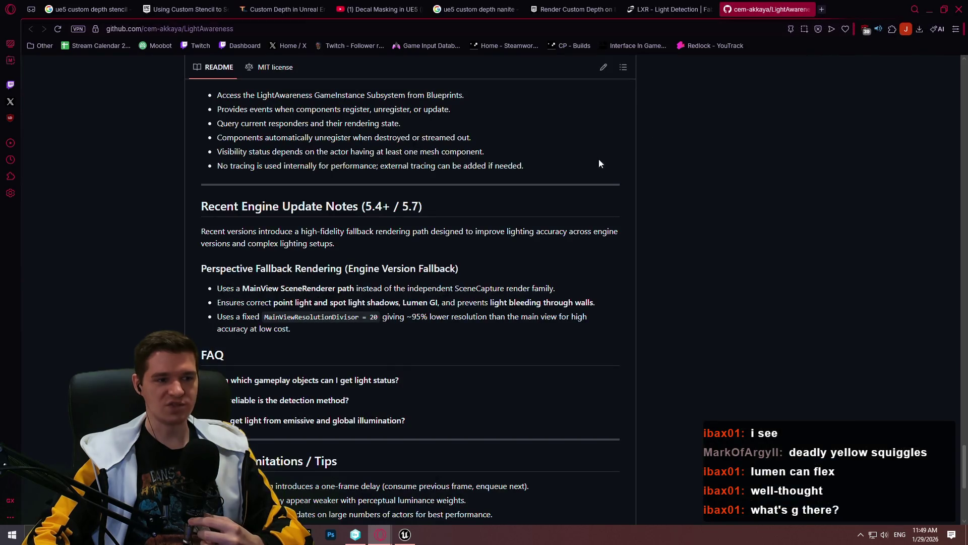
Step: View both cliffs from farther away in Unreal, then return to Opera and play the Decal Masking video
click(405, 535)
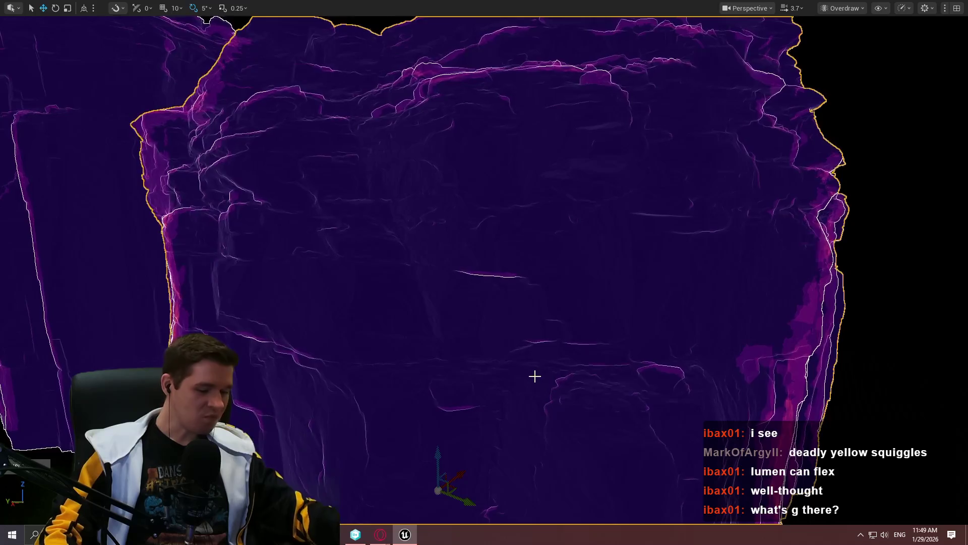
drag(437, 511, 437, 511)
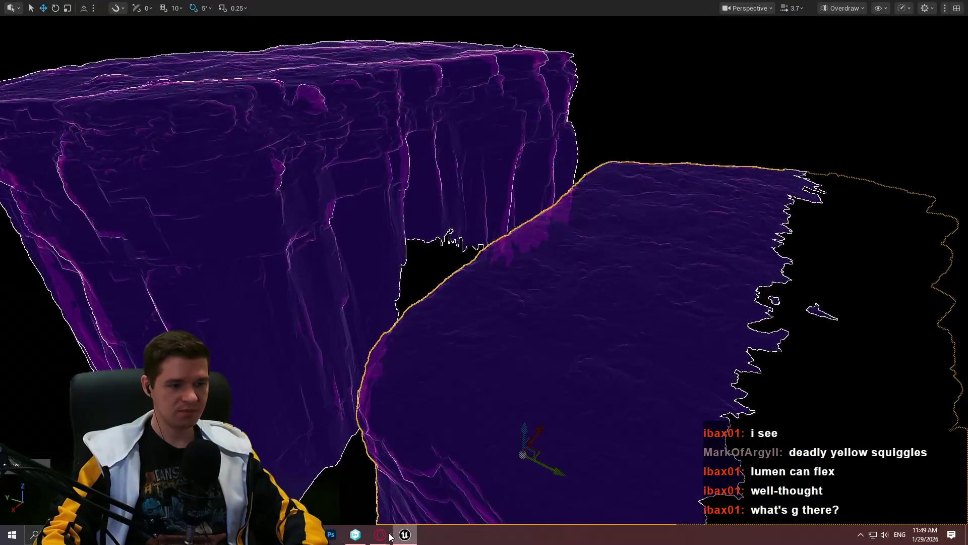
mouse_move(381, 534)
click(431, 512)
scroll(697, 203, up, 3)
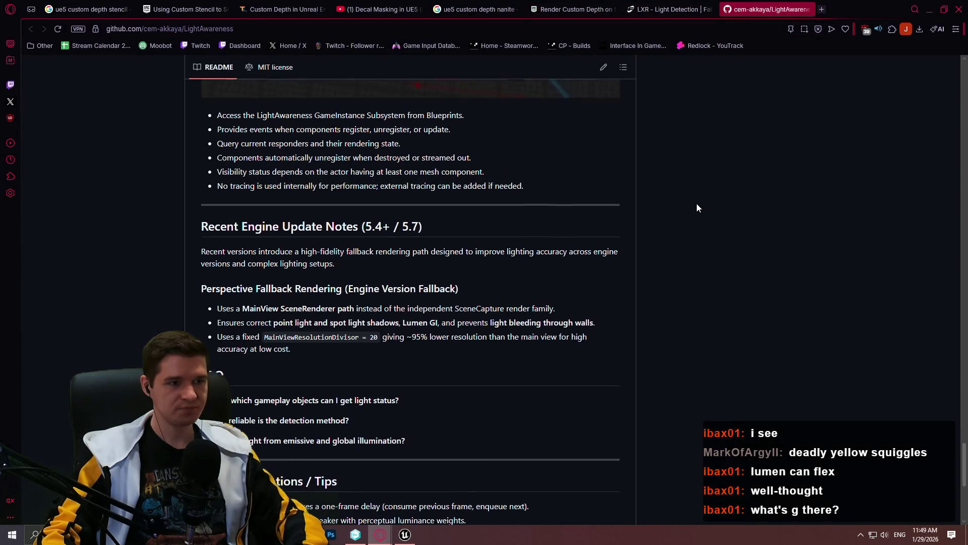
click(665, 9)
click(580, 5)
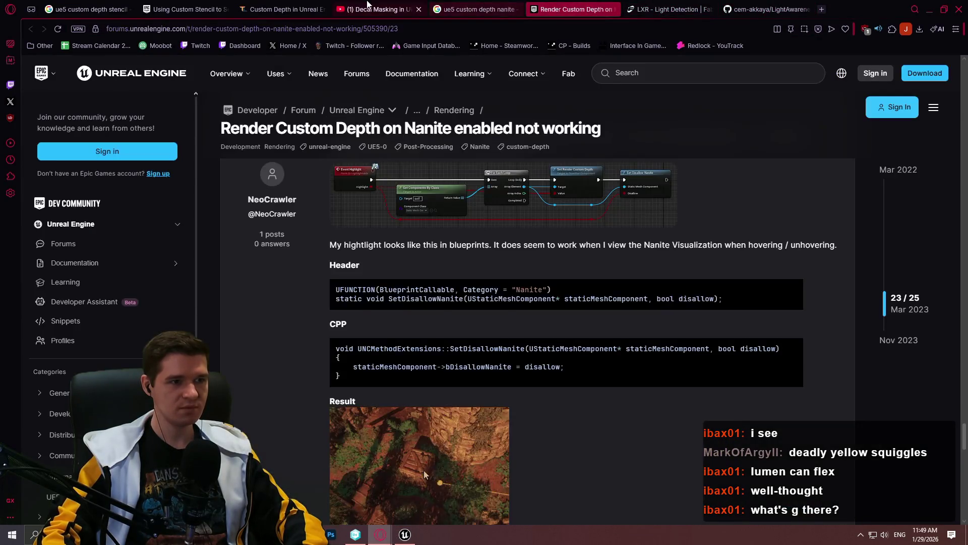
click(378, 9)
click(521, 284)
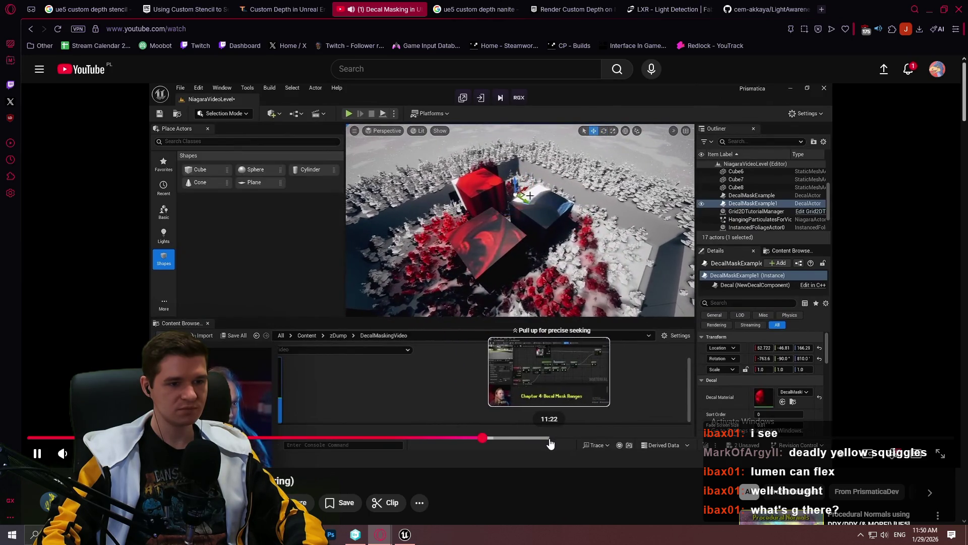
Step: Skim the Decal Masking video past 10:07 and the Cube8 scene to a material graph, then pause
drag(485, 440, 491, 442)
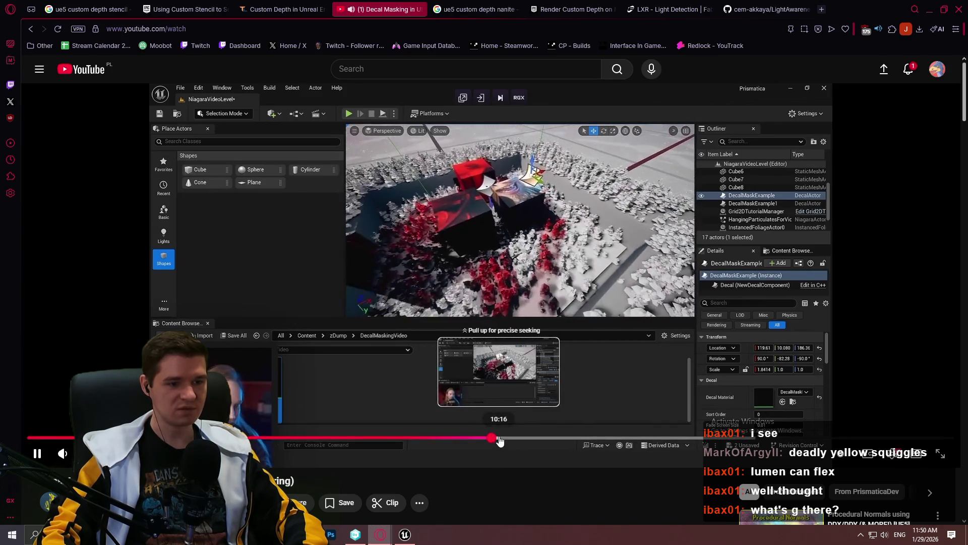
click(500, 439)
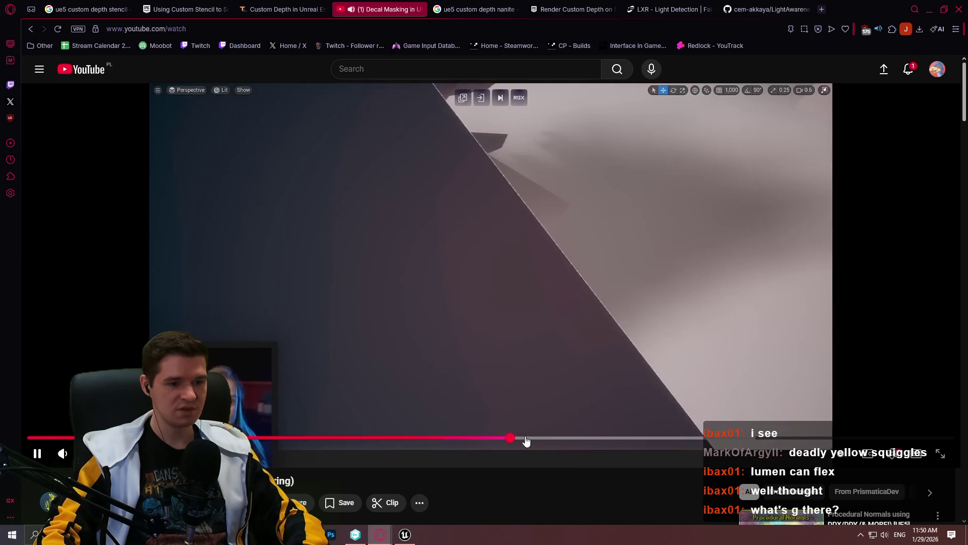
drag(525, 442, 530, 442)
click(559, 252)
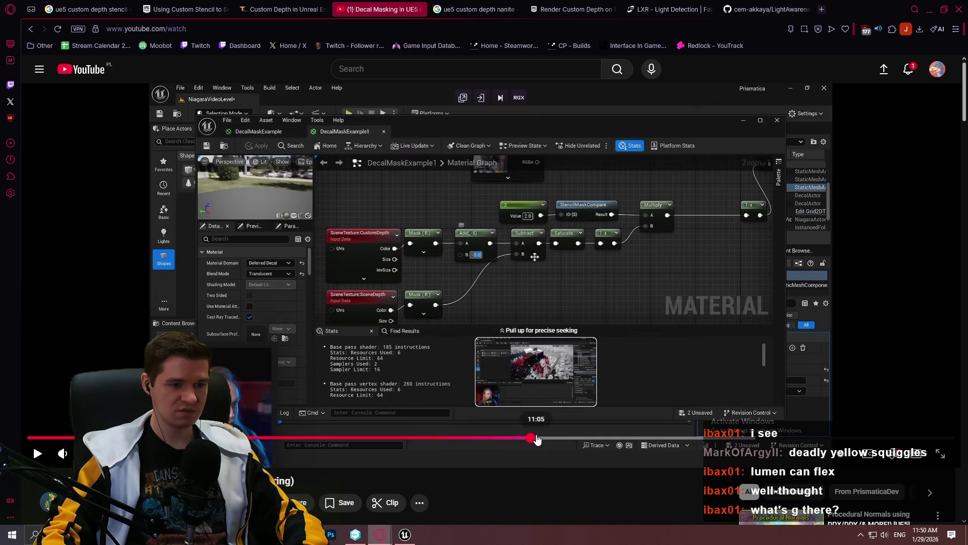
Step: Resume and seek to the Chapter 4 stencil material graph, pause there, and open a blank tab
click(576, 405)
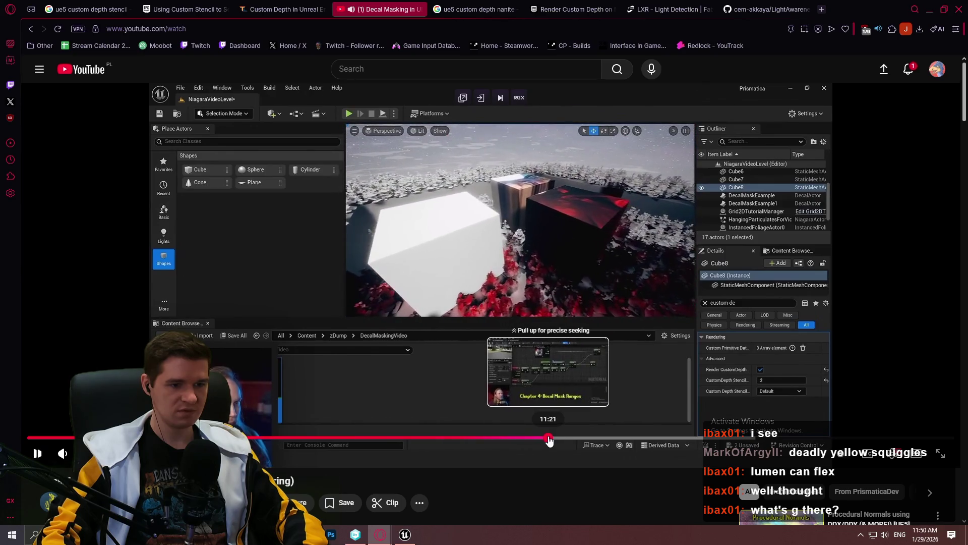
click(550, 441)
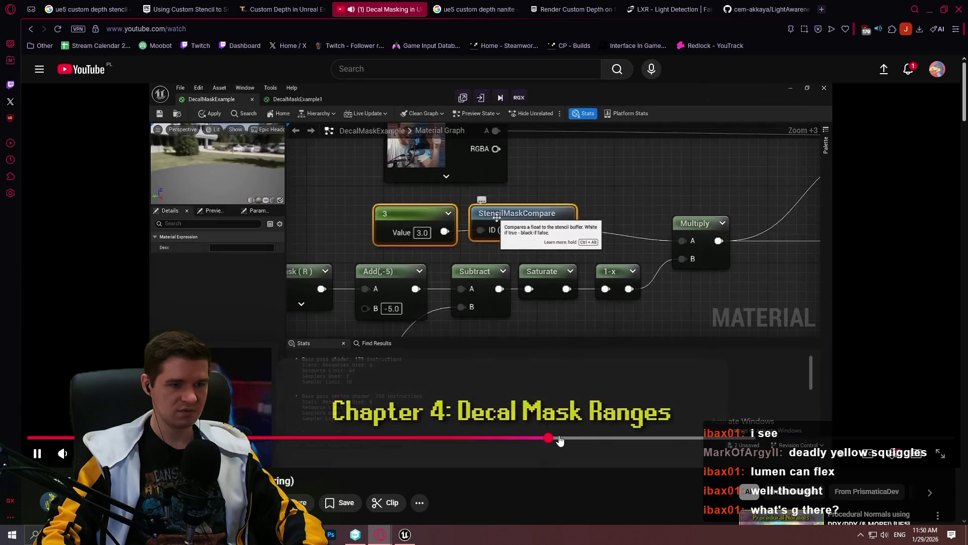
click(591, 439)
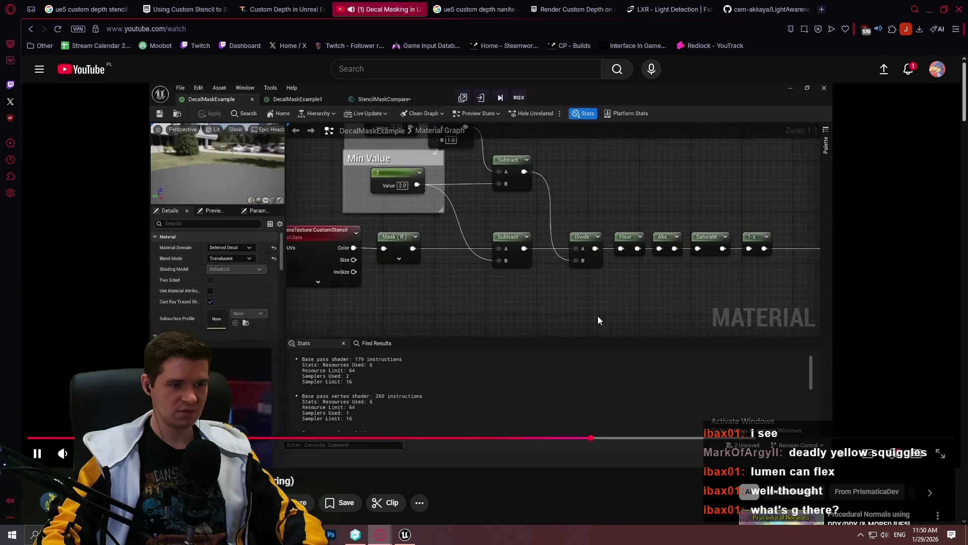
click(629, 215)
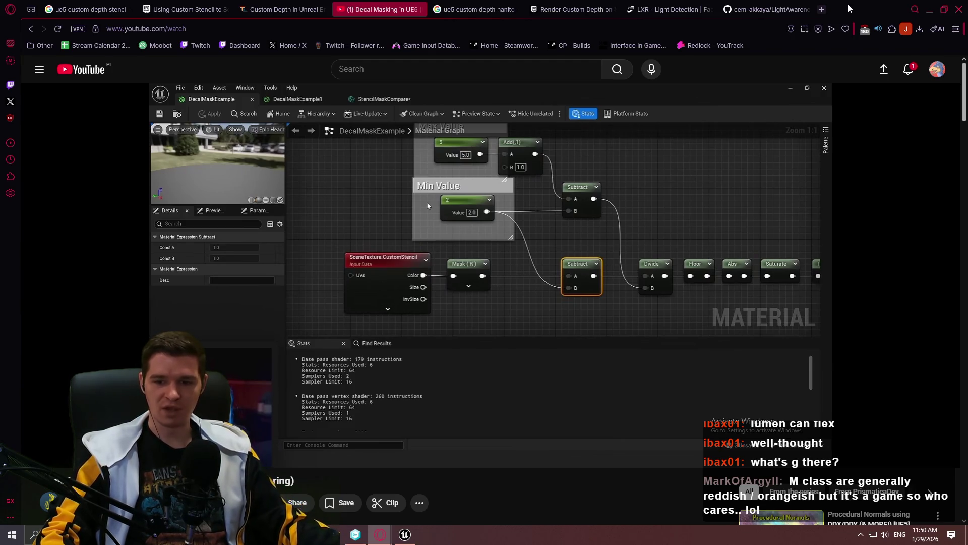
click(822, 11)
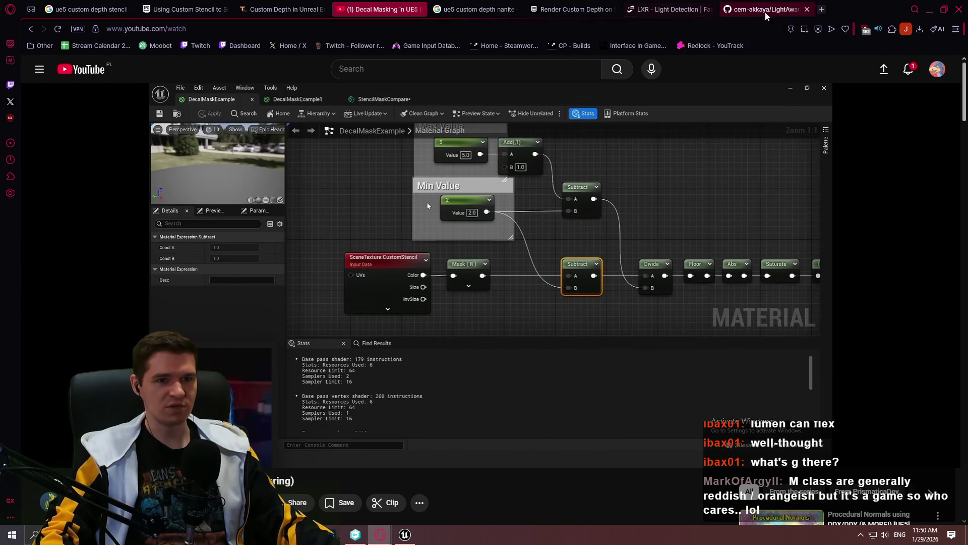
Step: Search 'batsu star', then replace it with 'lhs3844b' and open the LHS 3844 b Wikipedia article
text(batsu star)
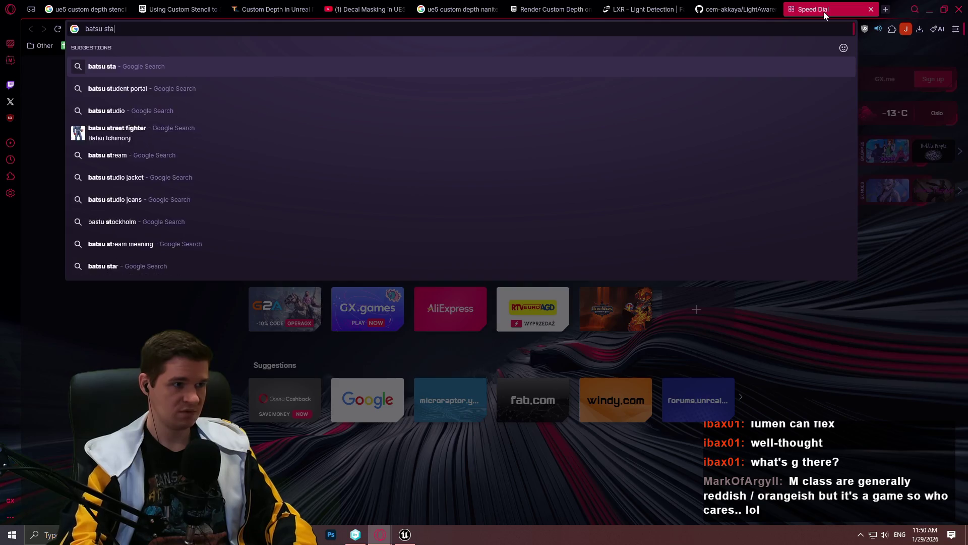
key(Return)
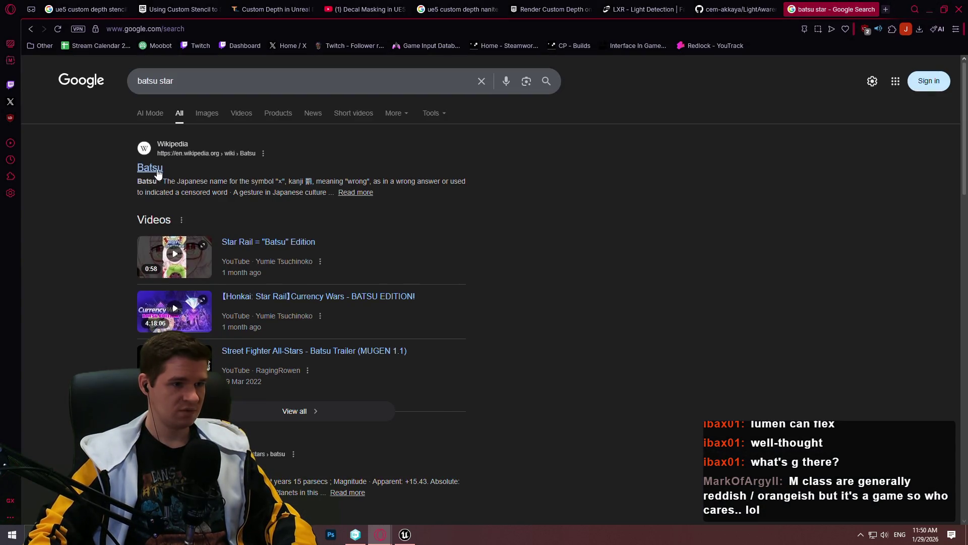
triple_click(252, 88)
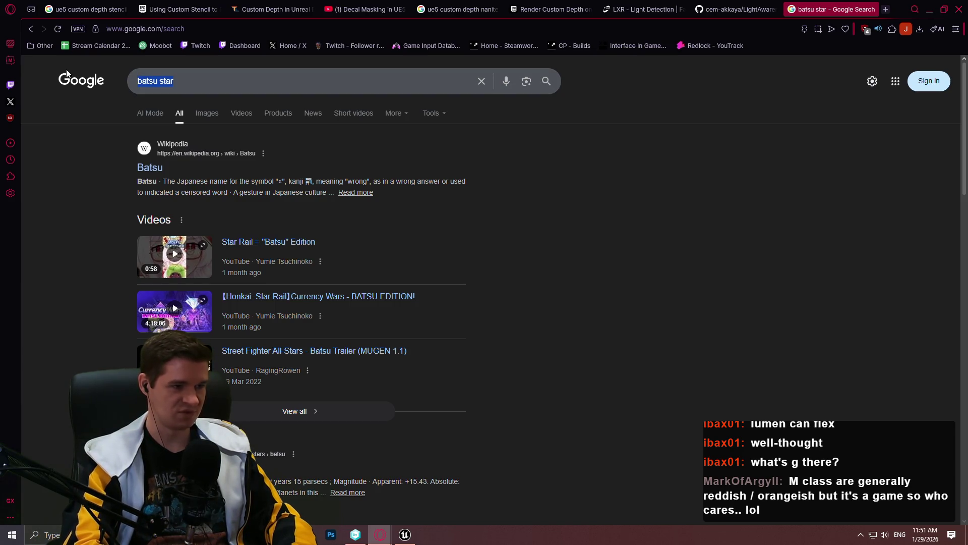
key(BackSpace)
text(lhs)
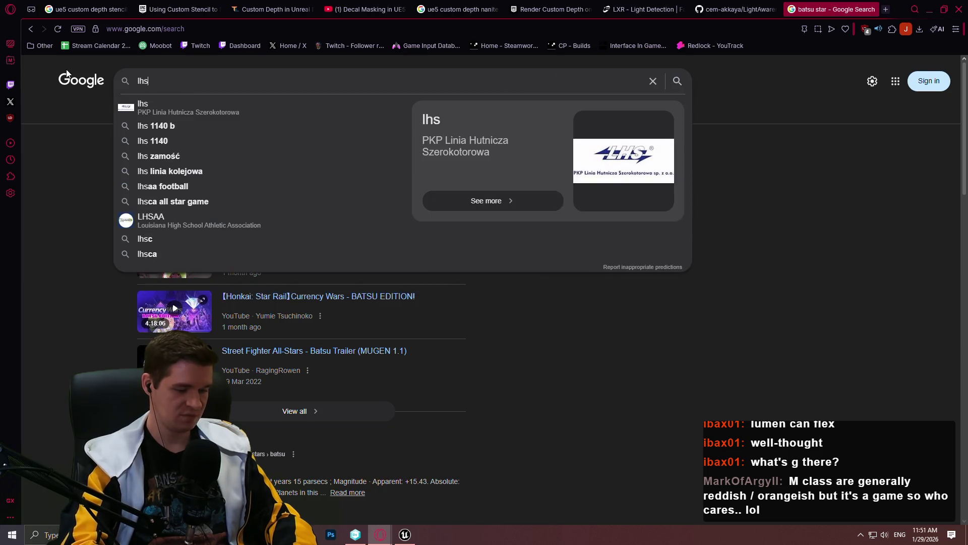
text(3844b)
key(Return)
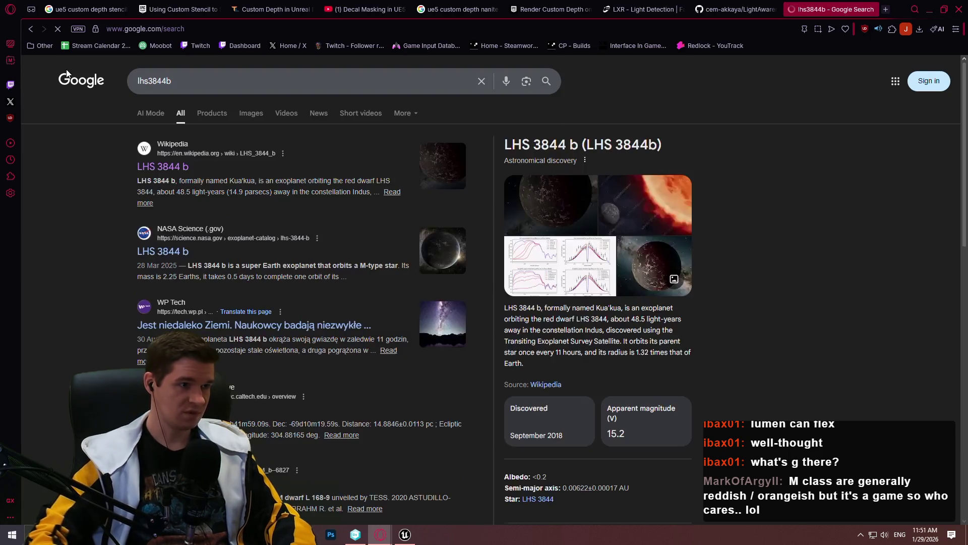
click(244, 191)
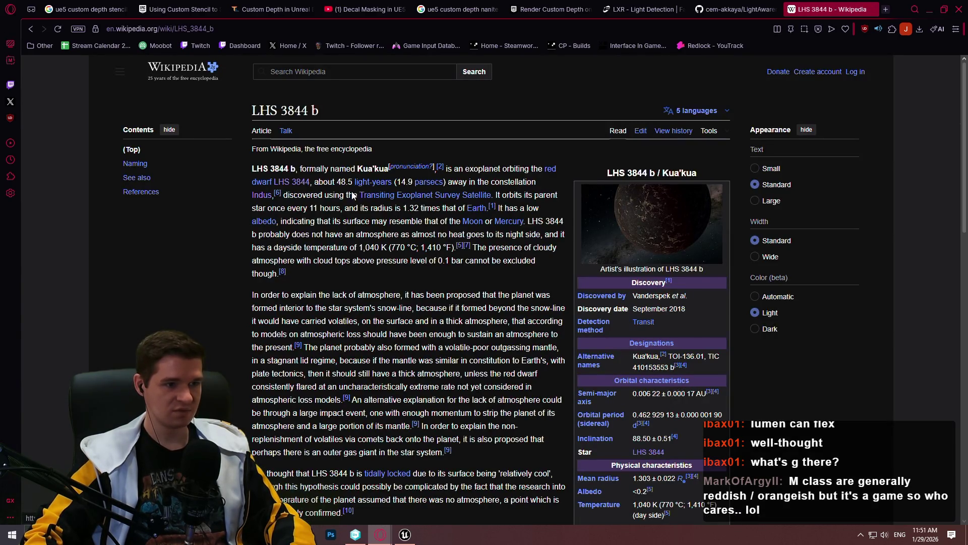
Step: Follow the Batsũ link to the LHS 3844 star article and browse its infobox
scroll(627, 239, down, 2)
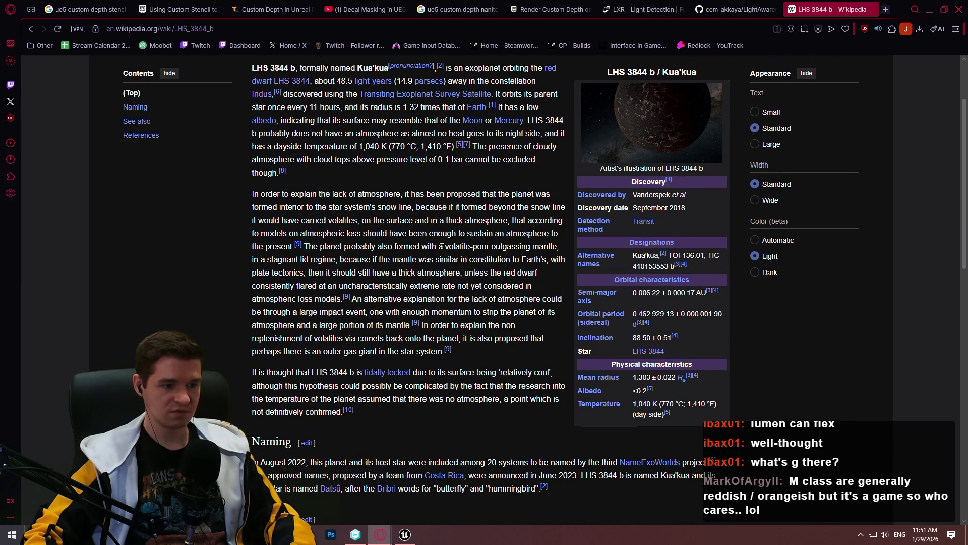
click(329, 491)
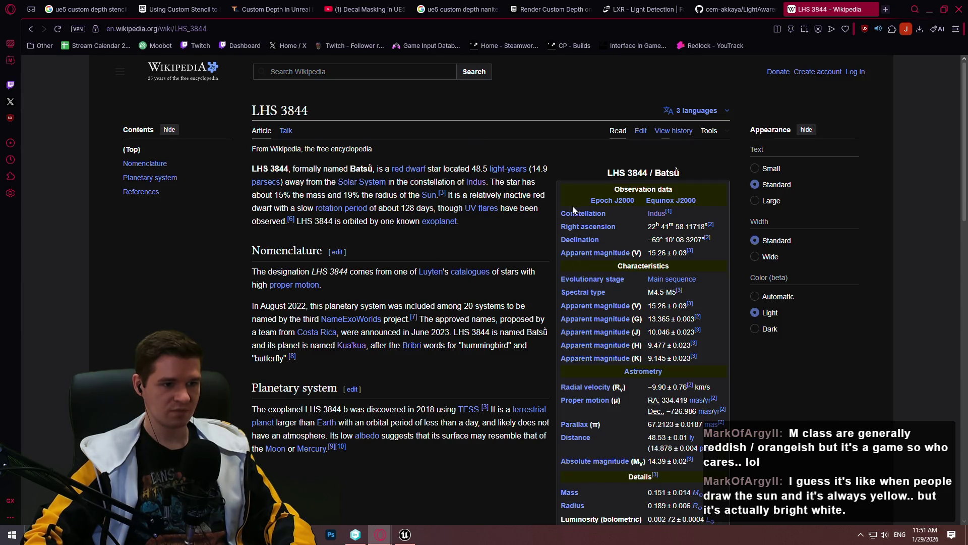
scroll(573, 209, down, 2)
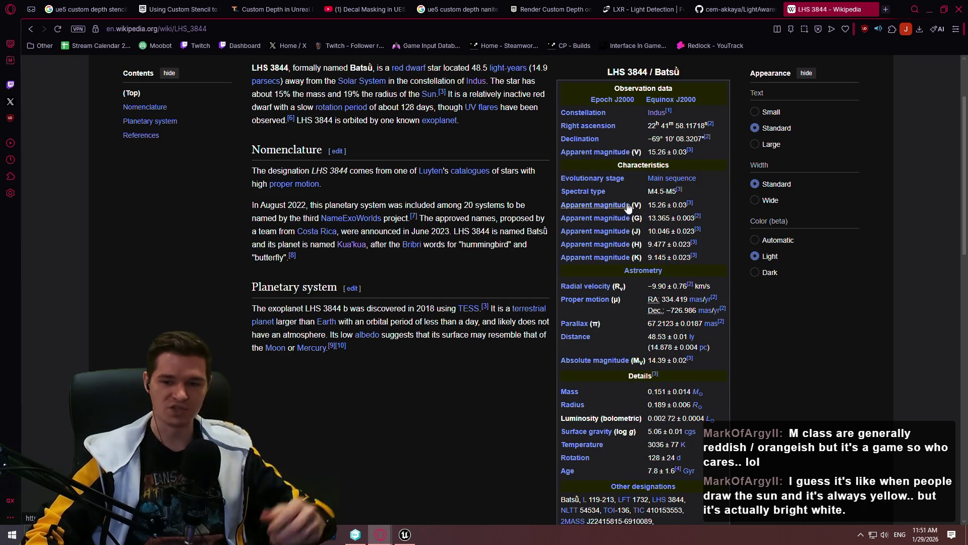
mouse_move(627, 212)
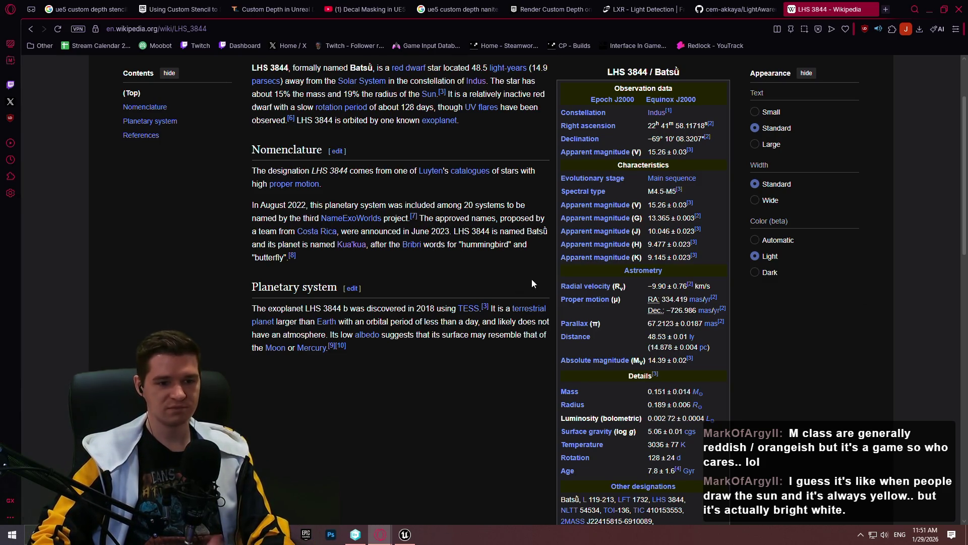
scroll(527, 303, down, 2)
scroll(519, 317, down, 3)
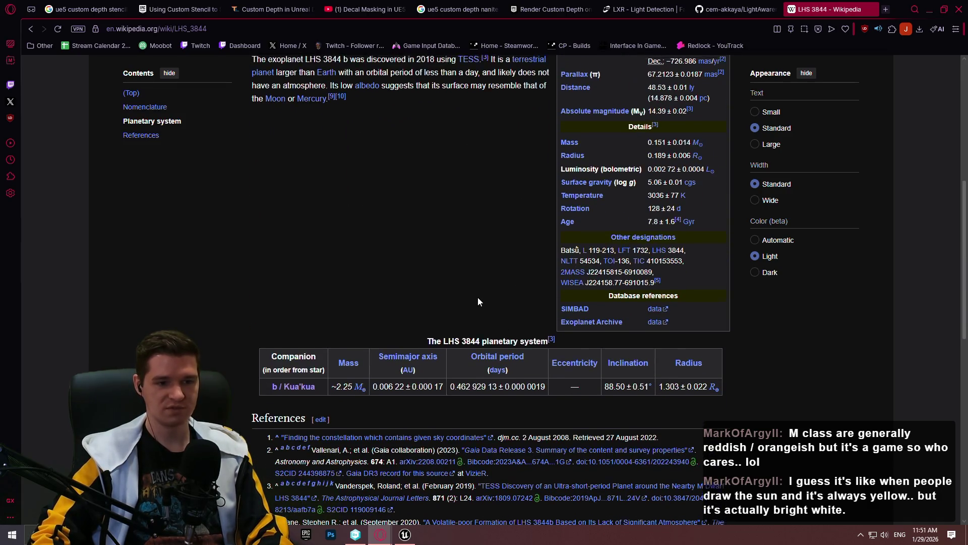
scroll(484, 283, up, 7)
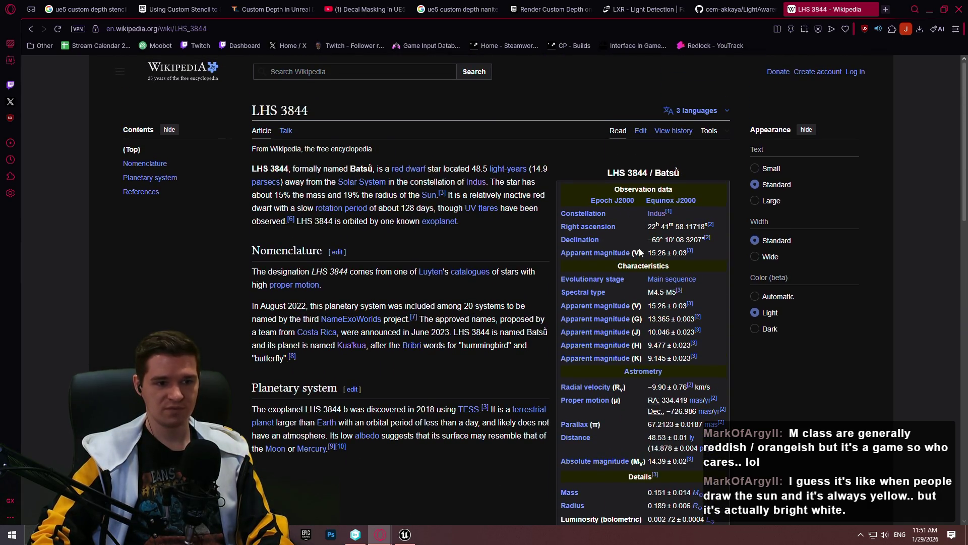
scroll(639, 252, down, 2)
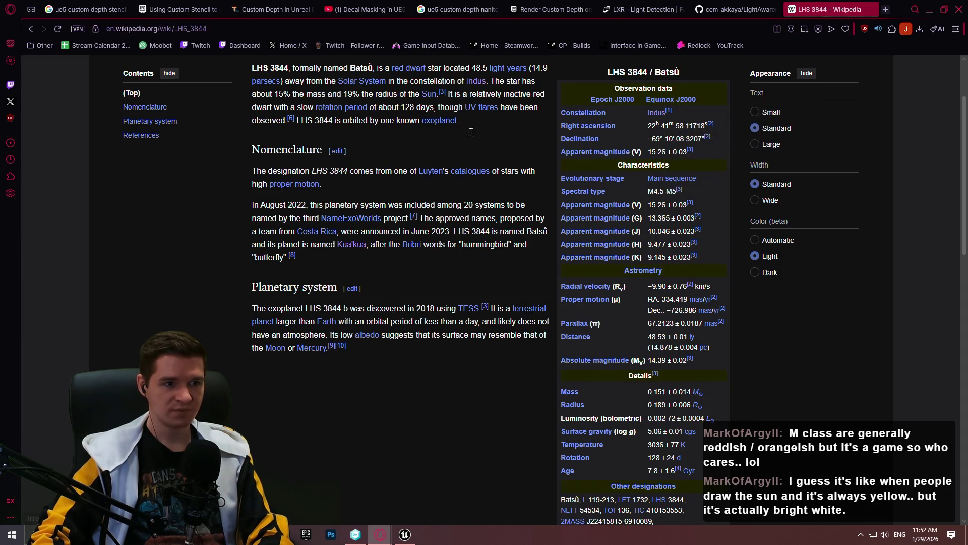
scroll(683, 144, up, 2)
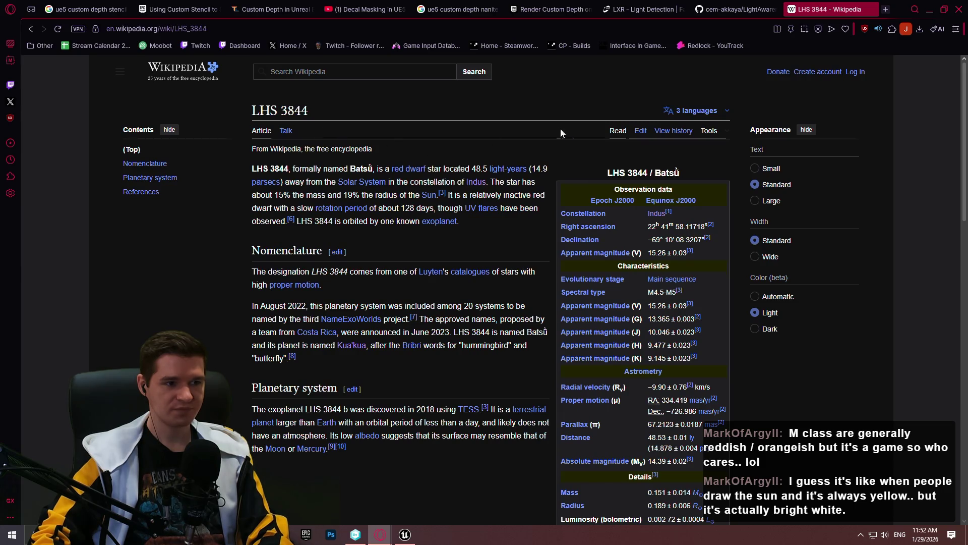
scroll(495, 191, down, 2)
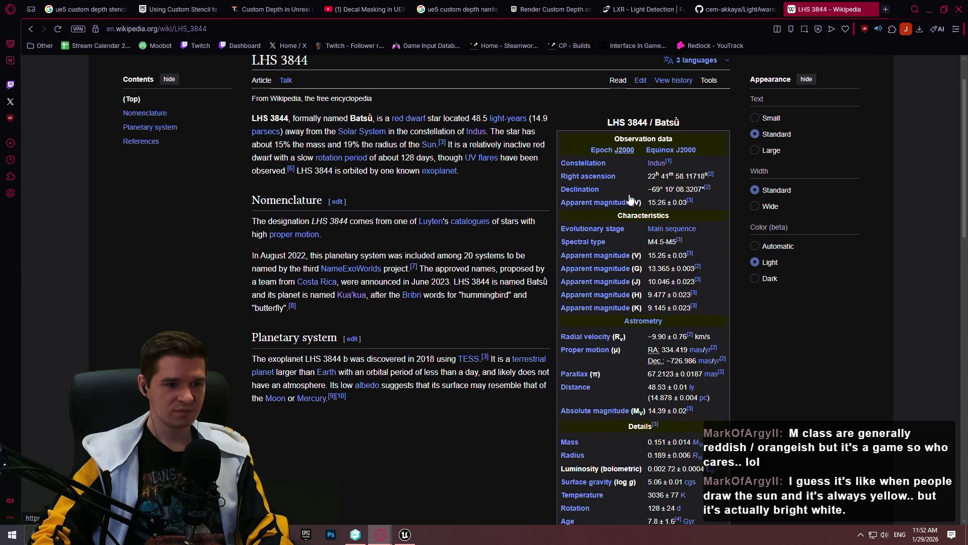
scroll(495, 190, down, 2)
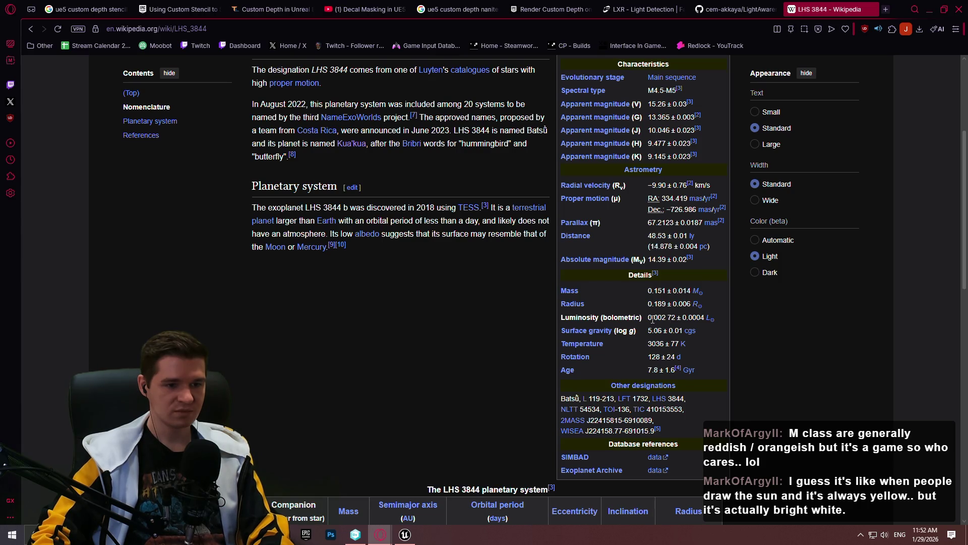
Step: Open the Gyr unit article, then go back to the LHS 3844 article
mouse_move(691, 376)
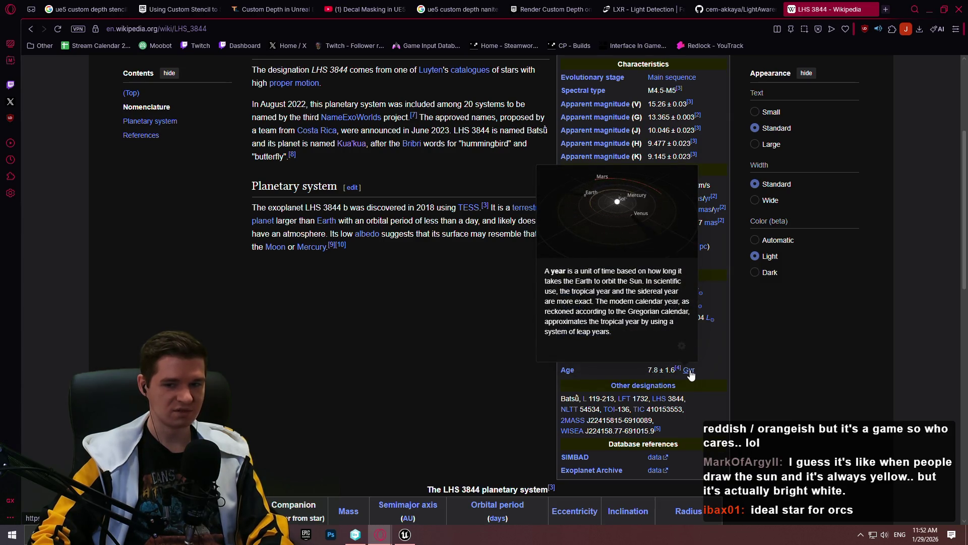
click(690, 372)
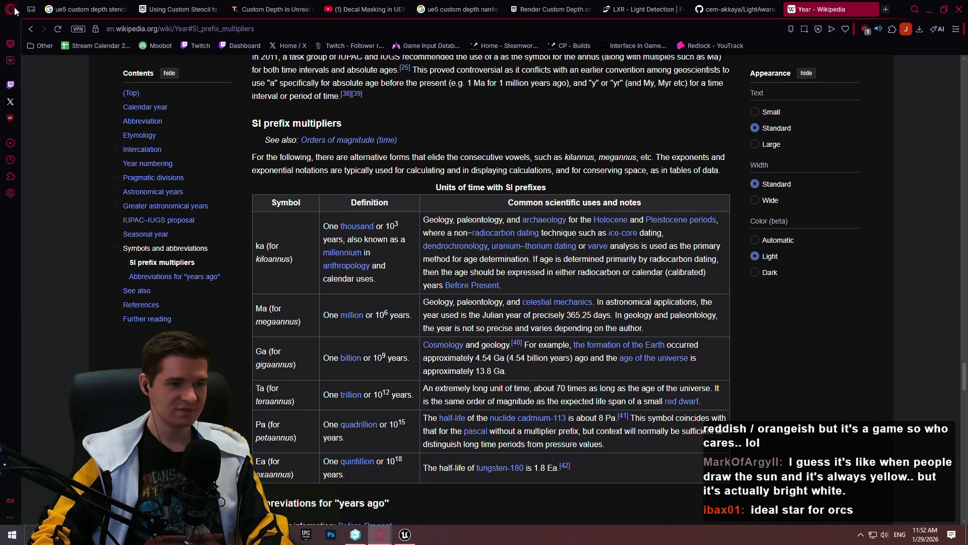
click(31, 28)
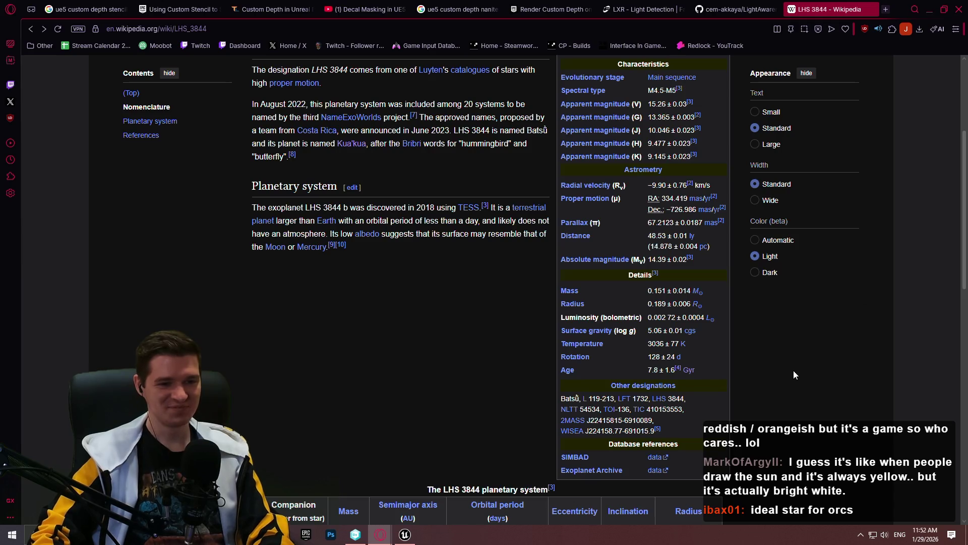
scroll(804, 357, down, 2)
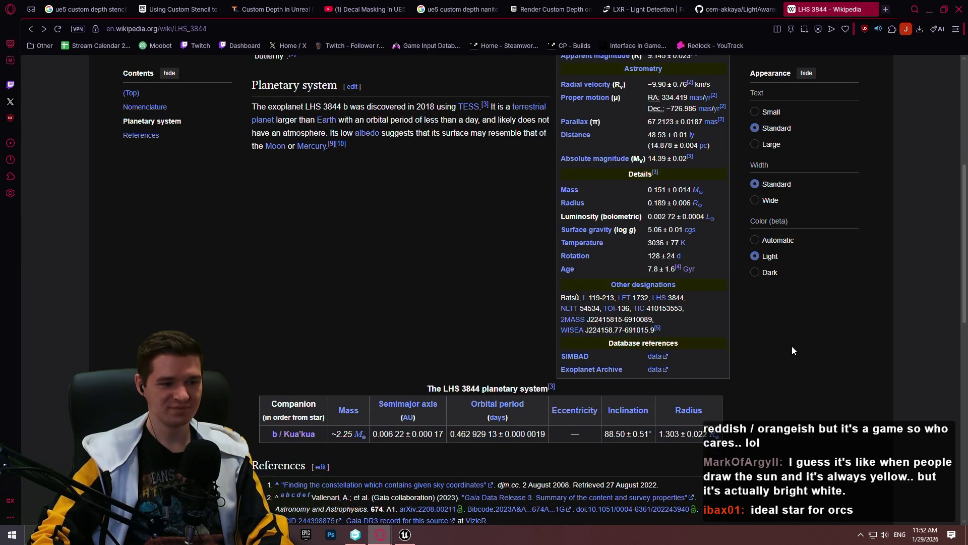
scroll(789, 337, up, 3)
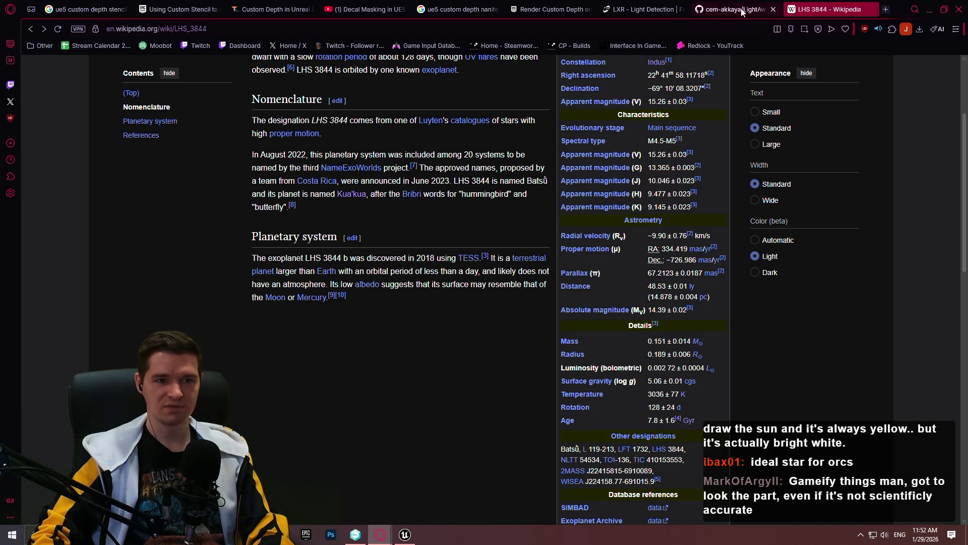
scroll(657, 5, up, 2)
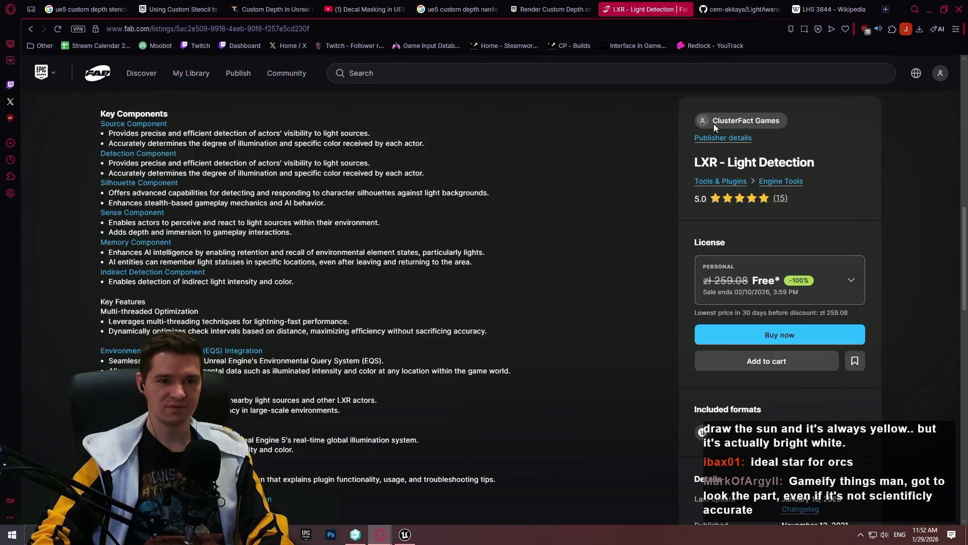
Step: Scroll back up the LXR - Light Detection listing, then open the Redlock YouTrack knowledge base
scroll(465, 106, up, 6)
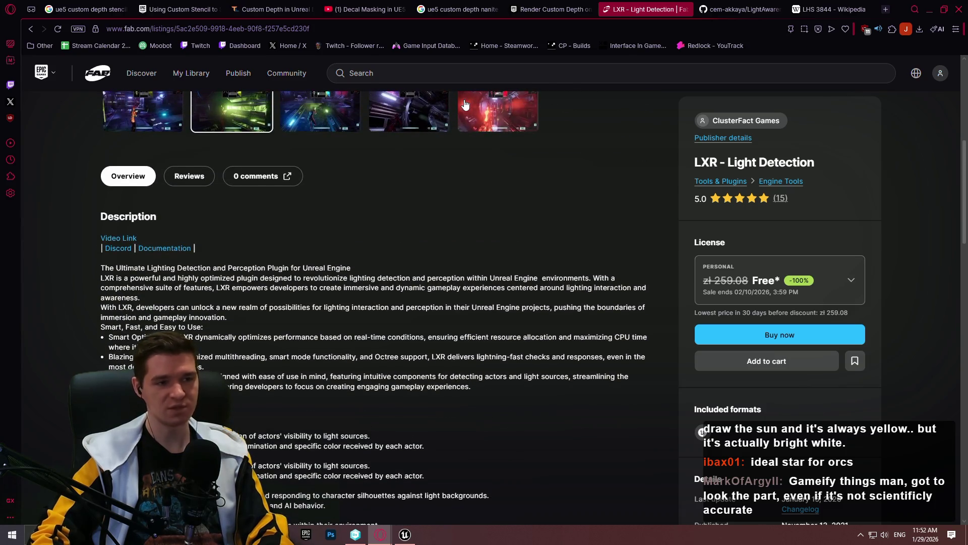
scroll(465, 106, up, 2)
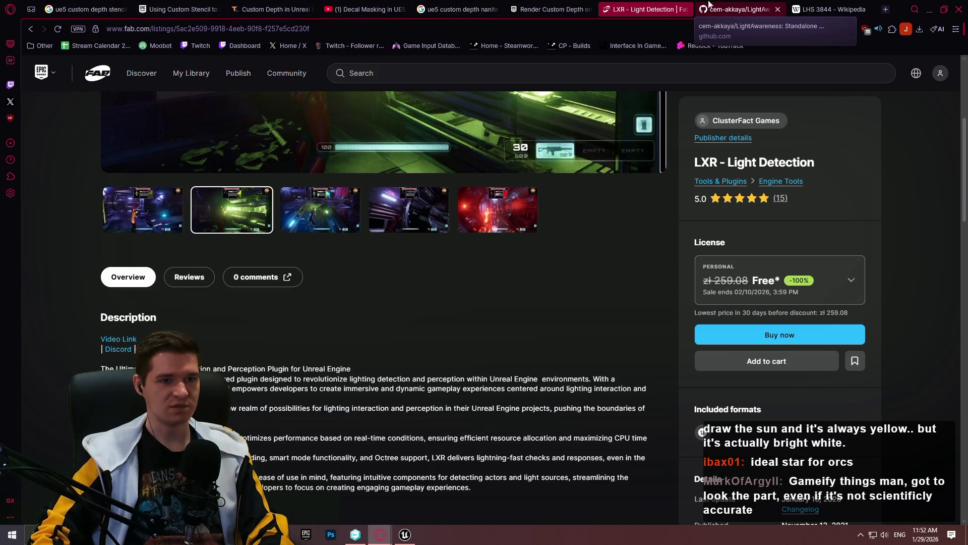
click(706, 45)
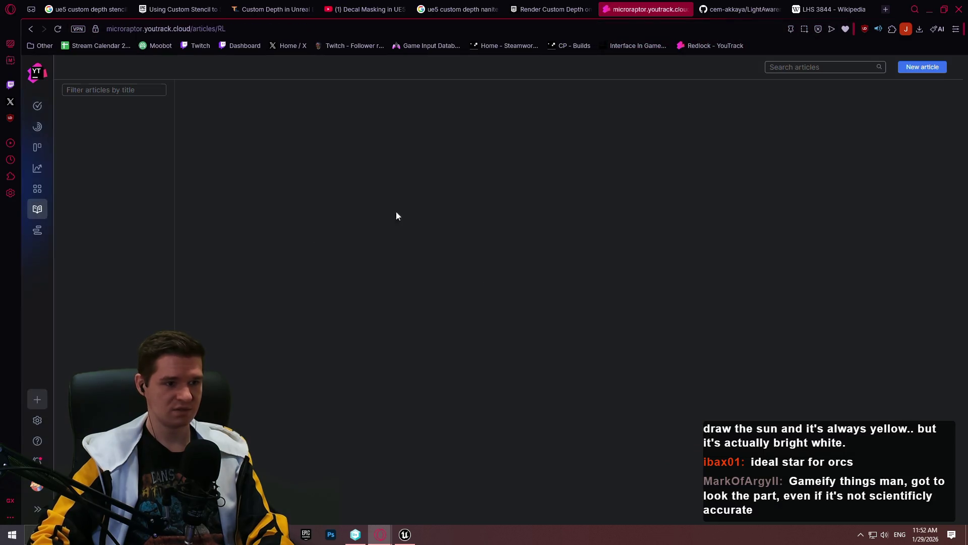
Step: Step through Lore, Overview, Redlock Facility and Early Access Plan to the Feature List article
click(110, 256)
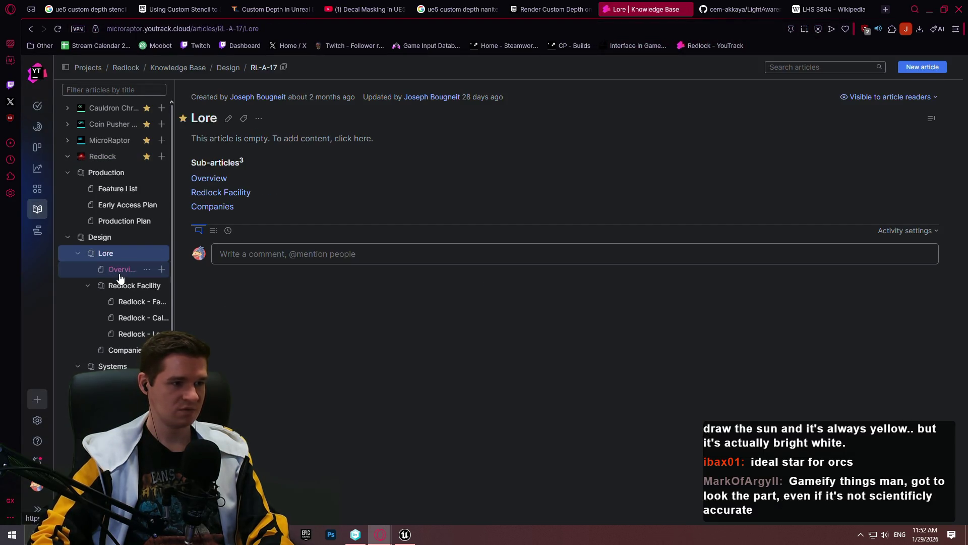
click(120, 271)
click(132, 286)
click(116, 204)
click(117, 189)
Step: Scroll through the Feature List article (RL-A-24) to review its feature tables
scroll(443, 353, down, 5)
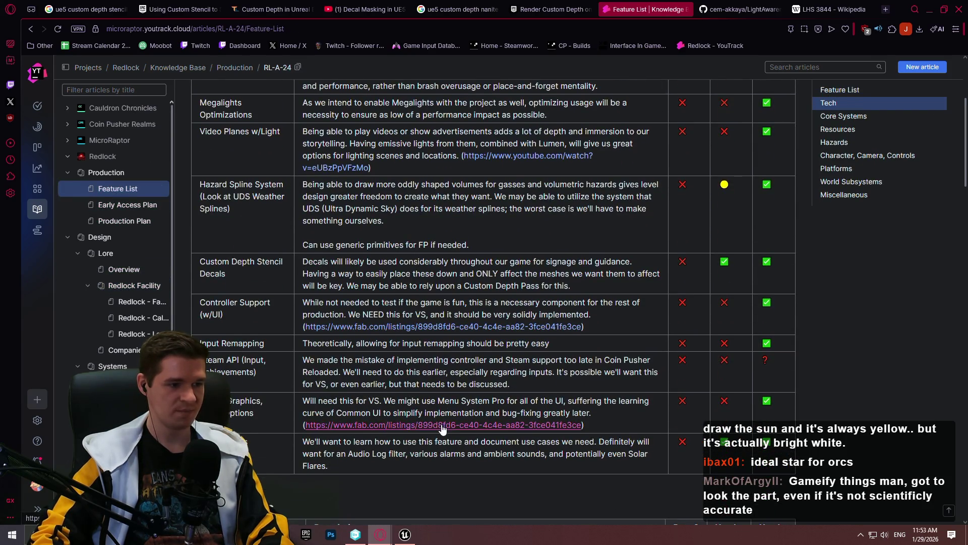
scroll(417, 345, down, 10)
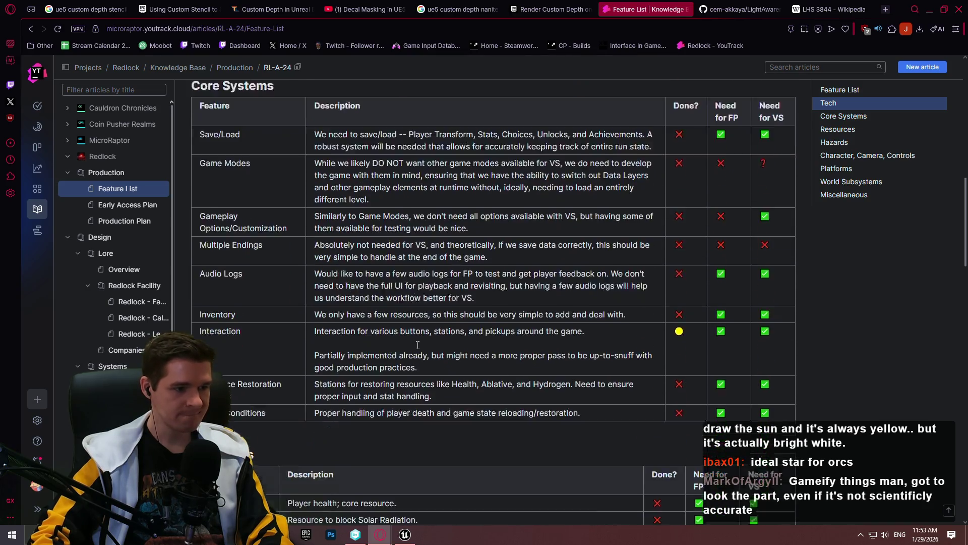
scroll(418, 345, down, 20)
scroll(501, 314, down, 8)
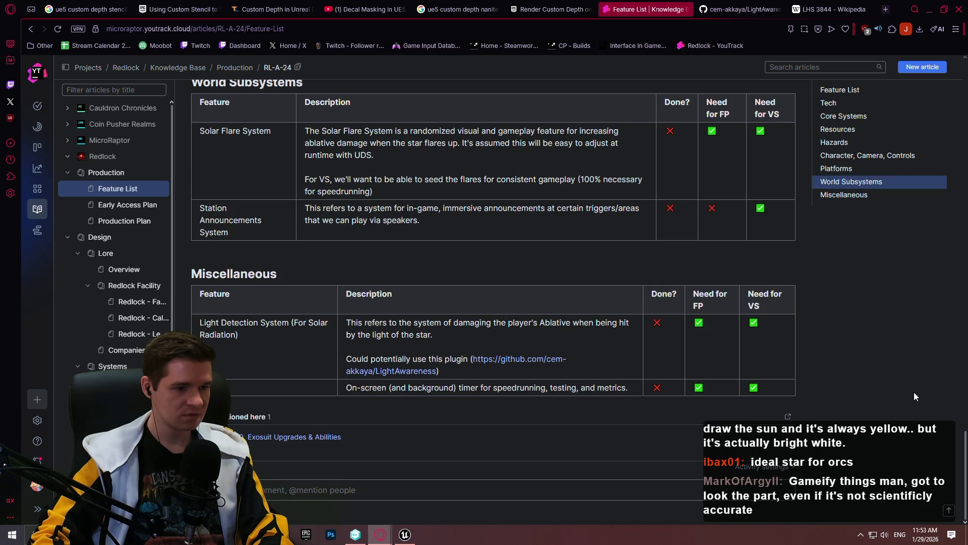
mouse_move(966, 447)
mouse_down()
mouse_move(933, 146)
mouse_move(942, 136)
mouse_up()
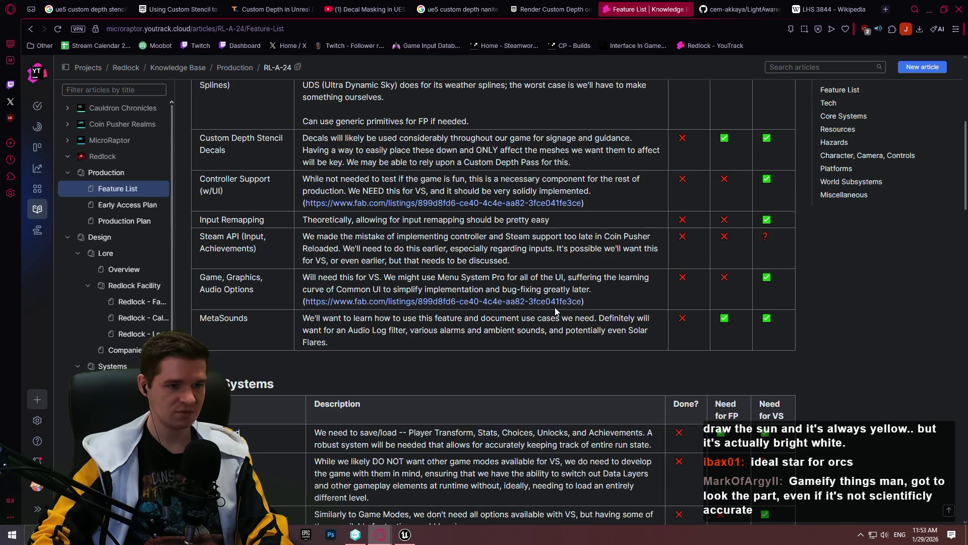
scroll(437, 392, up, 4)
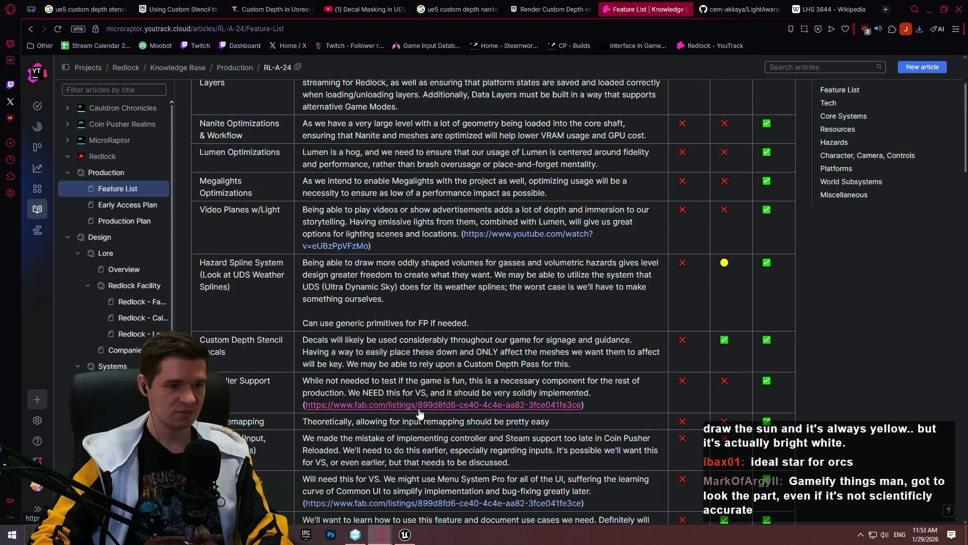
scroll(426, 353, up, 3)
scroll(439, 278, down, 10)
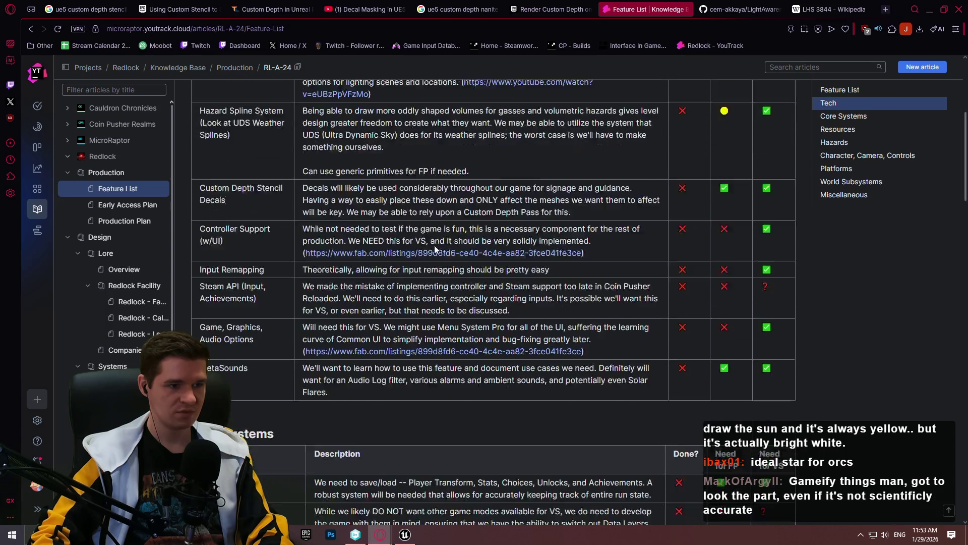
scroll(443, 246, down, 7)
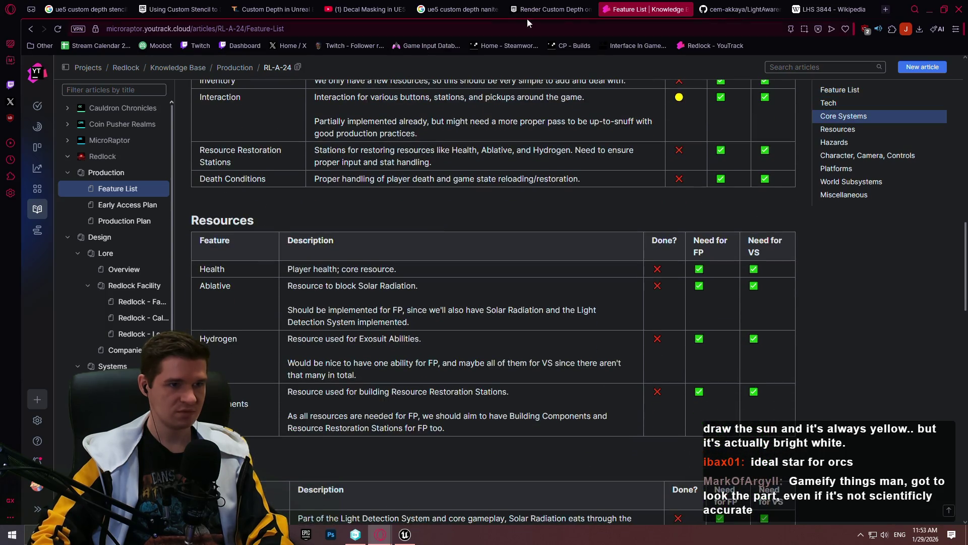
click(660, 29)
Step: Load fab.com from the address bar, fixing the typo
text(fasb)
key(BackSpace)
key(BackSpace)
text(b)
key(Return)
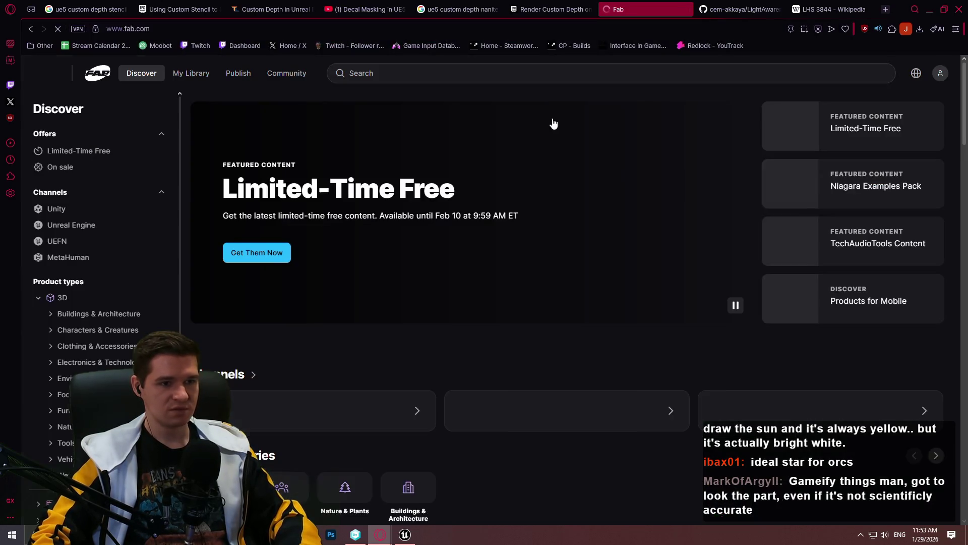
Step: Search Fab for "star creator", open the Star Creator listing and show its second gallery image
click(524, 80)
text(star f)
key(BackSpace)
text(creator)
key(Return)
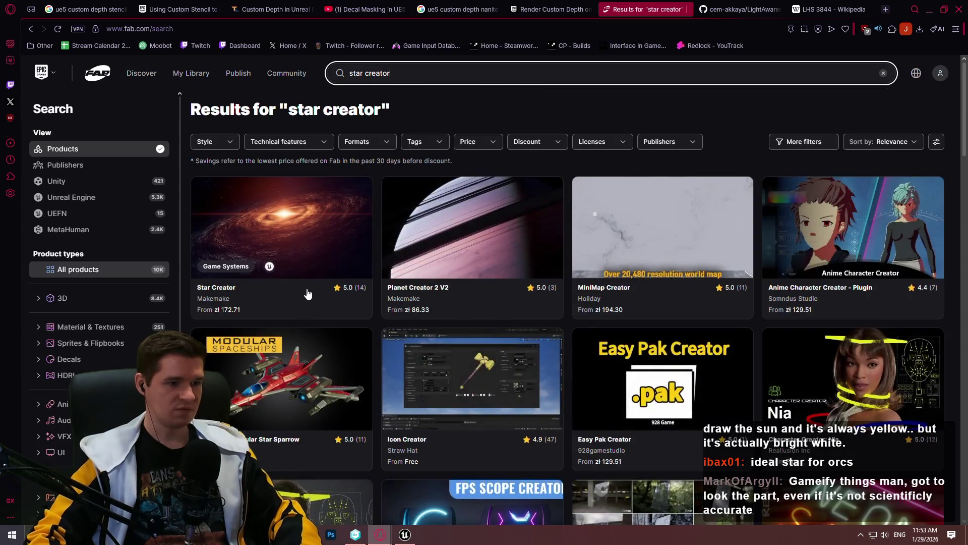
click(308, 294)
click(344, 462)
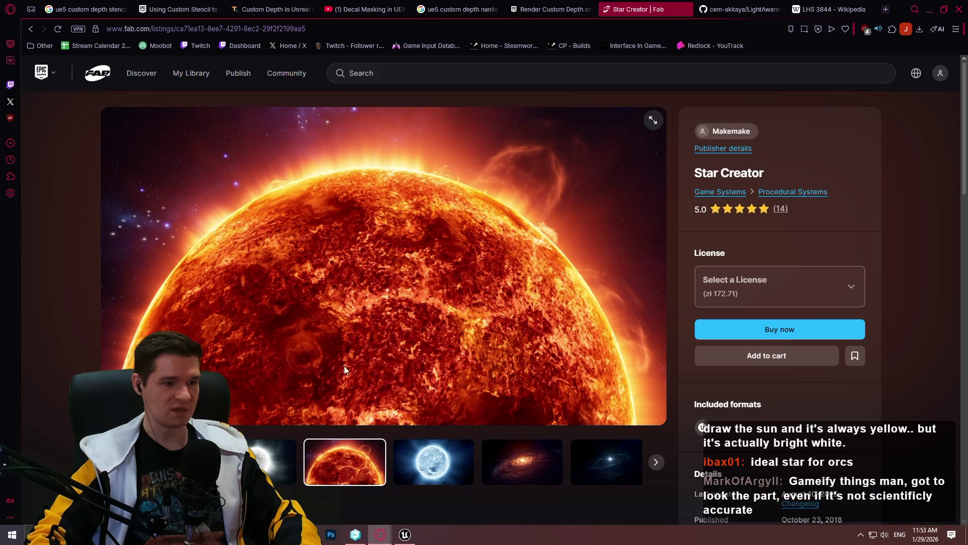
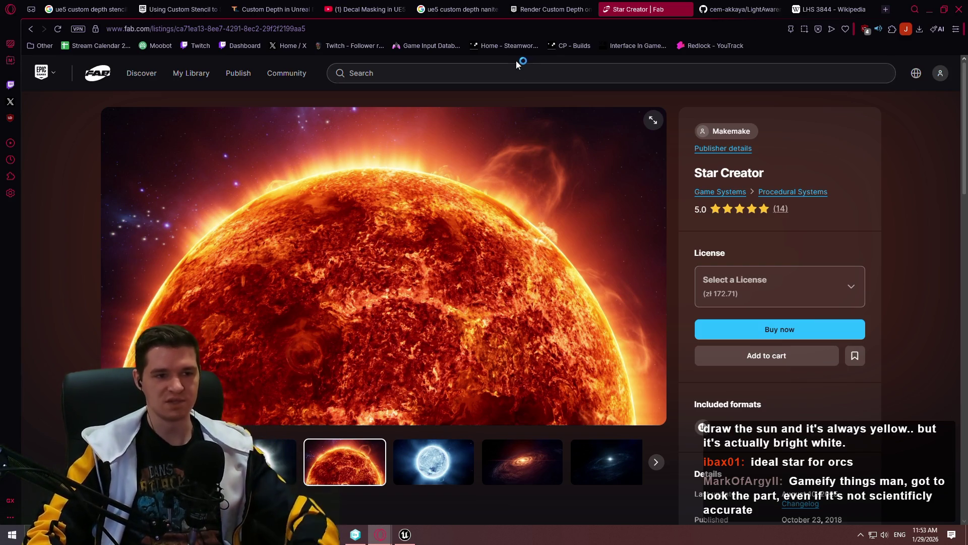
Step: Return to the LHS 3844 Wikipedia article, scroll to Nomenclature and select the address bar
click(847, 6)
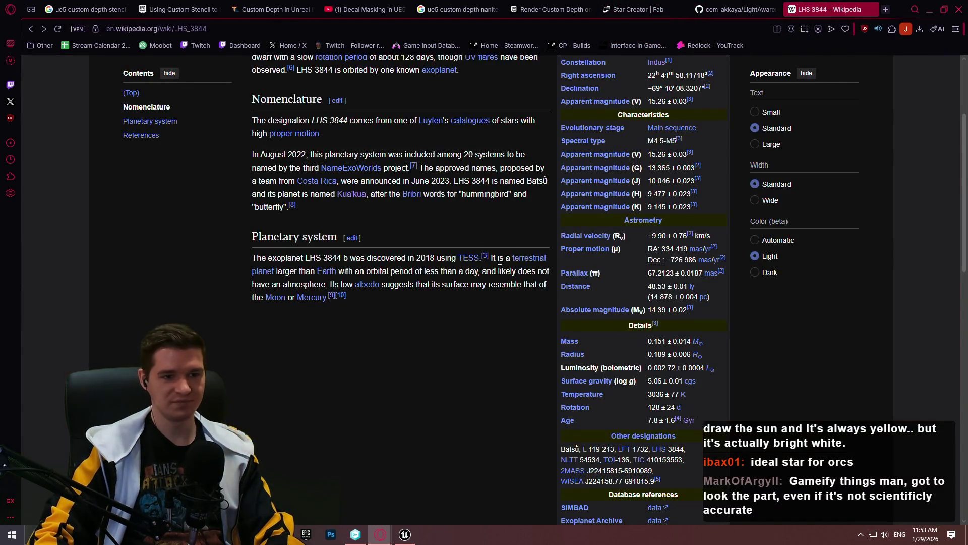
click(638, 9)
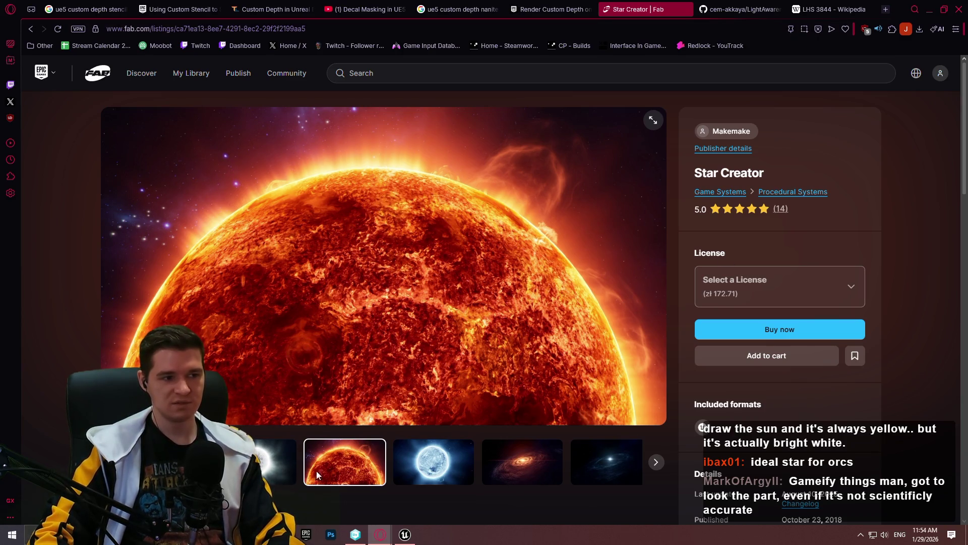
click(840, 10)
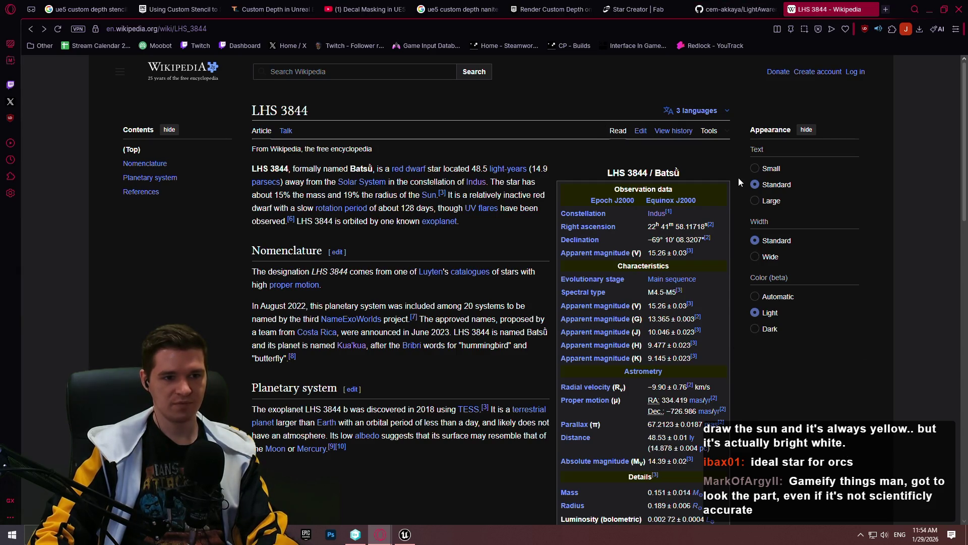
scroll(751, 214, down, 3)
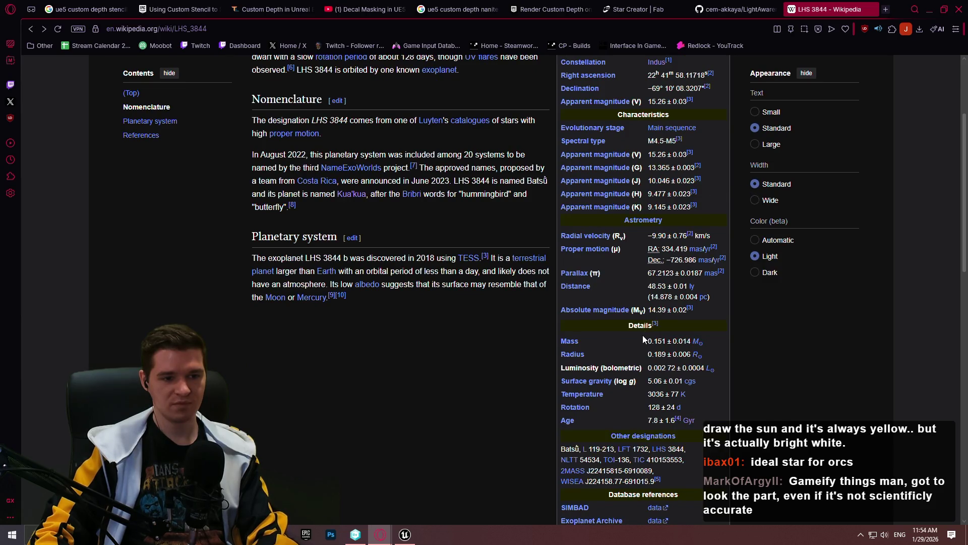
click(722, 28)
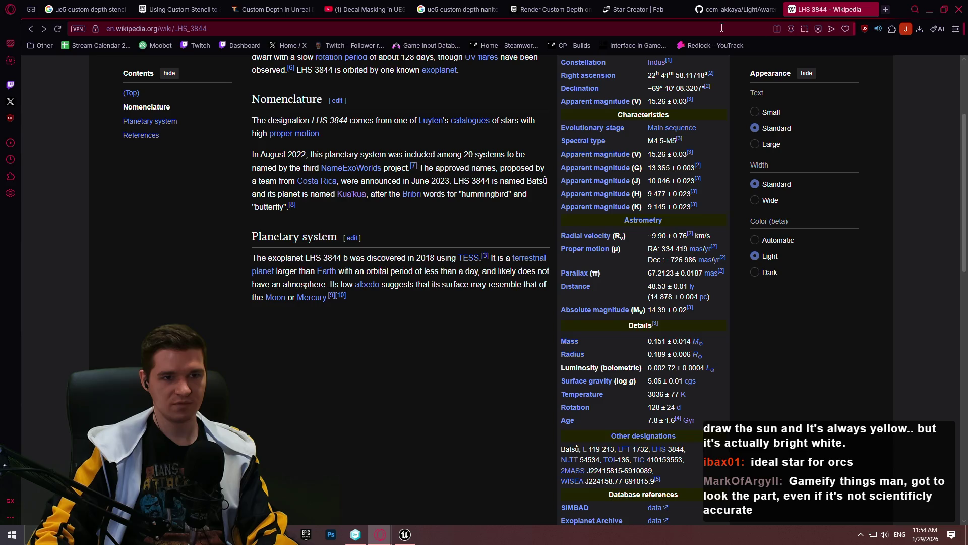
Step: Search images for 'star color chart' and open the CK-12 chart image in a new tab
text(star )
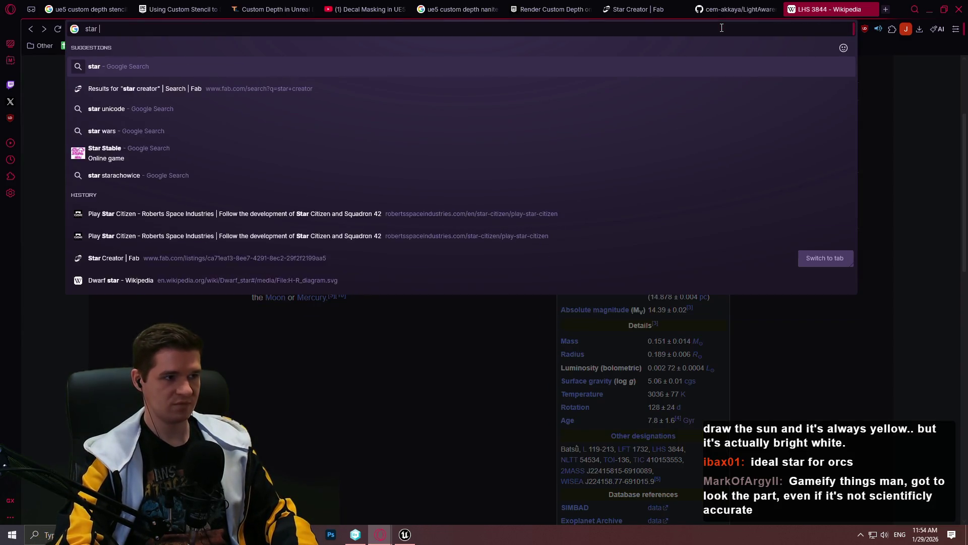
text(color chart)
key(Return)
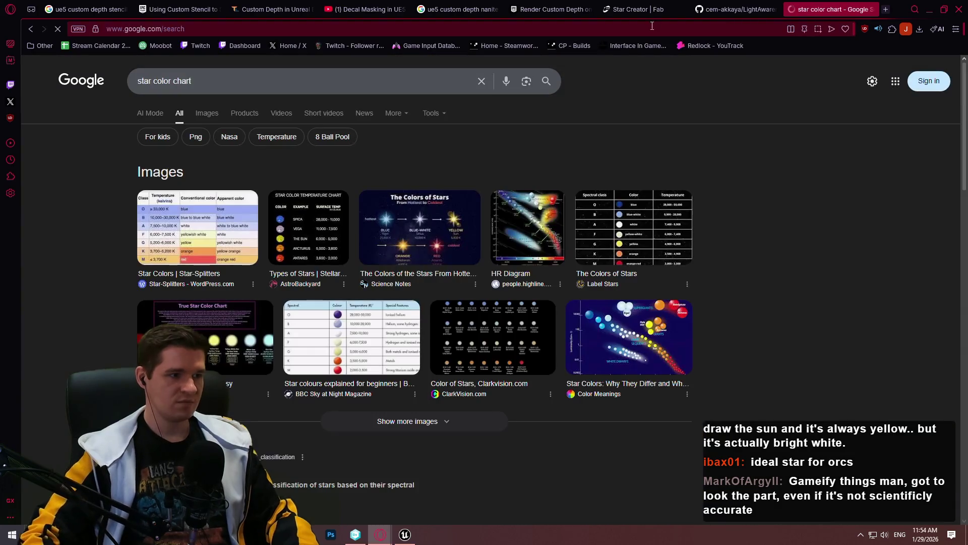
click(215, 111)
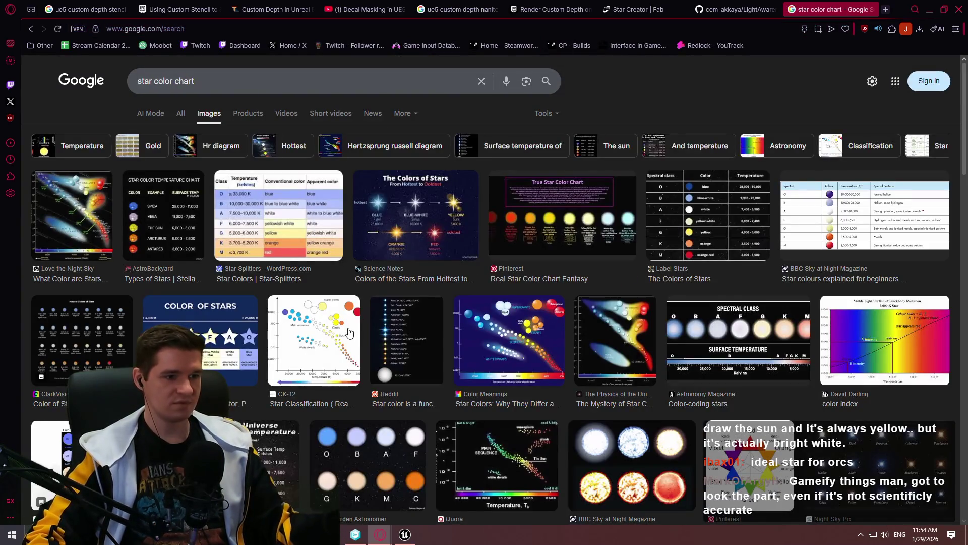
click(322, 328)
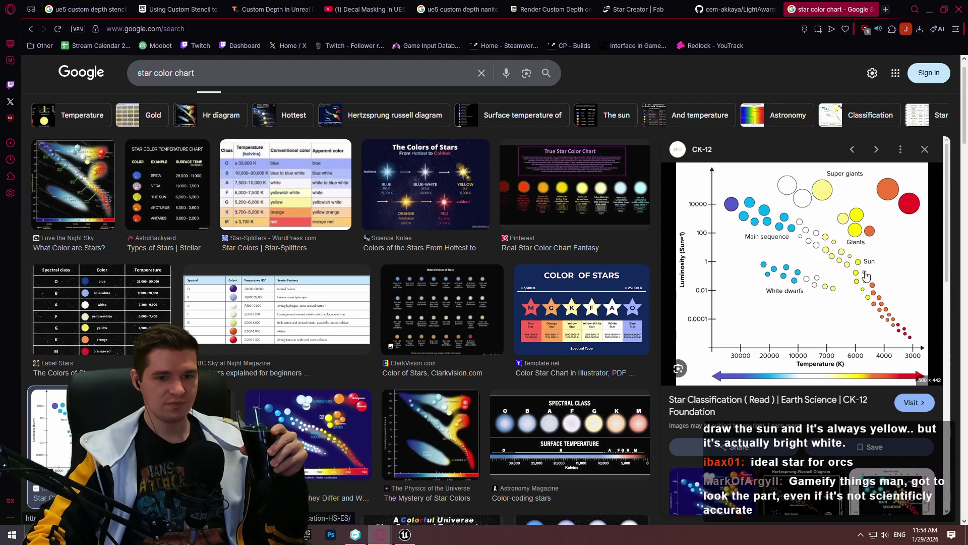
right_click(865, 277)
click(755, 289)
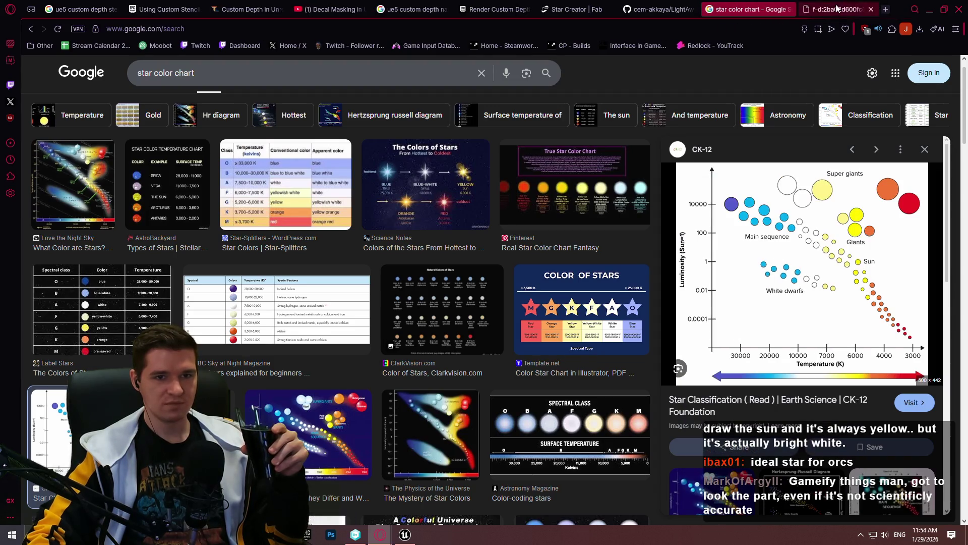
Step: Look up 'lhs 3844 b', follow its host star link, then view the chart image tab
click(741, 9)
click(658, 9)
click(746, 9)
click(585, 29)
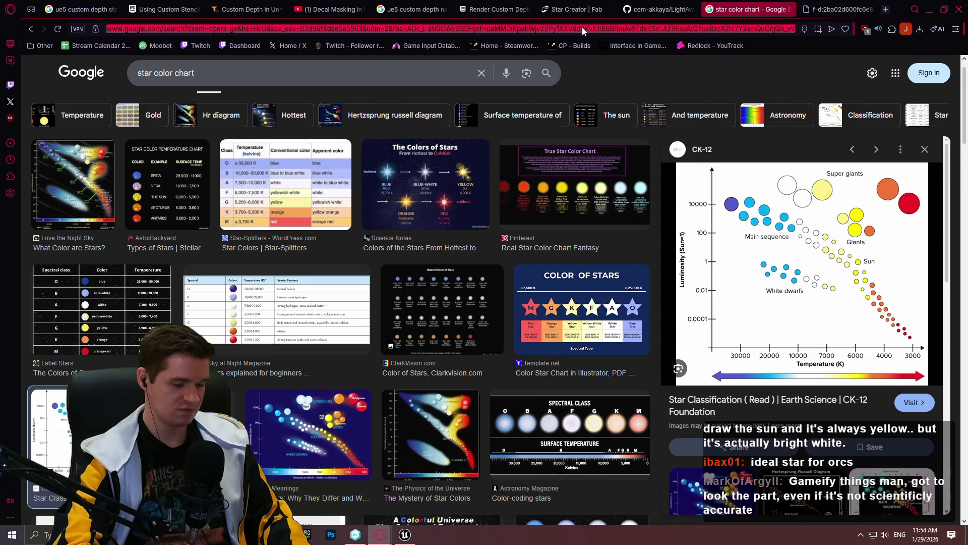
text(lhs 3844 b)
key(Return)
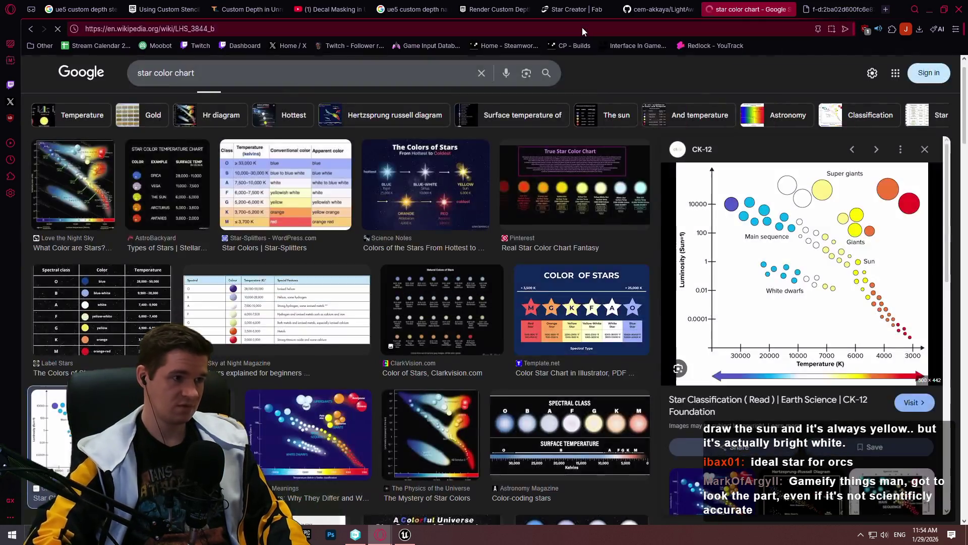
scroll(564, 356, down, 6)
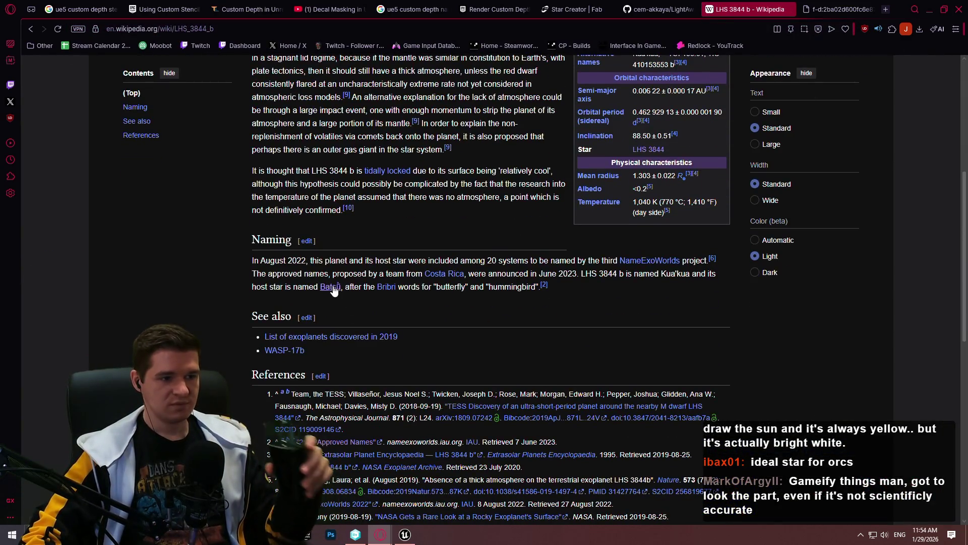
click(346, 283)
scroll(565, 293, down, 3)
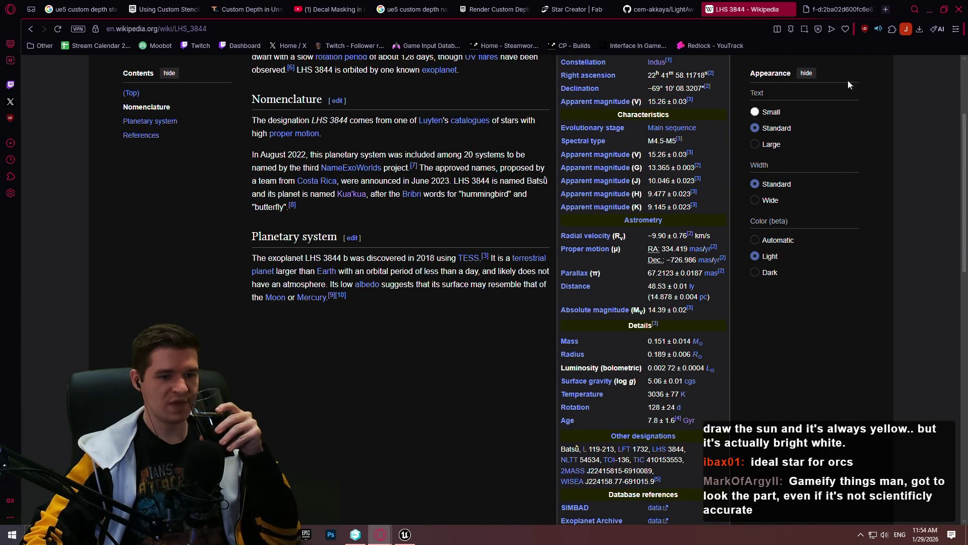
click(831, 8)
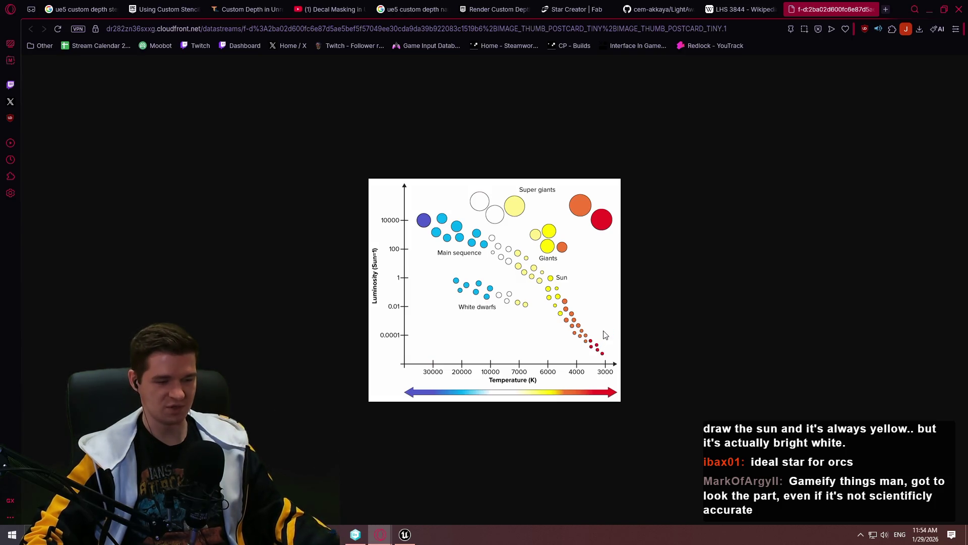
Step: Zoom the star chart and snip it with a red arrow marking the coolest red dwarf dot
scroll(605, 337, up, 5)
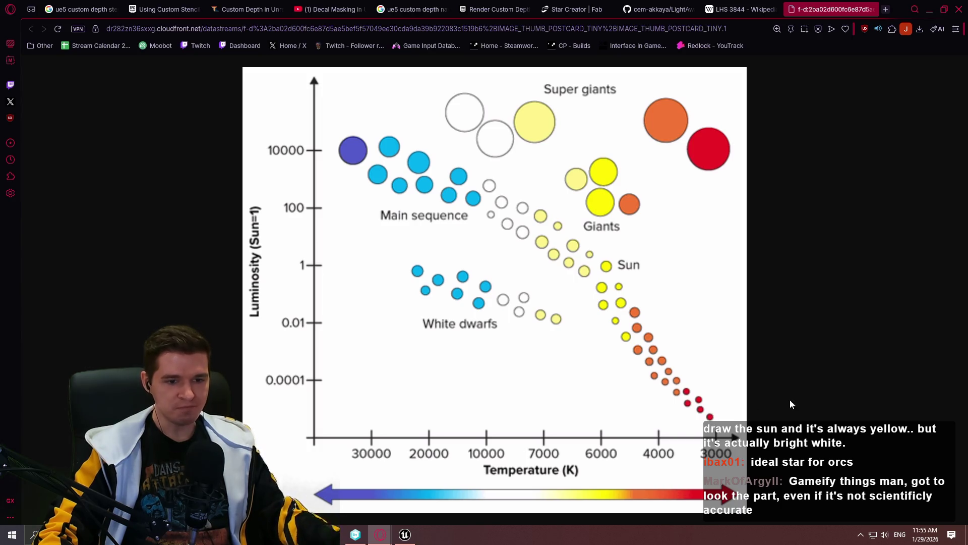
key(Print)
mouse_move(203, 58)
mouse_down()
mouse_move(743, 522)
mouse_move(758, 515)
mouse_up()
click(768, 493)
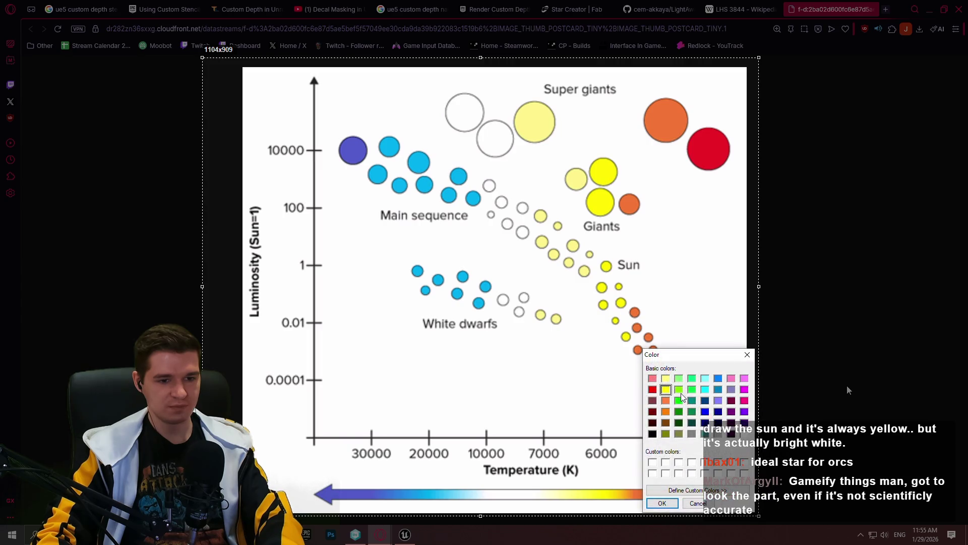
click(659, 502)
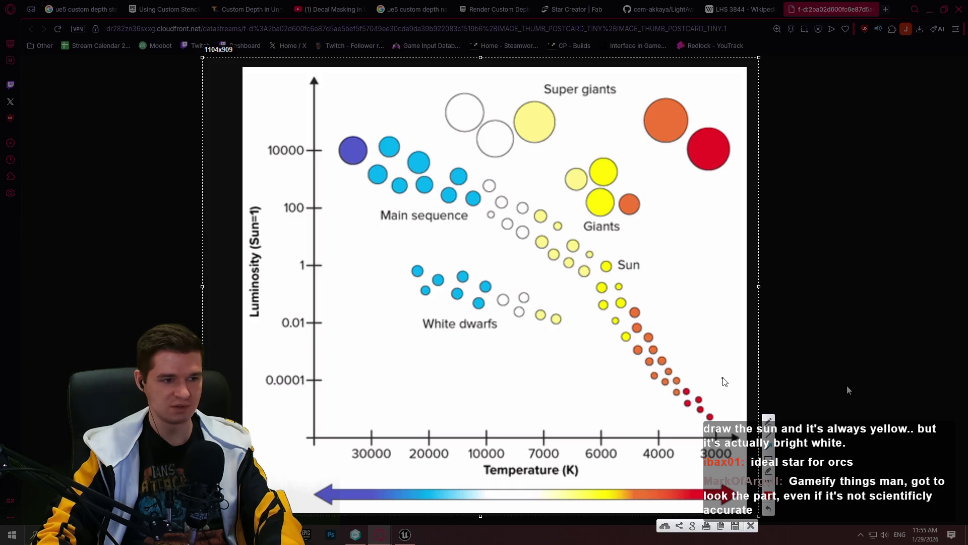
drag(718, 391, 707, 414)
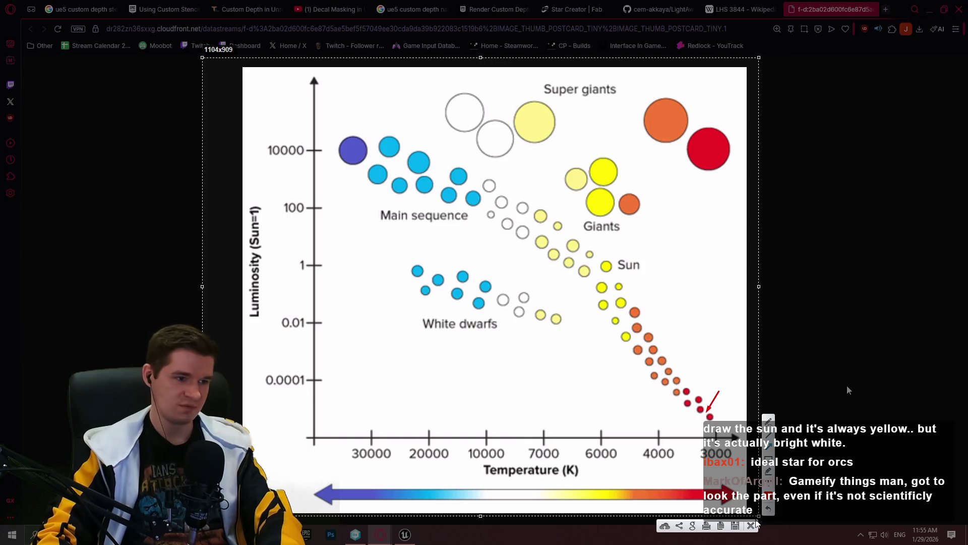
click(751, 526)
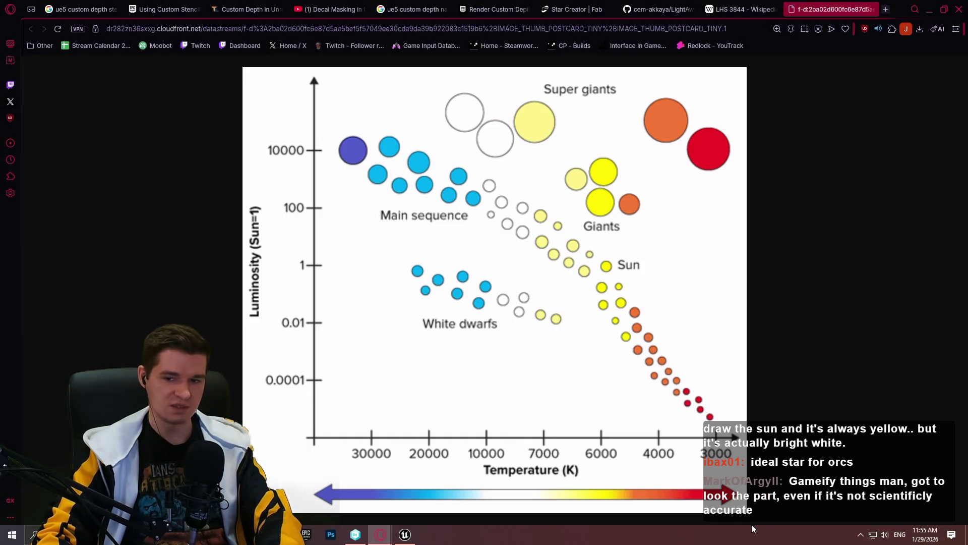
Step: Glance back at the LHS 3844 article, then close the star chart image tab
click(723, 7)
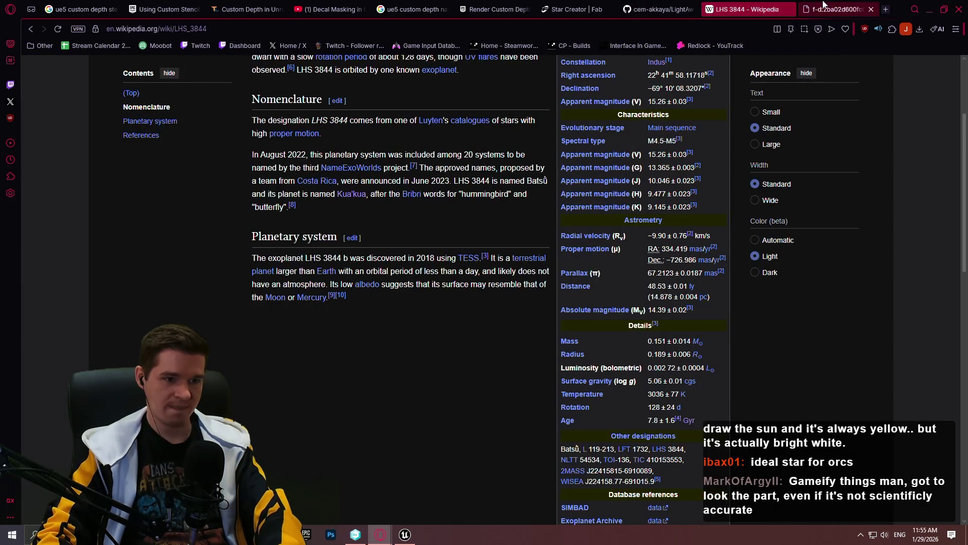
scroll(797, 285, up, 2)
scroll(796, 303, down, 4)
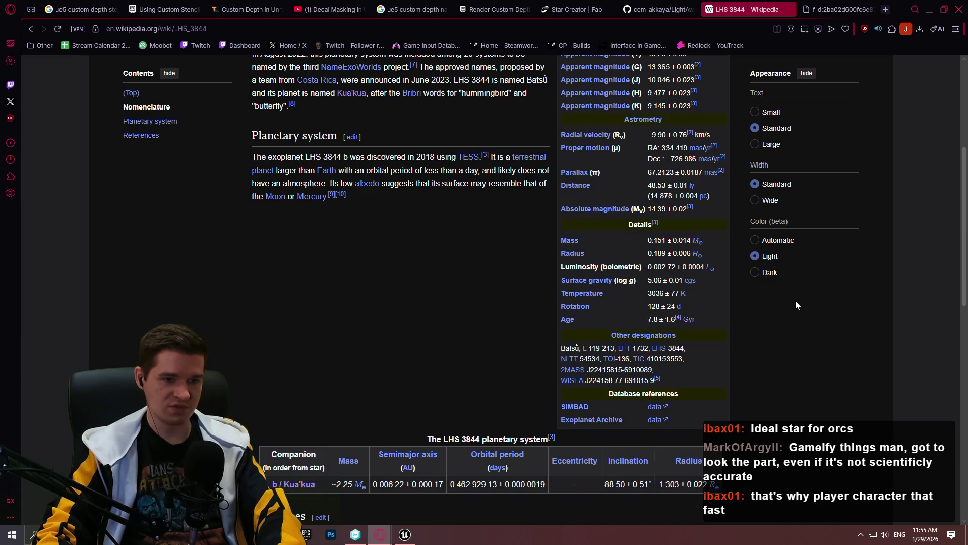
click(852, 11)
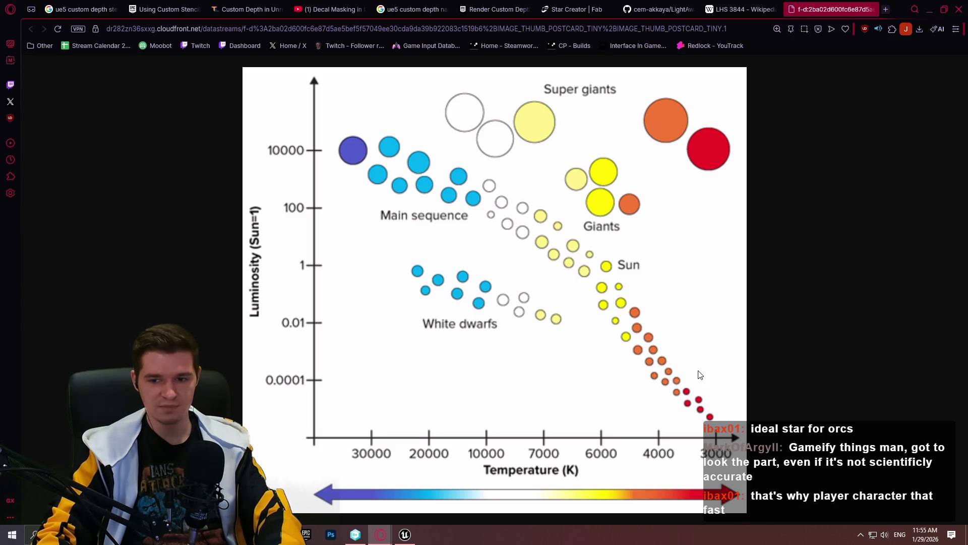
click(871, 10)
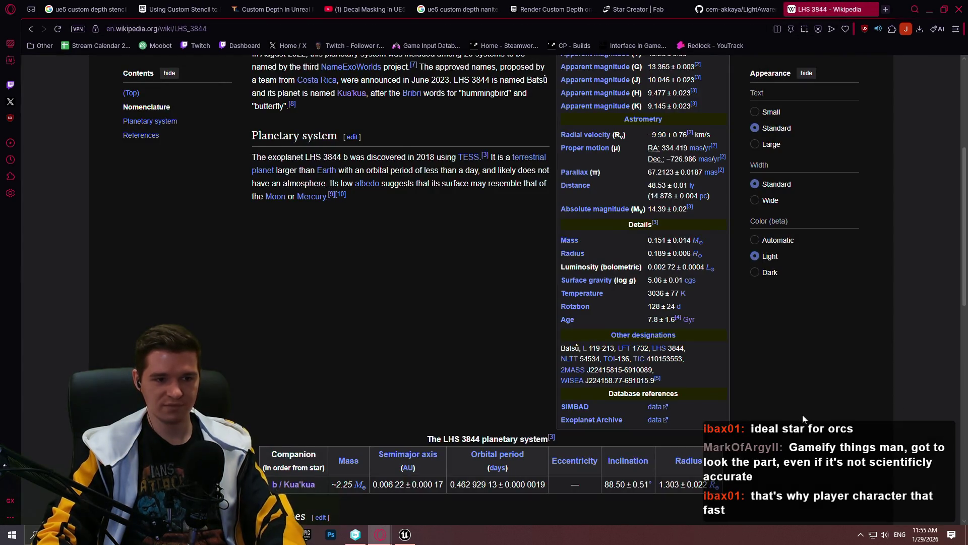
scroll(803, 415, up, 4)
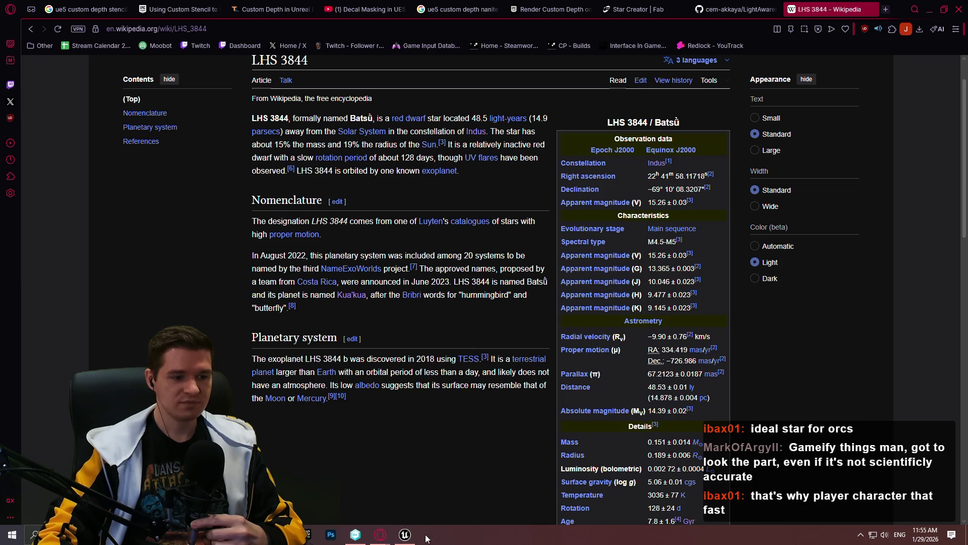
scroll(521, 335, up, 2)
Step: Orbit the camera around the desert cliffs in Overdraw view, then exit full-screen viewport with F11
click(407, 534)
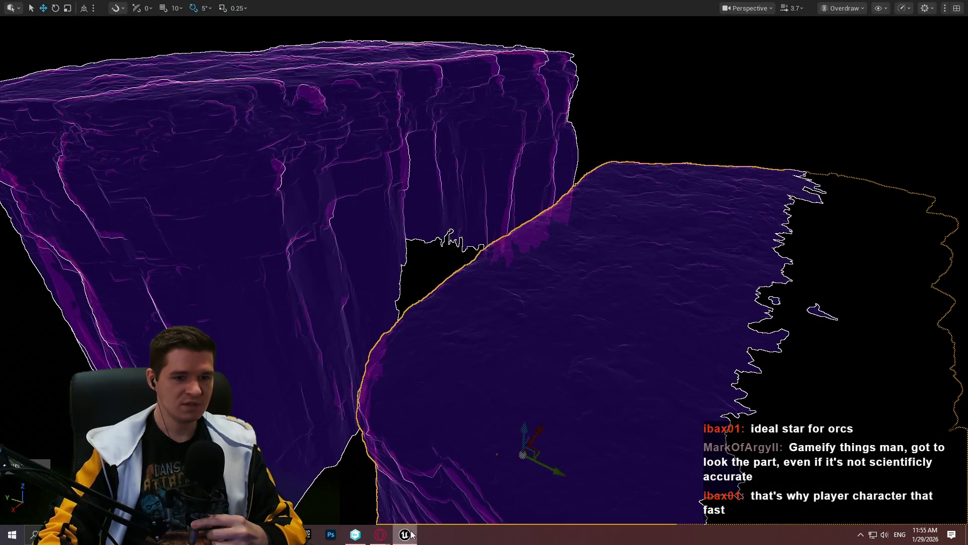
mouse_move(568, 255)
mouse_down()
mouse_move(555, 201)
mouse_move(585, 255)
mouse_move(600, 254)
mouse_move(574, 252)
mouse_up()
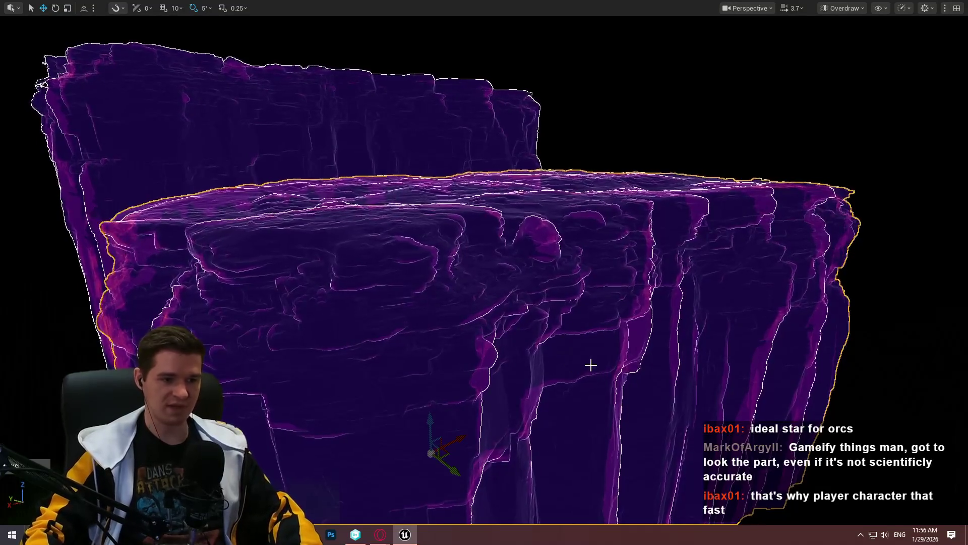
mouse_move(580, 361)
mouse_down()
mouse_move(474, 374)
mouse_move(564, 373)
mouse_move(525, 373)
mouse_up()
scroll(499, 374, down, 5)
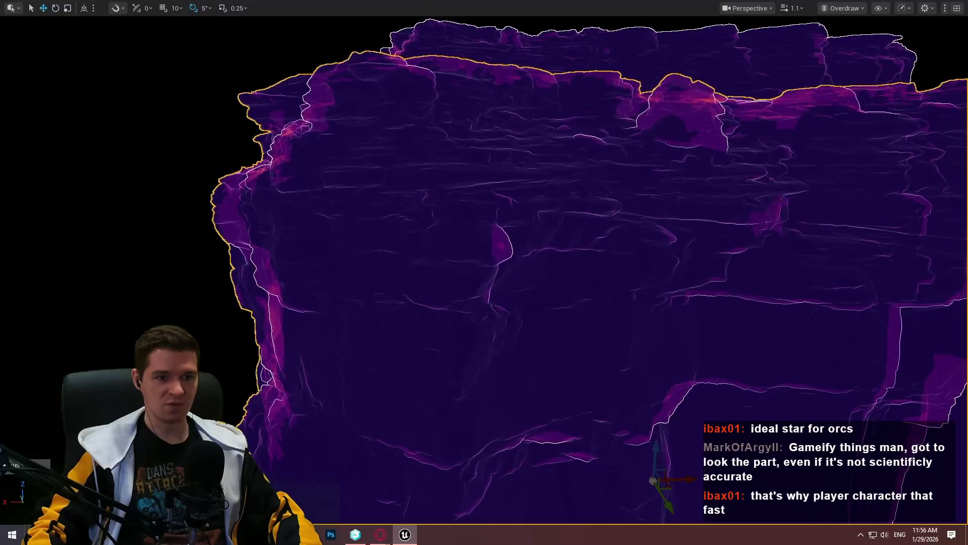
drag(593, 316, 580, 282)
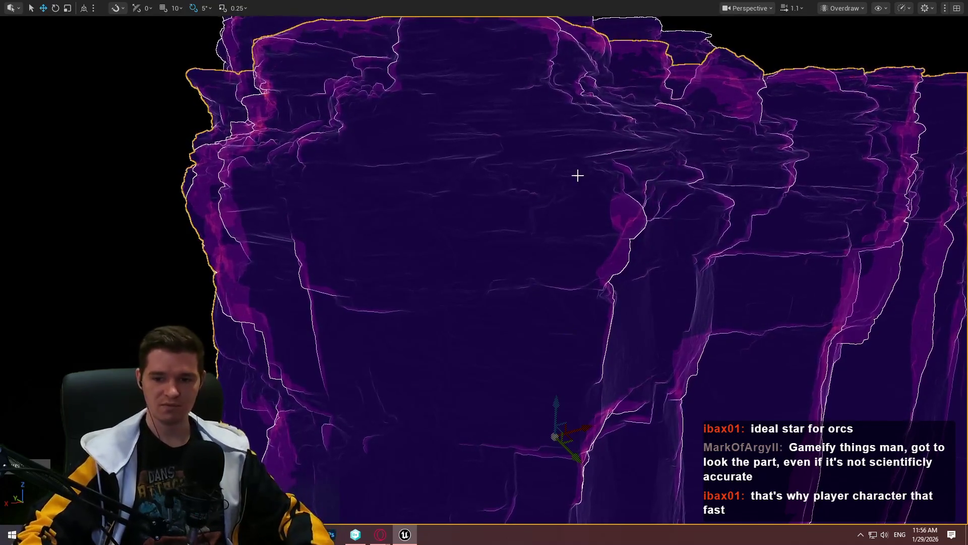
mouse_move(649, 374)
mouse_down()
mouse_move(649, 353)
mouse_move(651, 384)
mouse_move(750, 316)
mouse_up()
key(F11)
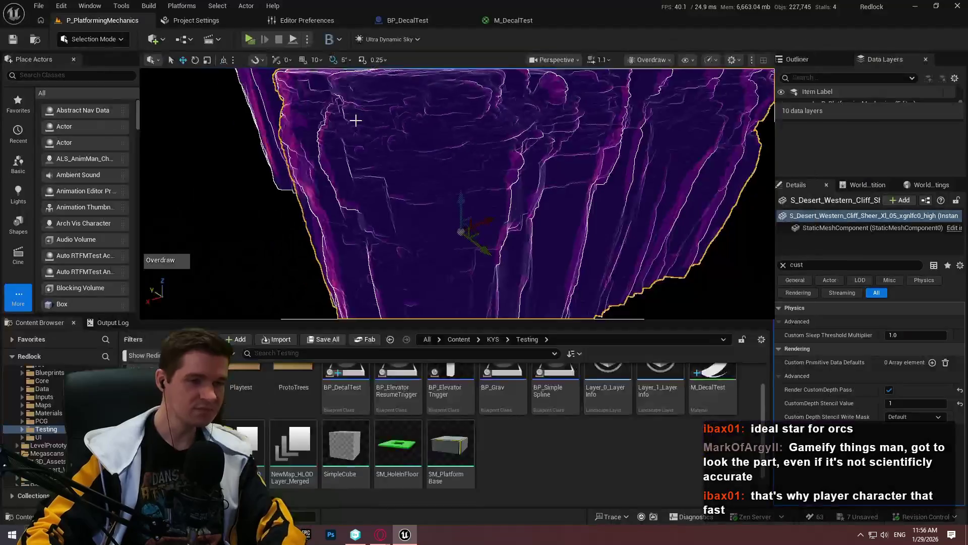
Step: Switch from BP_DecalTest to the M_DecalTest graph, then bring the LHS 3844 Wikipedia window forward
click(402, 21)
click(536, 21)
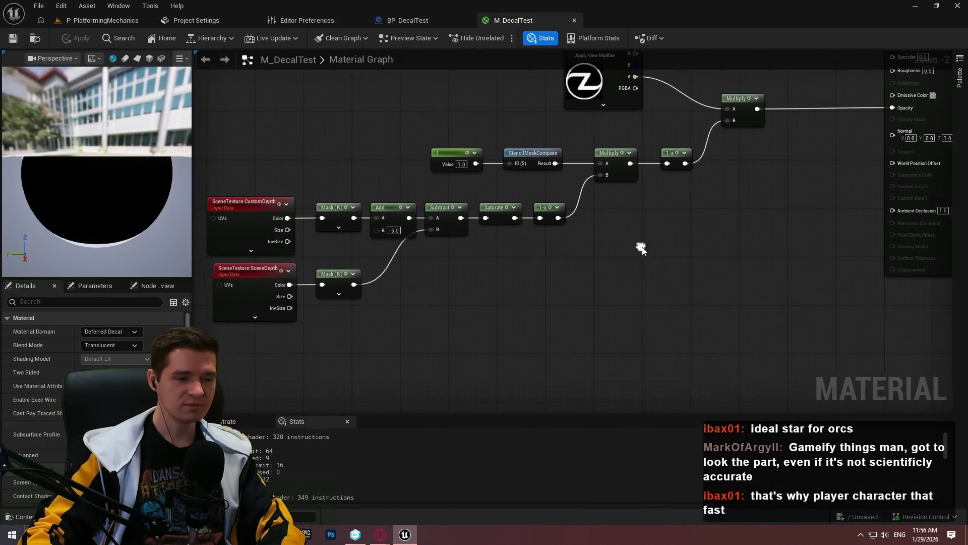
mouse_move(395, 524)
click(426, 510)
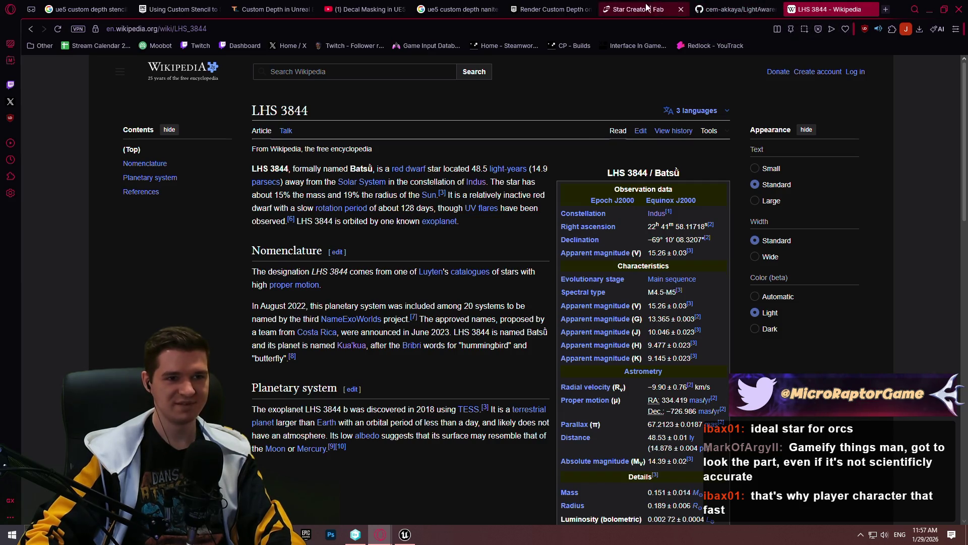
Step: Play and pause the Decal Masking in UE5 video on its Min/Max stencil graph, then return to Unreal
click(555, 9)
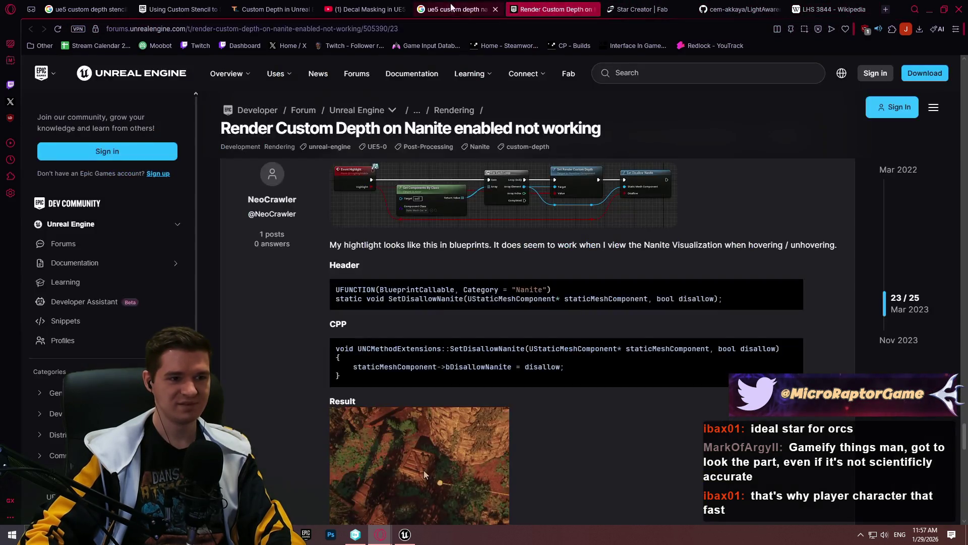
click(451, 9)
click(376, 9)
key(space)
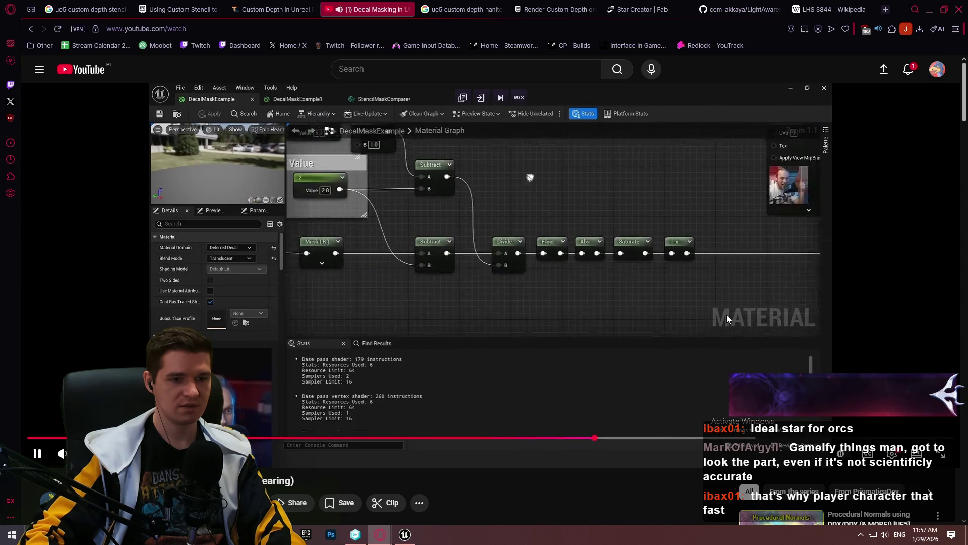
key(space)
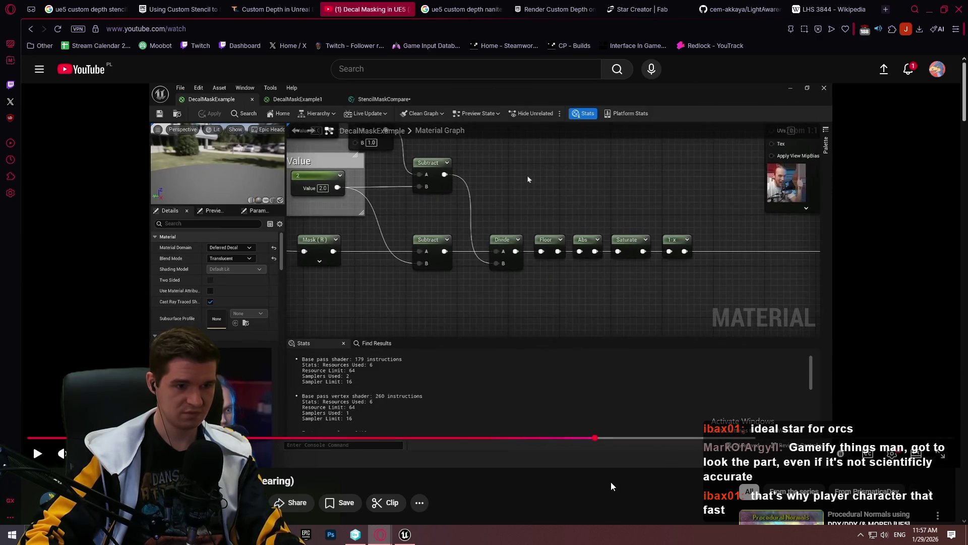
key(space)
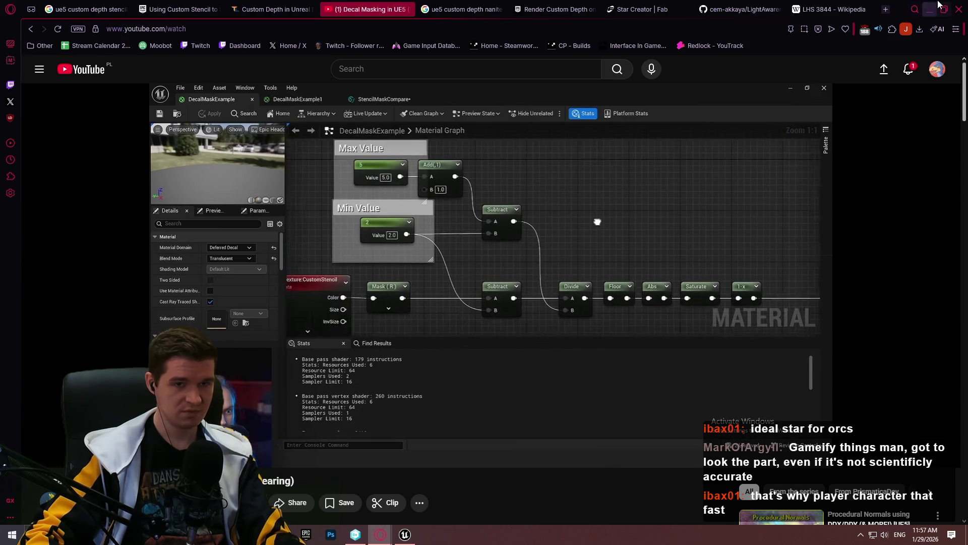
key(alt+Tab)
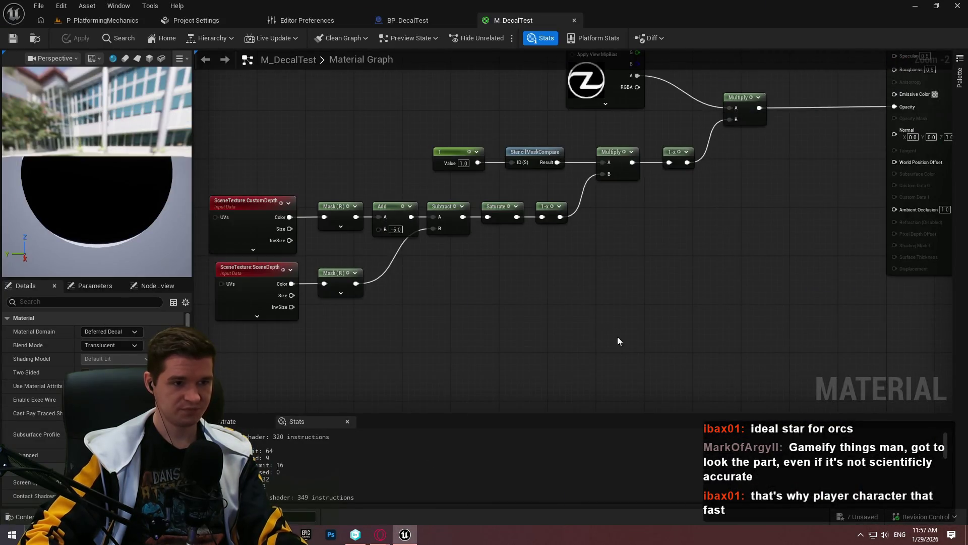
Step: Place two zero-value Constant nodes stacked above the SceneTexture chain
drag(539, 225, 541, 77)
mouse_move(685, 322)
mouse_down()
mouse_move(264, 166)
mouse_move(275, 303)
mouse_up()
click(405, 187)
key(ctrl+d)
scroll(457, 179, up, 2)
click(453, 199)
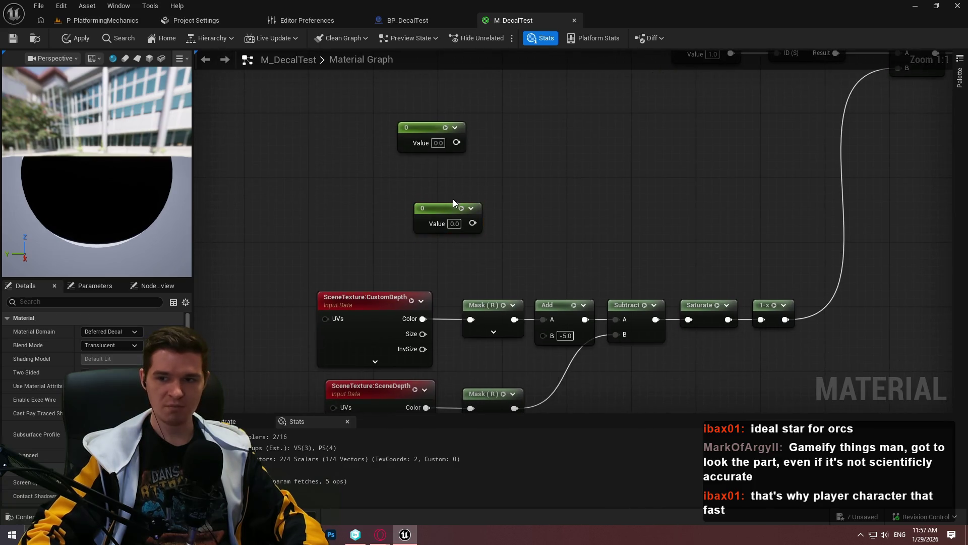
mouse_move(452, 208)
mouse_down()
mouse_move(426, 172)
mouse_move(436, 175)
mouse_up()
Step: Convert the two constants into scalar parameters named MaxStencilID and MinStencilID
click(419, 126)
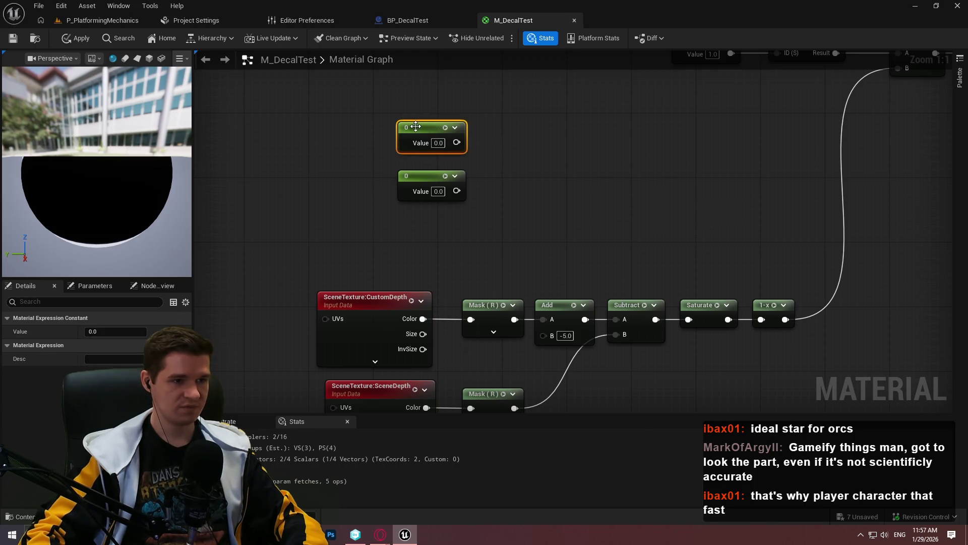
right_click(415, 126)
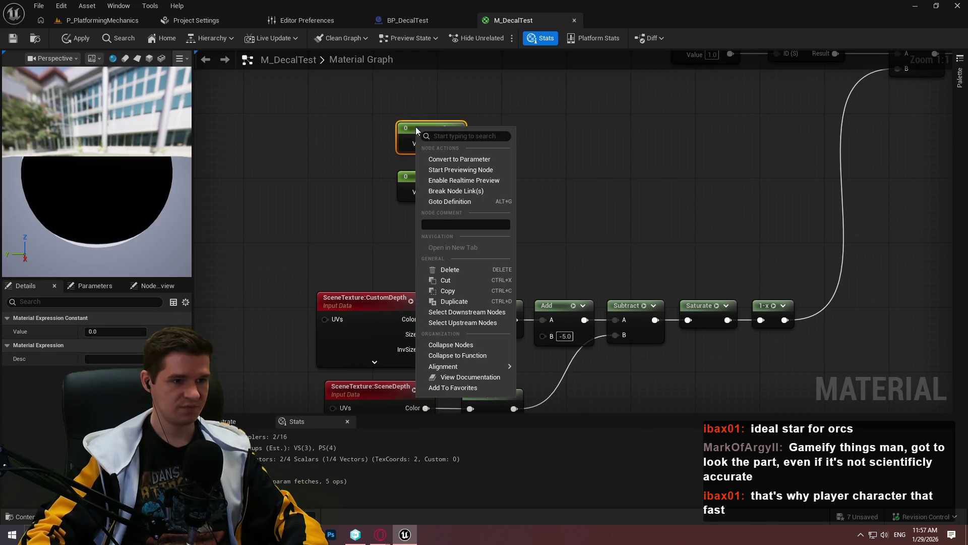
click(482, 156)
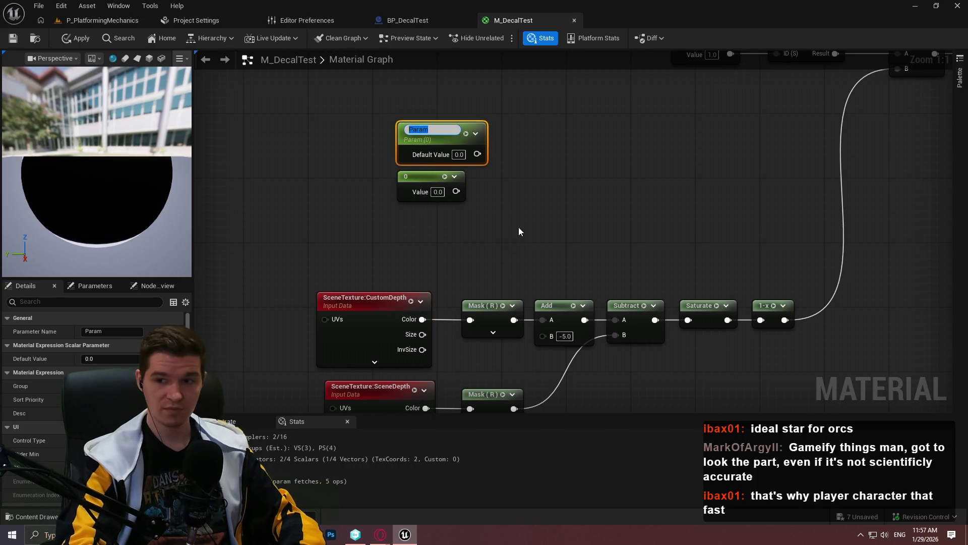
text(MaxStencilID)
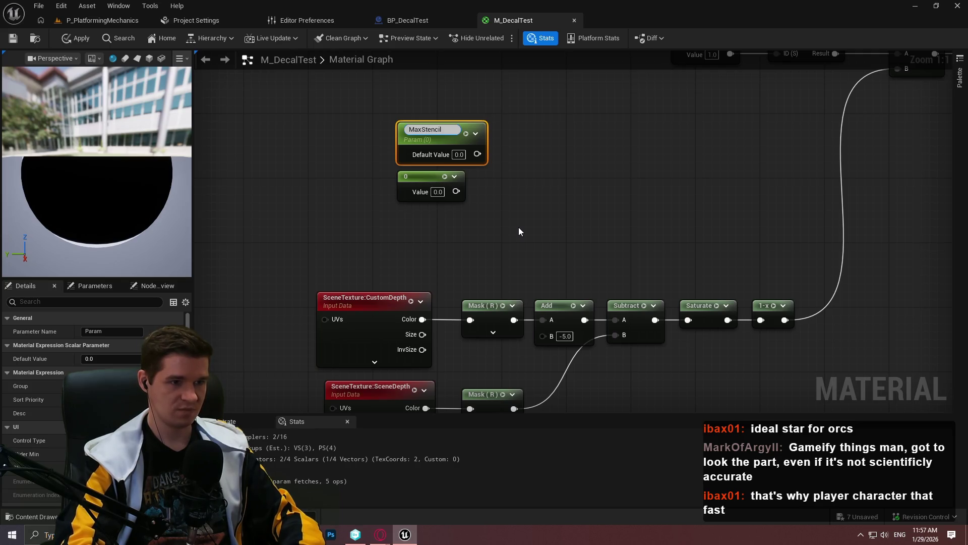
key(Return)
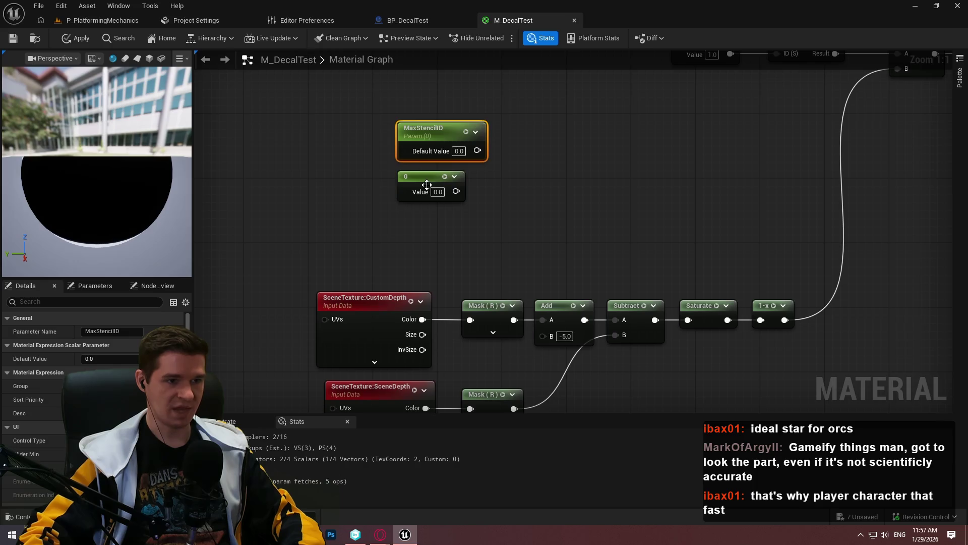
click(426, 185)
right_click(415, 182)
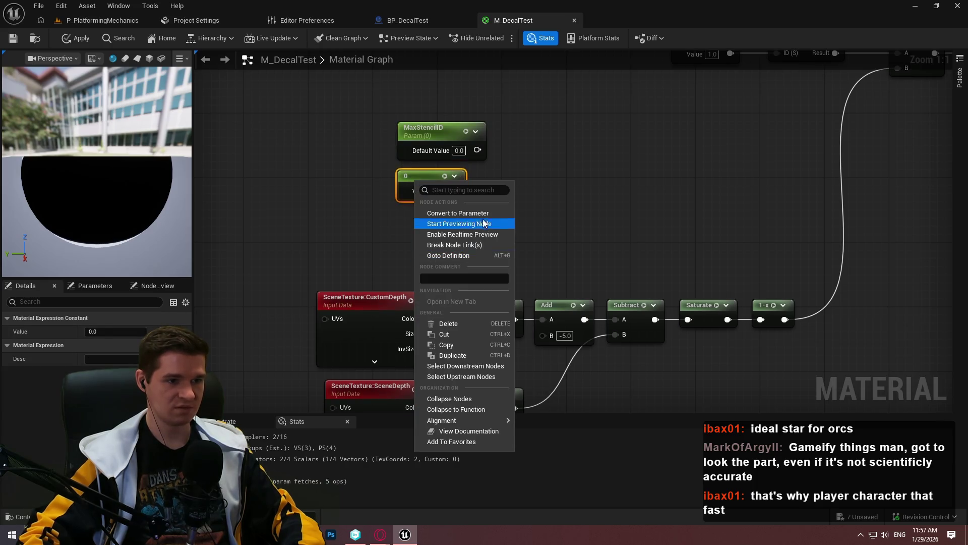
click(474, 211)
text(MinStencil)
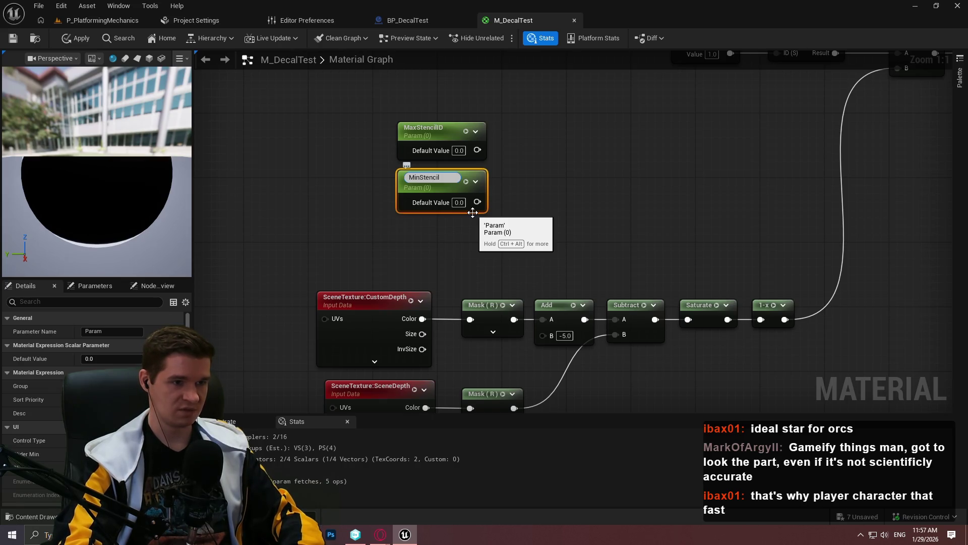
text(ID)
key(Return)
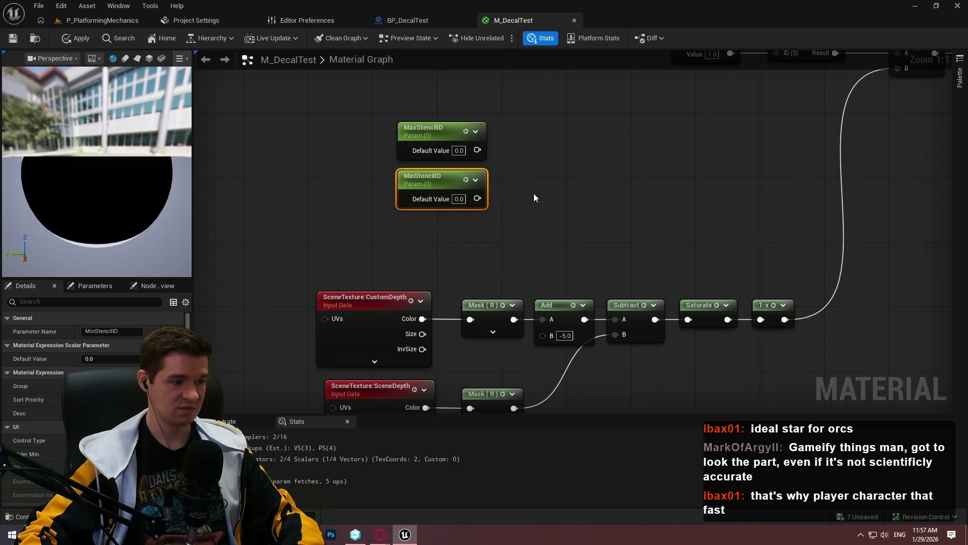
click(534, 197)
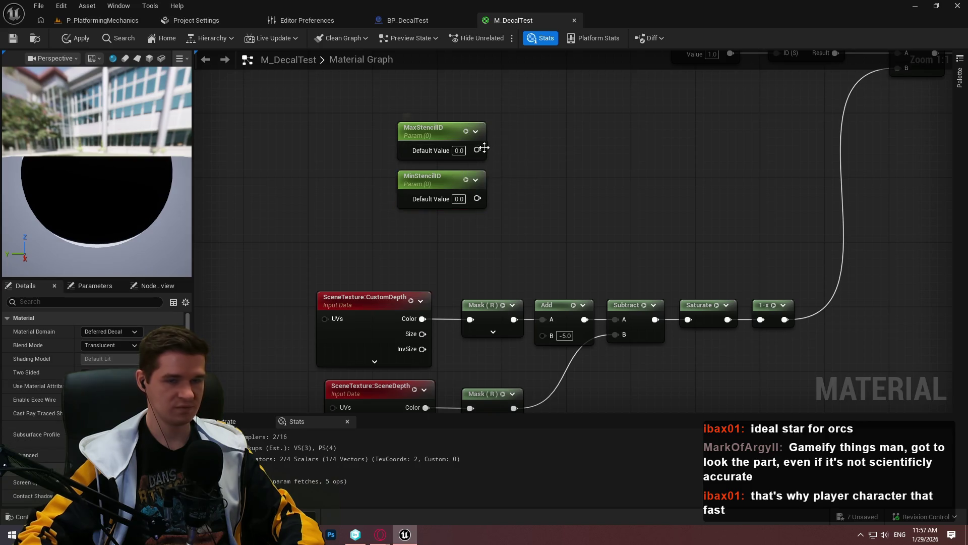
Step: Add an Add node (MaxStencilID + 1) feeding a Subtract node with MinStencilID in B
mouse_move(492, 151)
mouse_down()
mouse_move(526, 149)
mouse_move(518, 144)
mouse_move(564, 178)
mouse_move(586, 210)
mouse_up()
text(addcomp)
click(529, 188)
key(ctrl+z)
text(add)
click(550, 210)
text(subtra)
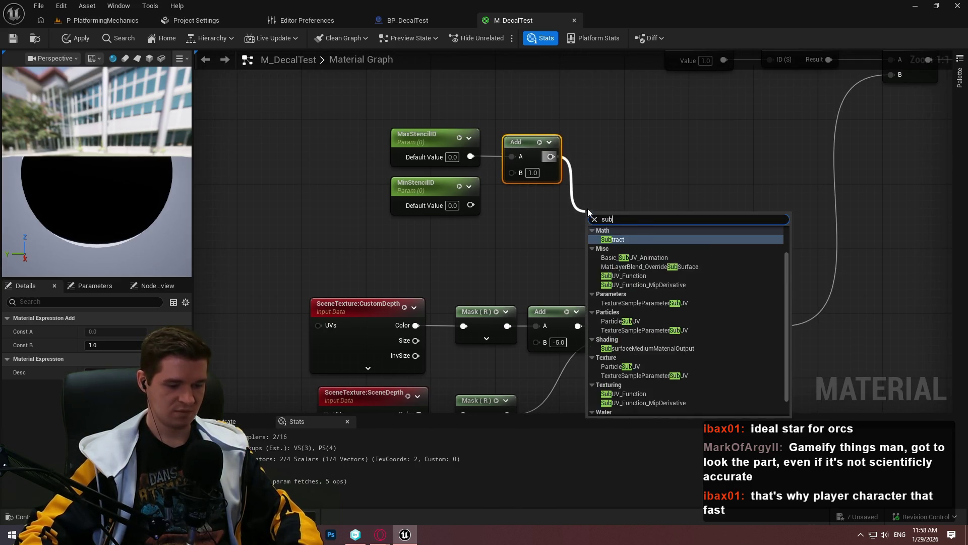
click(617, 258)
mouse_move(471, 206)
mouse_down()
mouse_move(592, 244)
mouse_move(598, 173)
mouse_up()
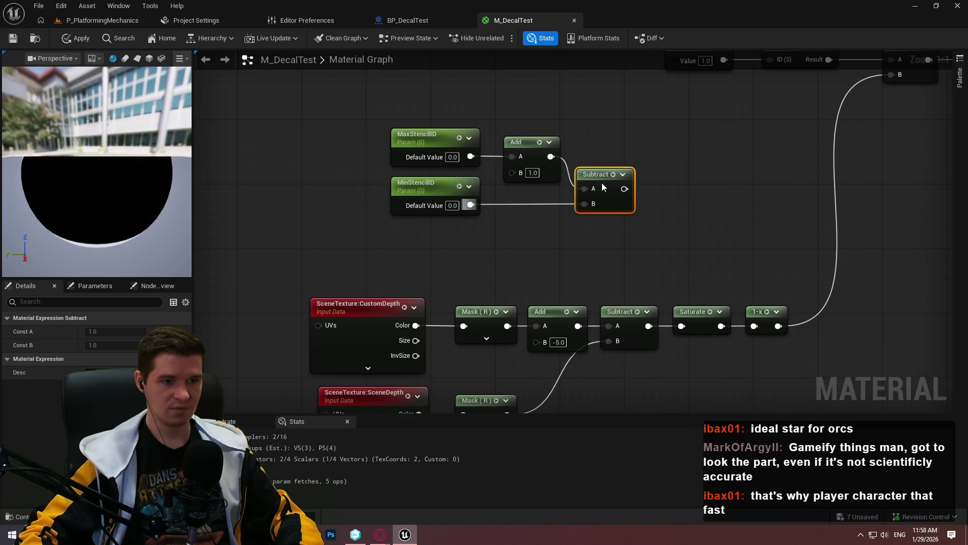
click(527, 267)
scroll(548, 236, down, 3)
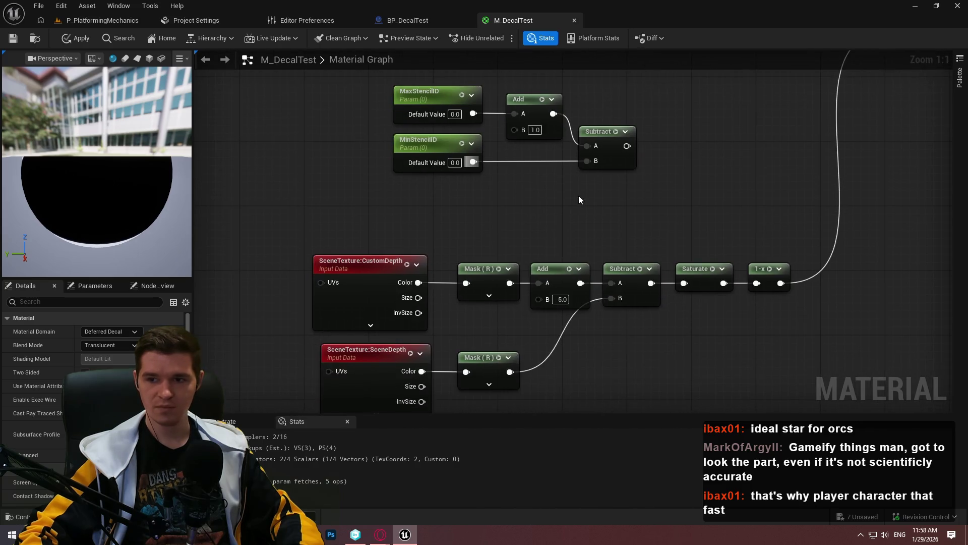
scroll(504, 192, down, 4)
drag(498, 177, 594, 187)
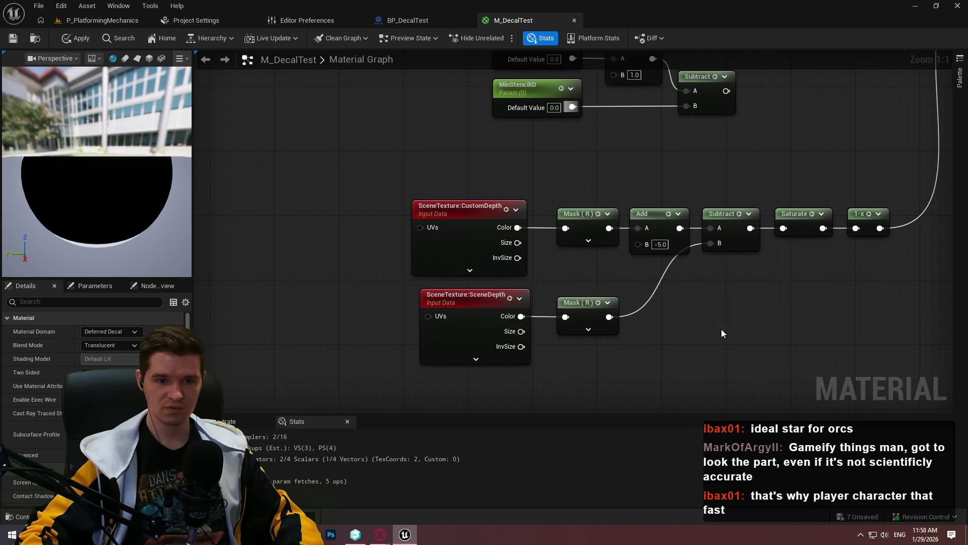
drag(886, 354, 878, 338)
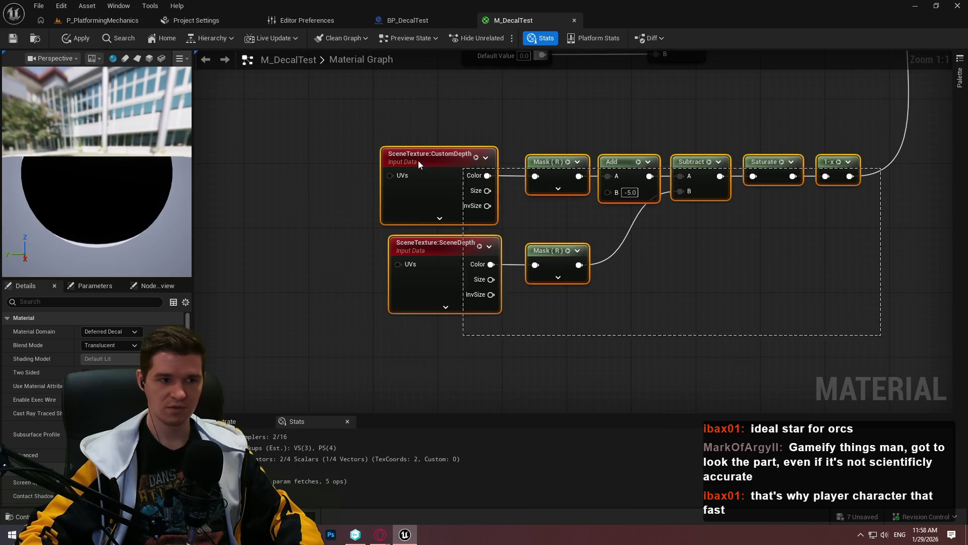
Step: Duplicate the SceneTexture:CustomDepth node and set the copy's Scene Texture Id to CustomStencil
right_click(422, 158)
text(scenec)
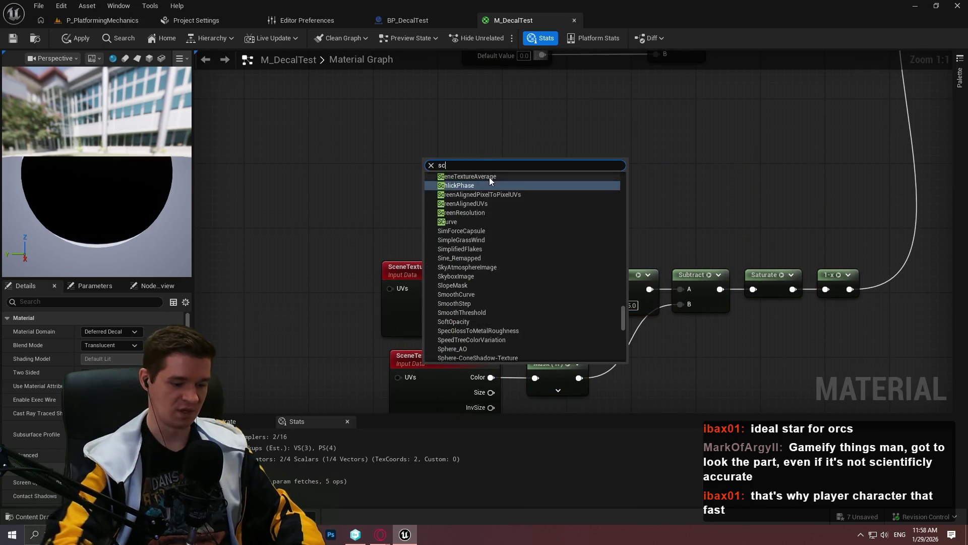
key(Return)
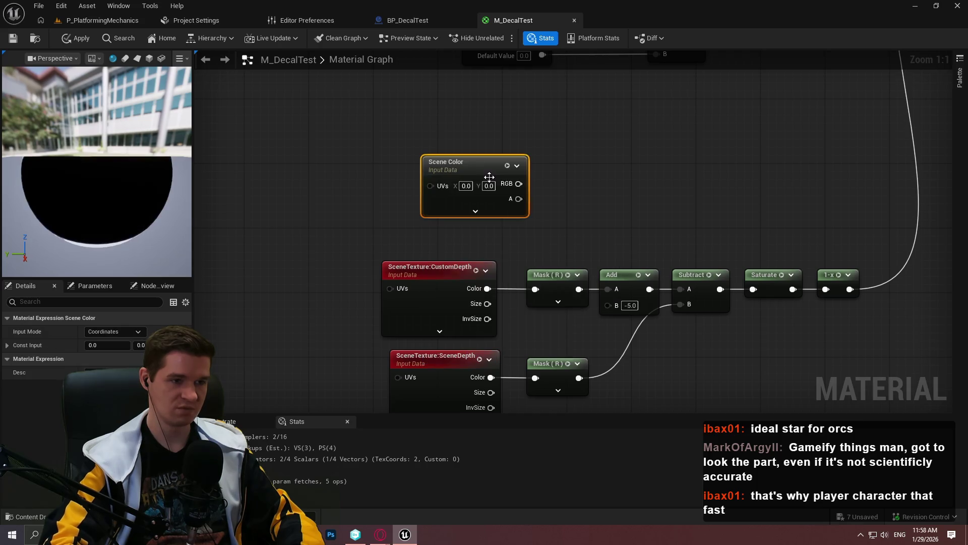
key(Delete)
click(412, 273)
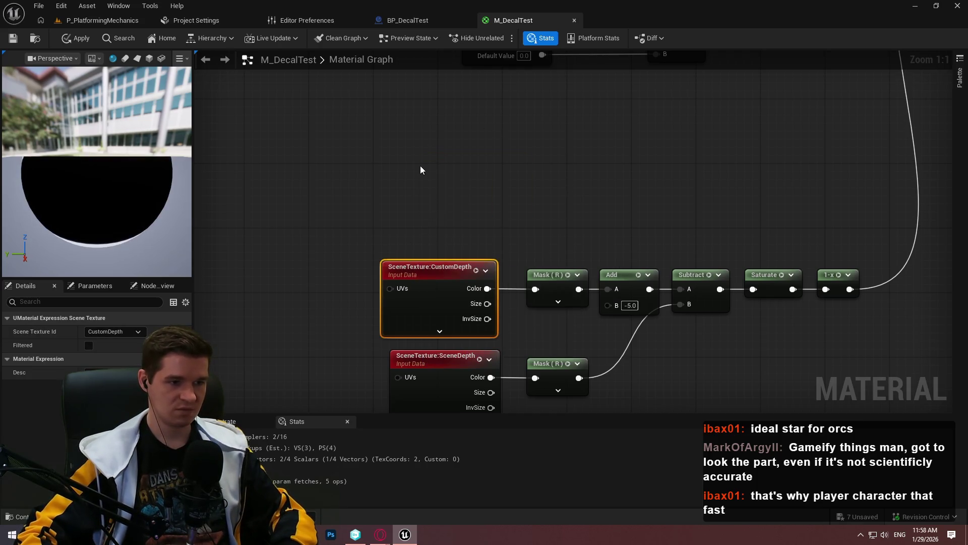
key(ctrl+d)
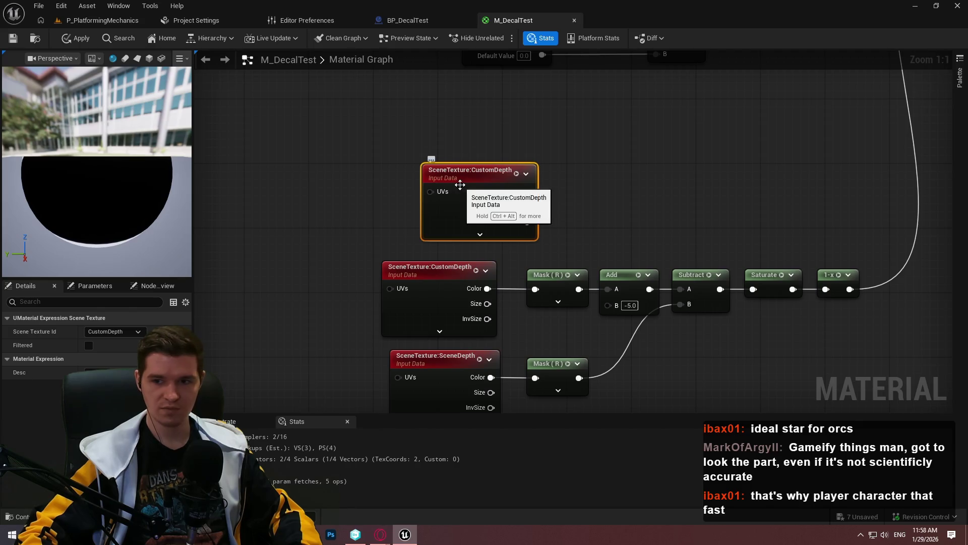
click(100, 331)
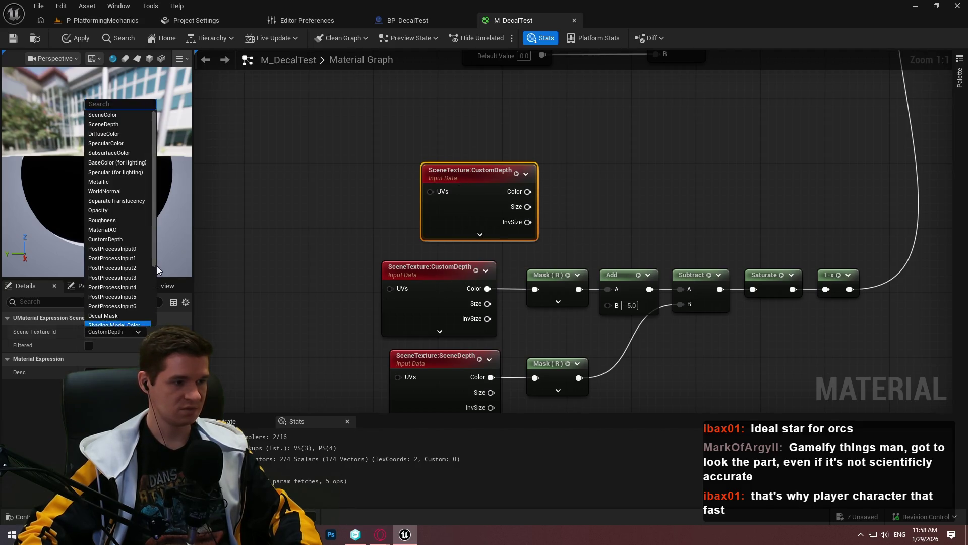
text(sten)
key(Return)
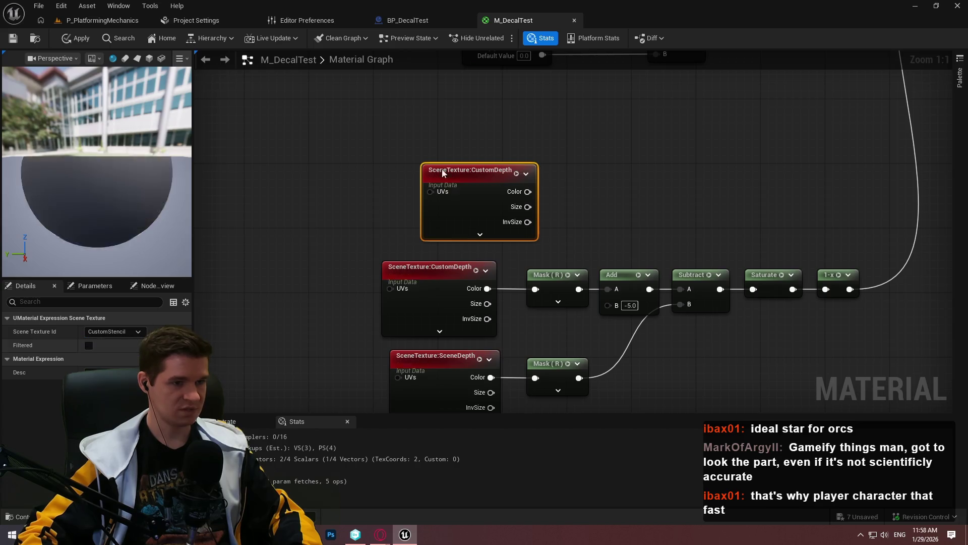
Step: Add a Mask (R) node beside the CustomStencil node and wire its Color into the mask
drag(466, 262, 409, 229)
click(540, 202)
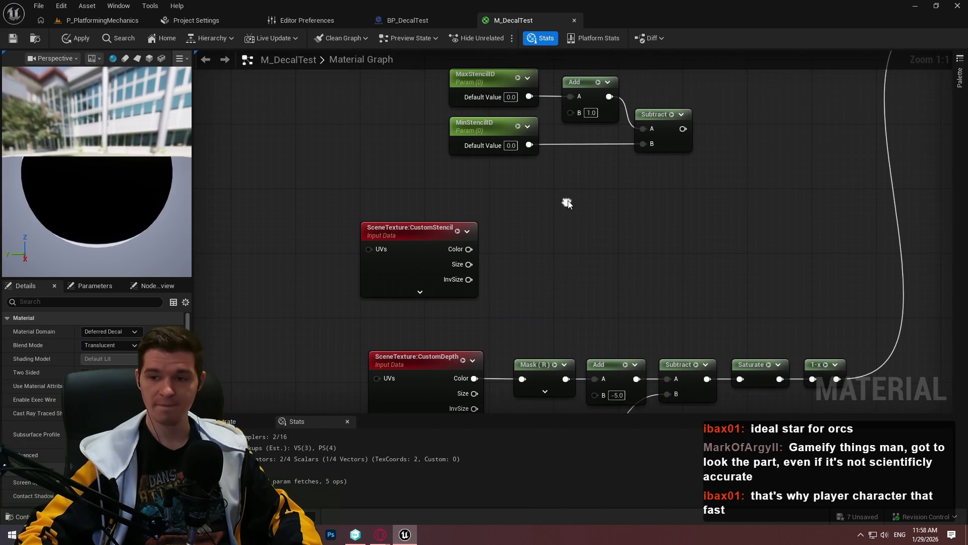
click(538, 371)
key(ctrl+c)
key(ctrl+v)
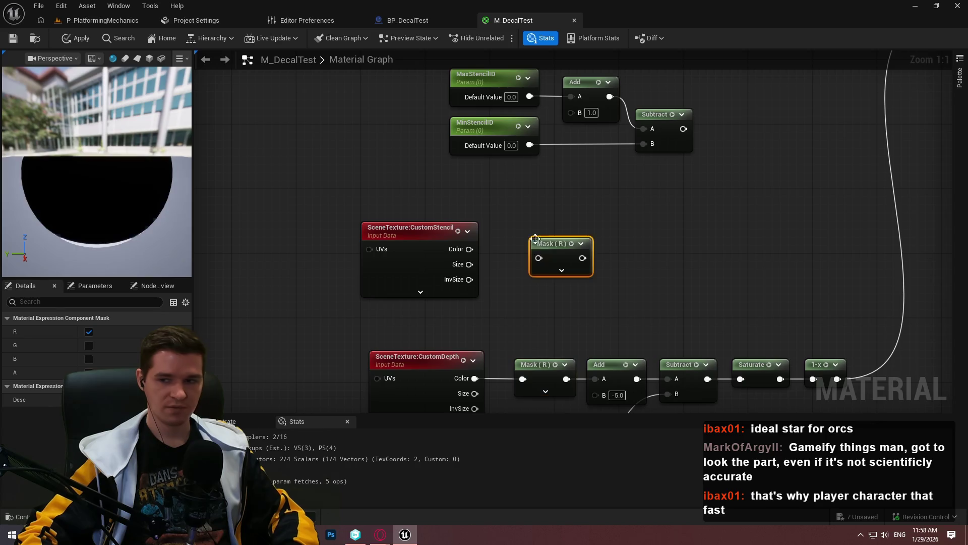
mouse_move(538, 258)
mouse_down()
mouse_move(470, 249)
mouse_move(544, 234)
mouse_move(522, 231)
mouse_up()
click(579, 209)
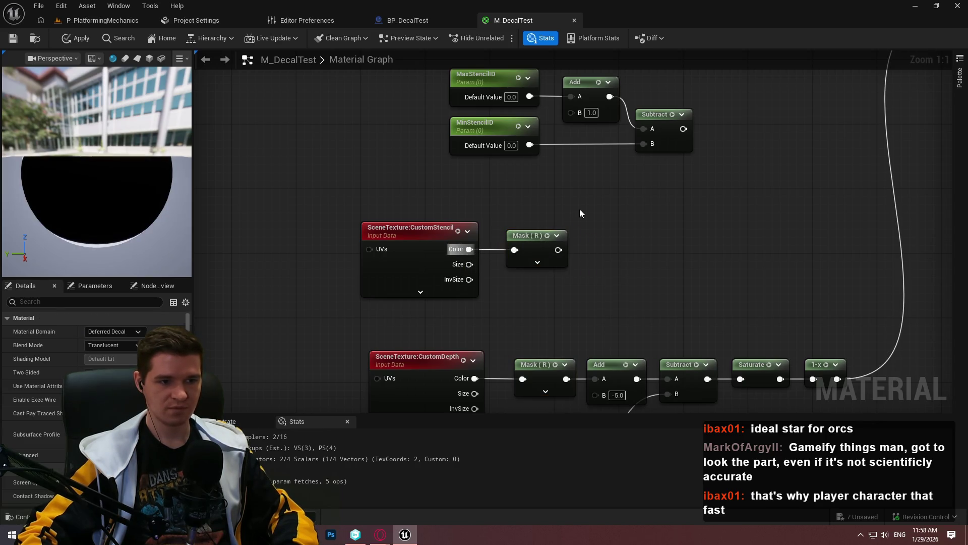
drag(623, 233, 609, 187)
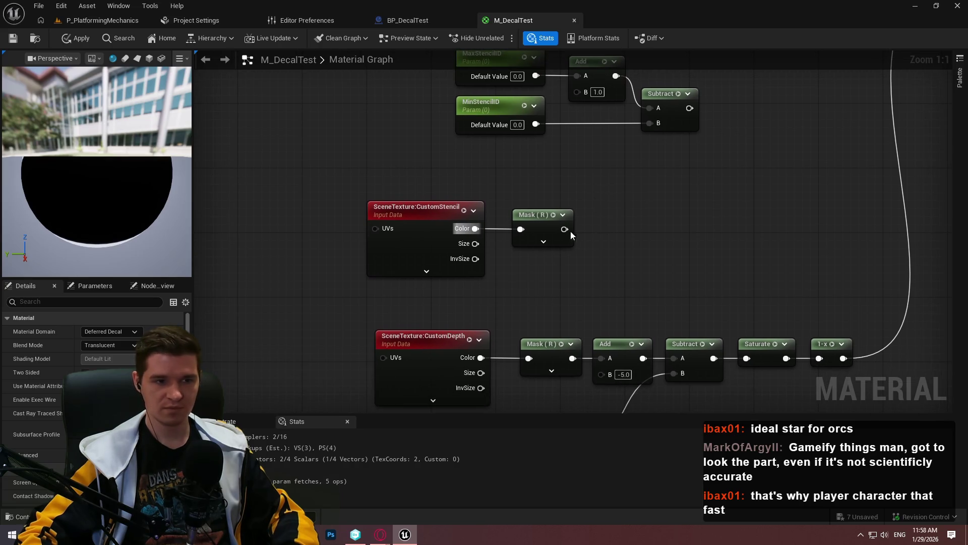
Step: Subtract MinStencilID from the masked stencil, then Divide it by the upper Subtract's stencil range
drag(564, 229, 613, 224)
text(subt)
click(640, 271)
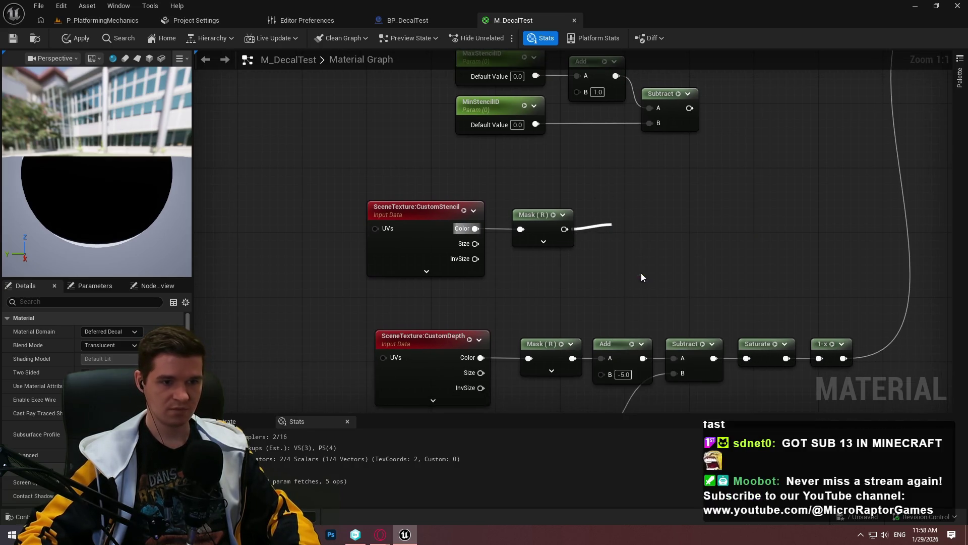
drag(609, 245, 535, 127)
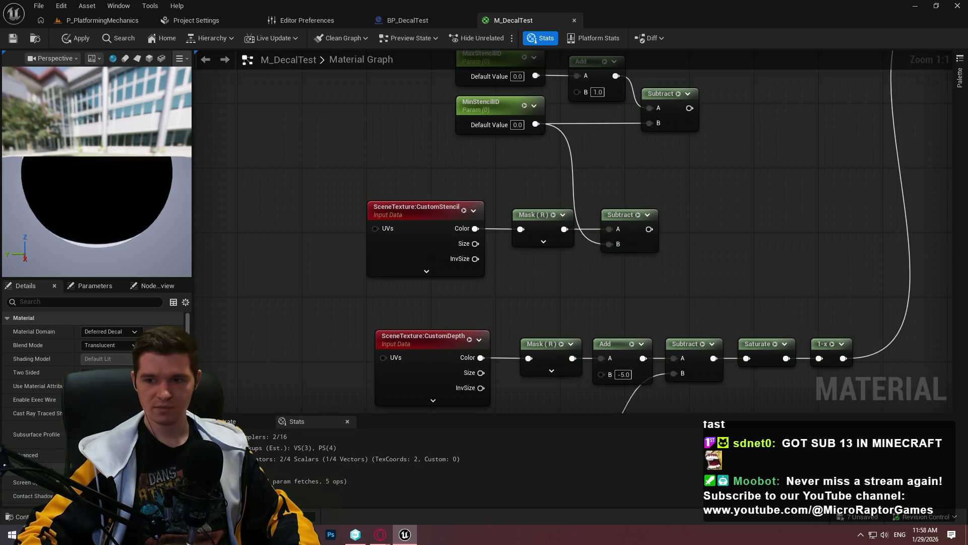
drag(681, 129, 732, 201)
text(div)
click(773, 228)
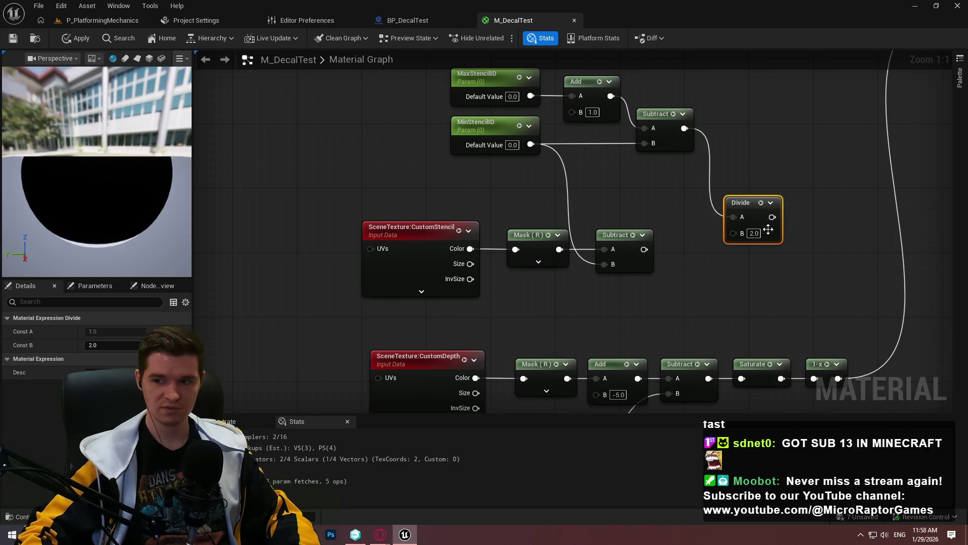
drag(733, 217, 644, 249)
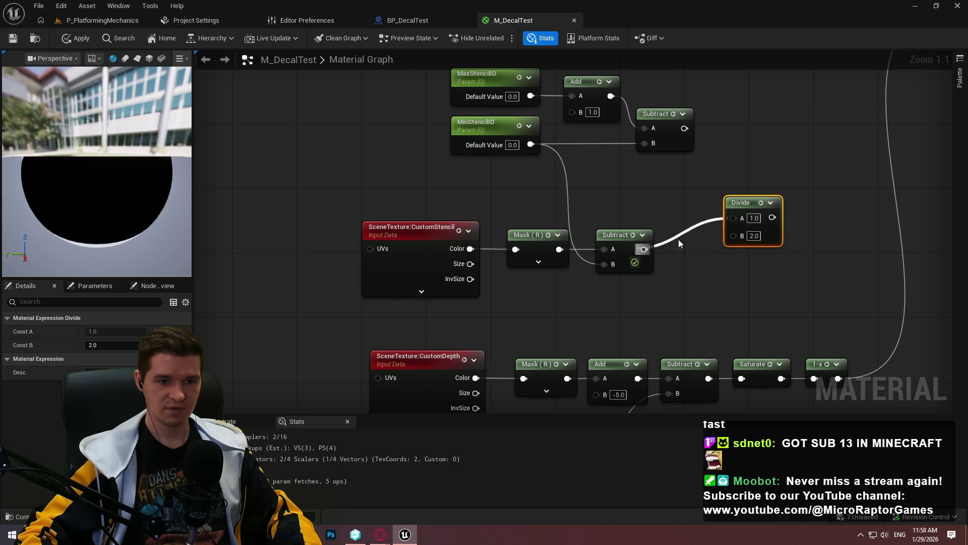
drag(733, 232, 684, 129)
Step: Shift the Divide node and the stencil node group into a cleaner layout near the CustomDepth chain
mouse_move(760, 204)
mouse_down()
mouse_move(758, 236)
mouse_move(776, 236)
mouse_up()
scroll(688, 227, down, 1)
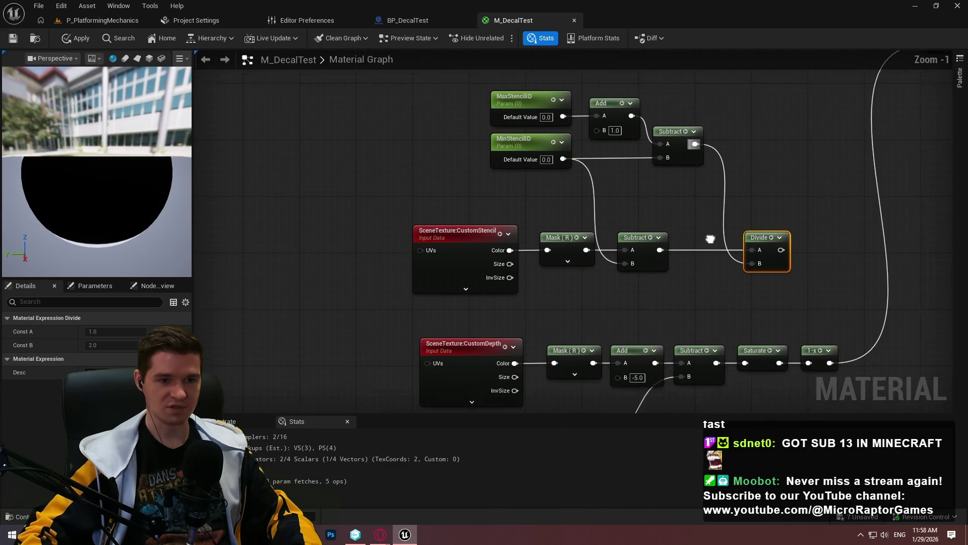
mouse_move(774, 306)
mouse_down()
mouse_move(432, 248)
mouse_move(419, 58)
mouse_move(419, 117)
mouse_move(396, 120)
mouse_move(405, 120)
mouse_up()
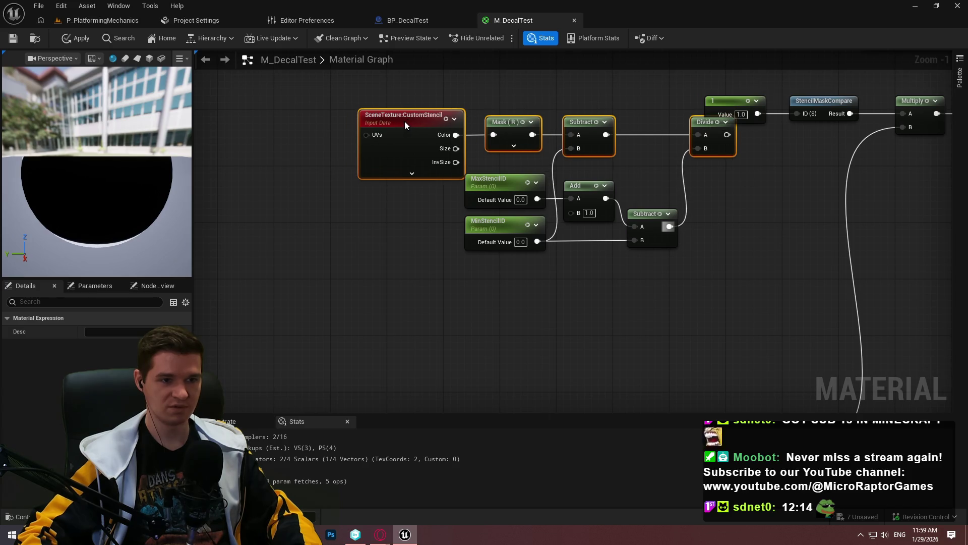
click(609, 249)
mouse_move(706, 255)
mouse_down()
mouse_move(346, 126)
mouse_move(331, 265)
mouse_up()
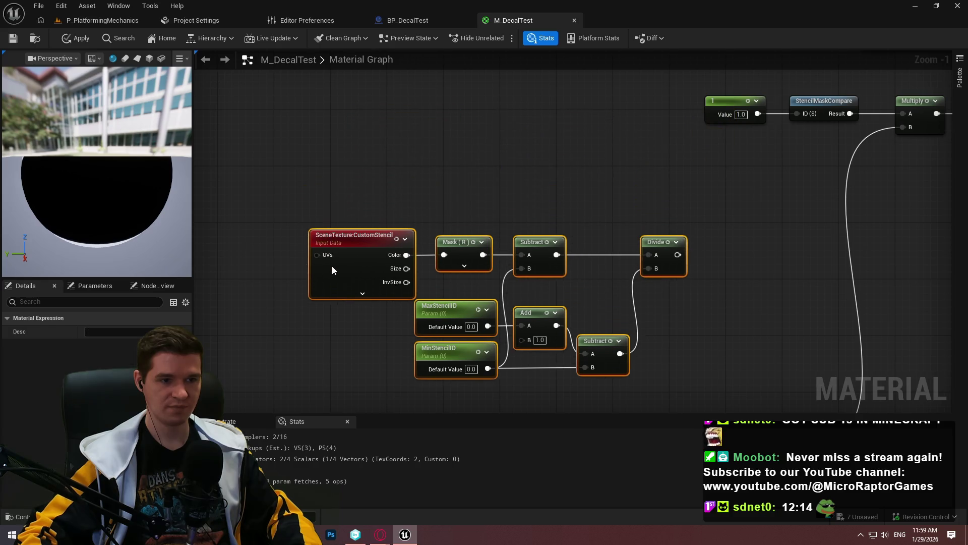
click(637, 174)
mouse_move(701, 281)
mouse_down()
mouse_move(313, 160)
mouse_move(384, 106)
mouse_up()
Step: Fine-tune the Add and lower Subtract node positions, then start a new node from Divide's output
scroll(571, 221, up, 1)
mouse_move(507, 263)
mouse_down()
mouse_move(425, 162)
mouse_move(340, 174)
mouse_move(354, 178)
mouse_up()
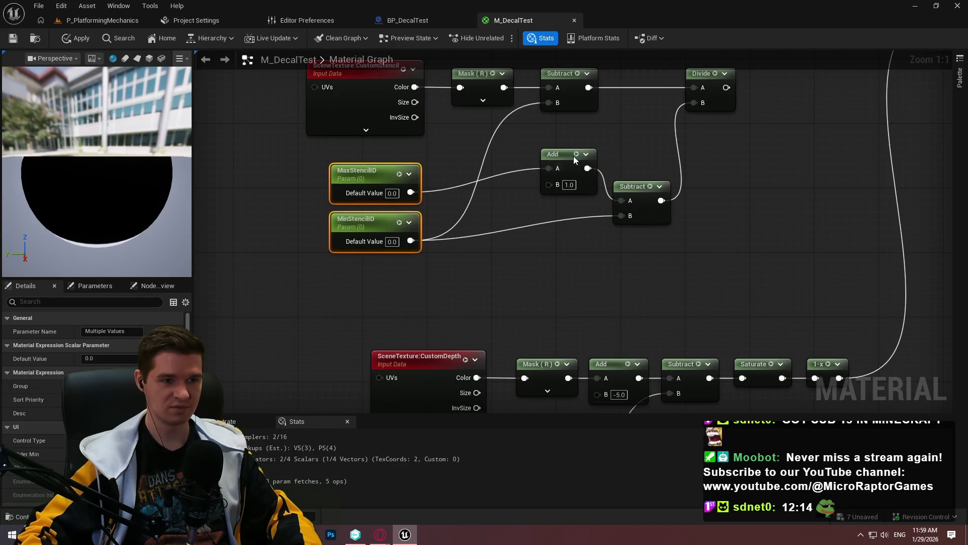
drag(561, 154, 529, 178)
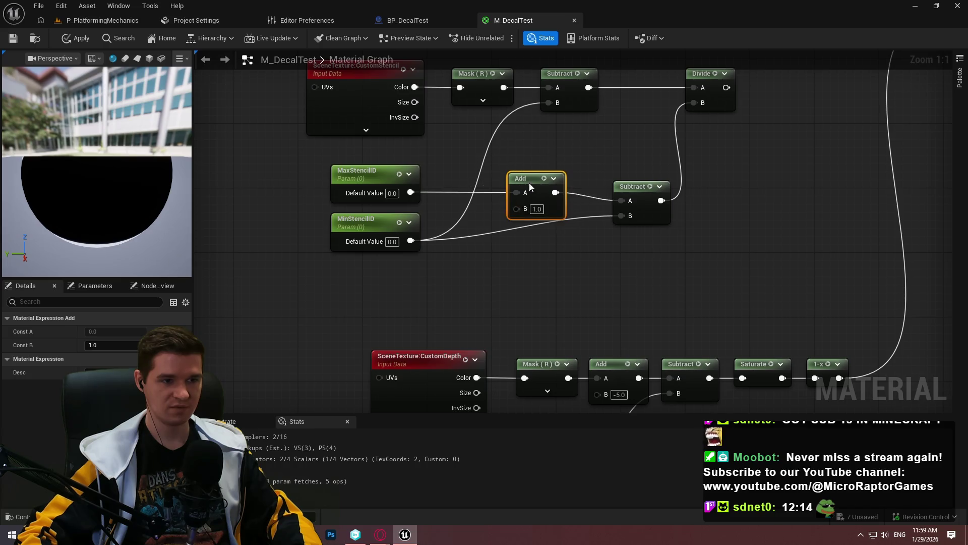
mouse_move(638, 188)
mouse_down()
mouse_move(628, 213)
mouse_move(613, 210)
mouse_up()
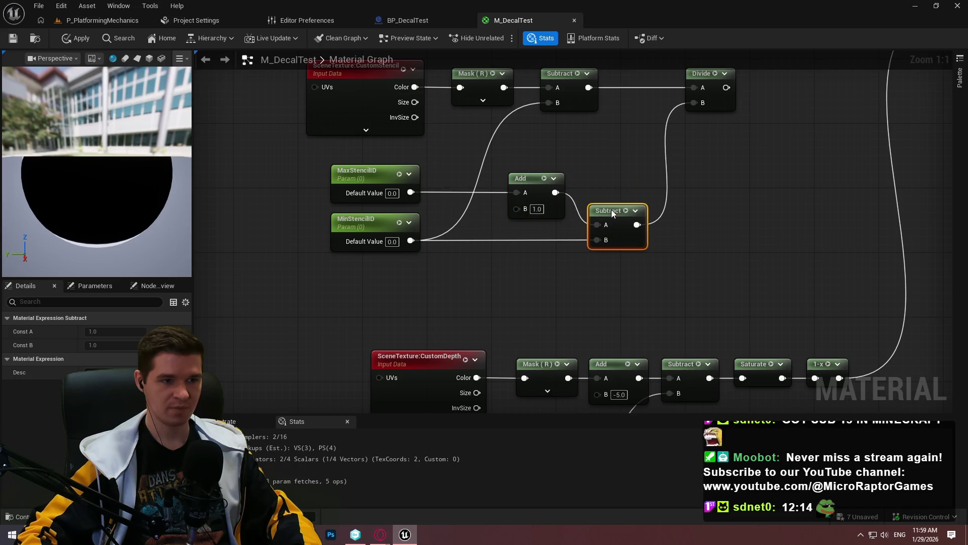
click(775, 226)
scroll(622, 203, down, 3)
mouse_move(654, 292)
mouse_down()
mouse_move(313, 151)
mouse_move(238, 146)
mouse_up()
click(671, 175)
drag(635, 131, 679, 135)
Step: Chain Floor, Abs, Saturate and 1-x nodes one after another from the Divide output
text(flo)
key(Return)
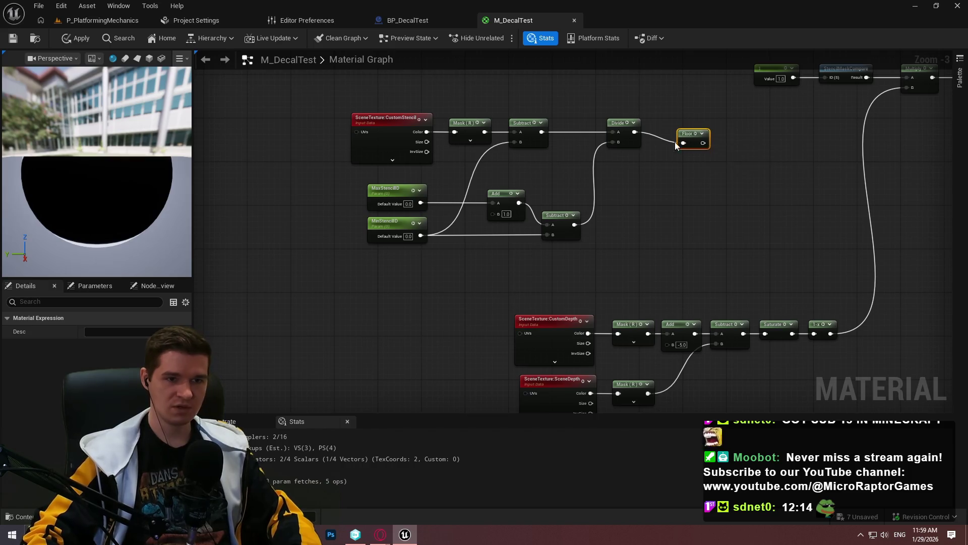
scroll(567, 217, up, 1)
drag(532, 225, 555, 223)
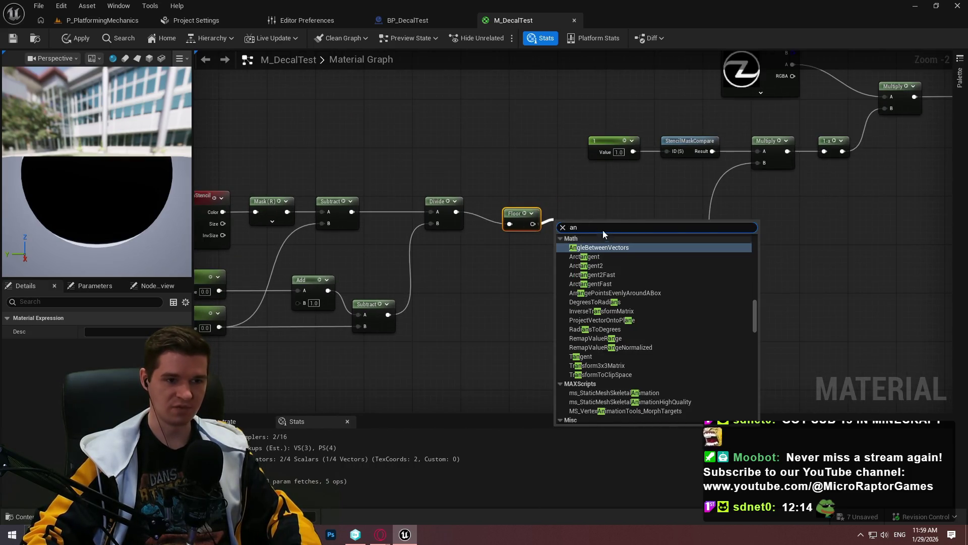
text(abs)
click(585, 274)
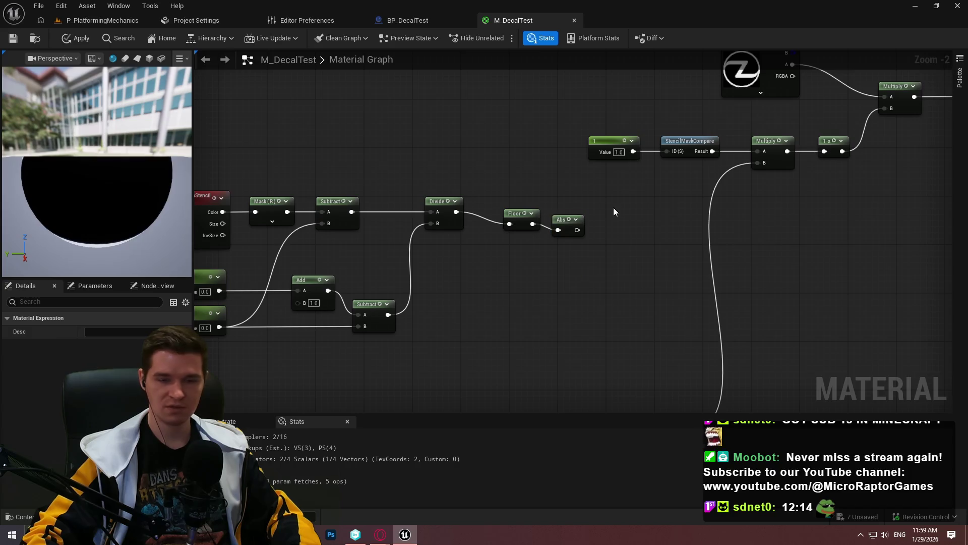
scroll(585, 239, up, 2)
right_click(588, 232)
key(Escape)
mouse_move(574, 224)
mouse_down()
mouse_move(606, 216)
mouse_move(682, 232)
mouse_up()
text(sat)
click(639, 289)
text(one)
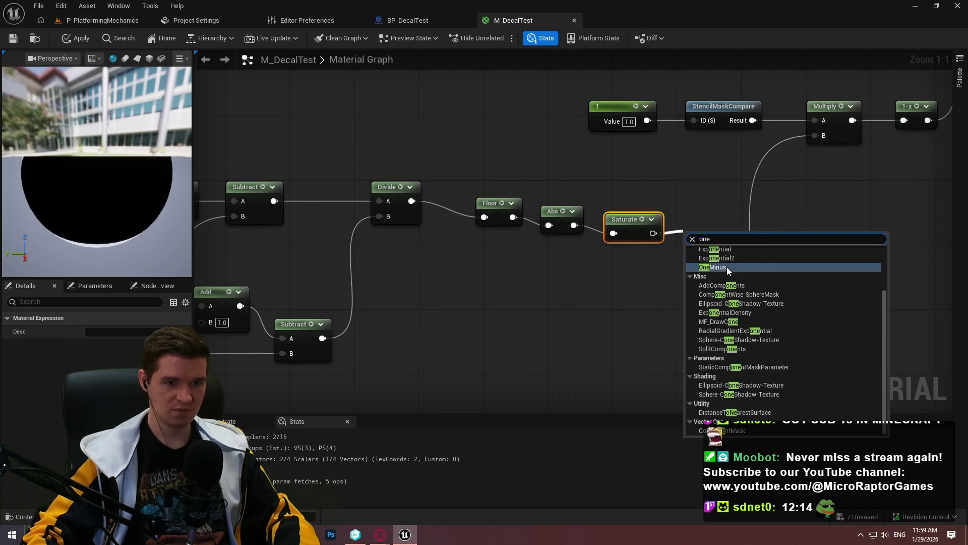
click(727, 268)
Step: Line up Floor, Abs, Saturate and 1-x in a row beside Divide
drag(691, 329, 653, 327)
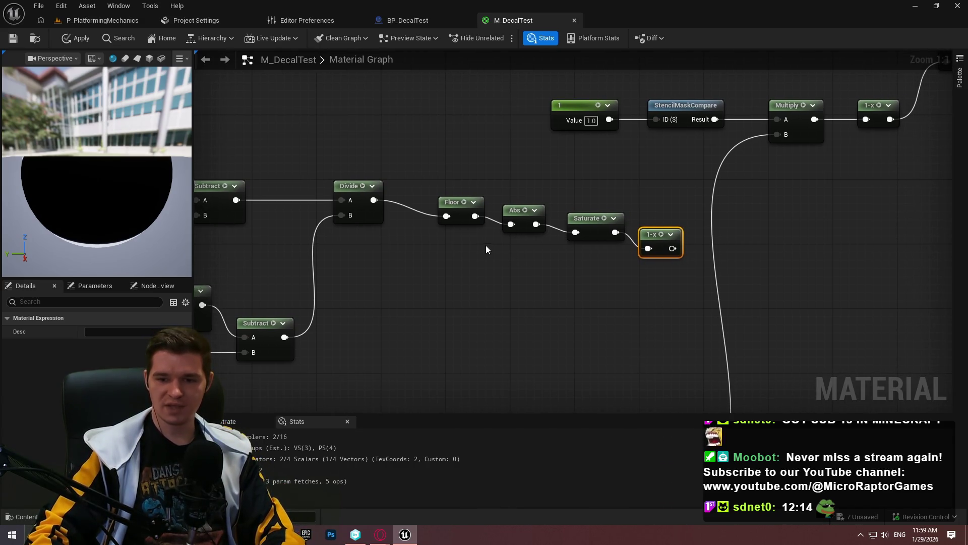
mouse_move(470, 240)
mouse_down()
mouse_move(639, 308)
mouse_move(691, 290)
mouse_up()
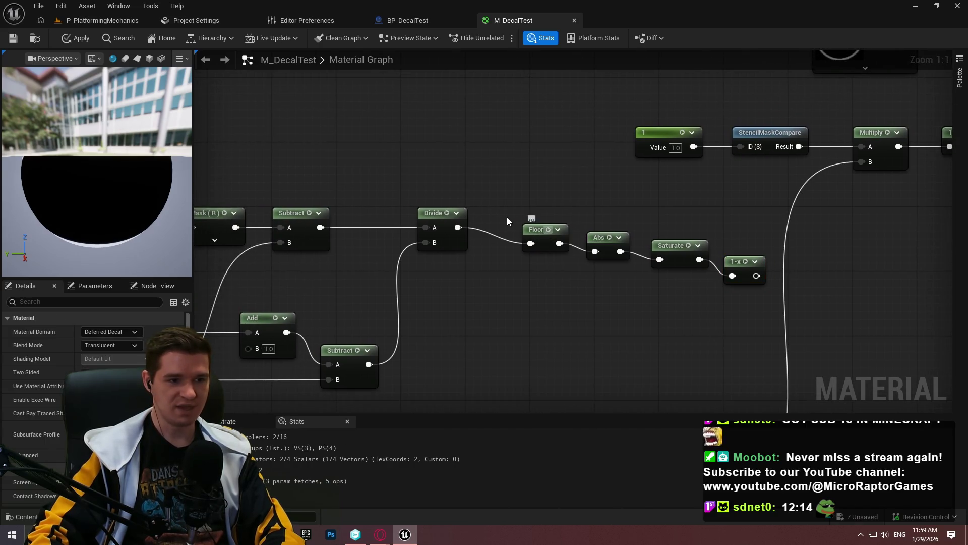
drag(532, 234, 493, 224)
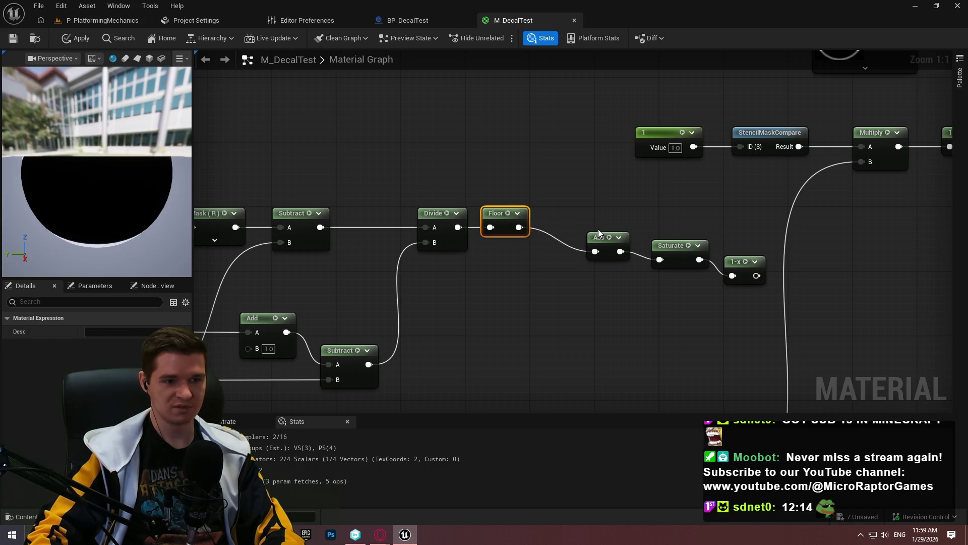
drag(599, 233, 555, 209)
drag(661, 246, 612, 213)
click(676, 273)
drag(737, 262, 688, 214)
click(737, 267)
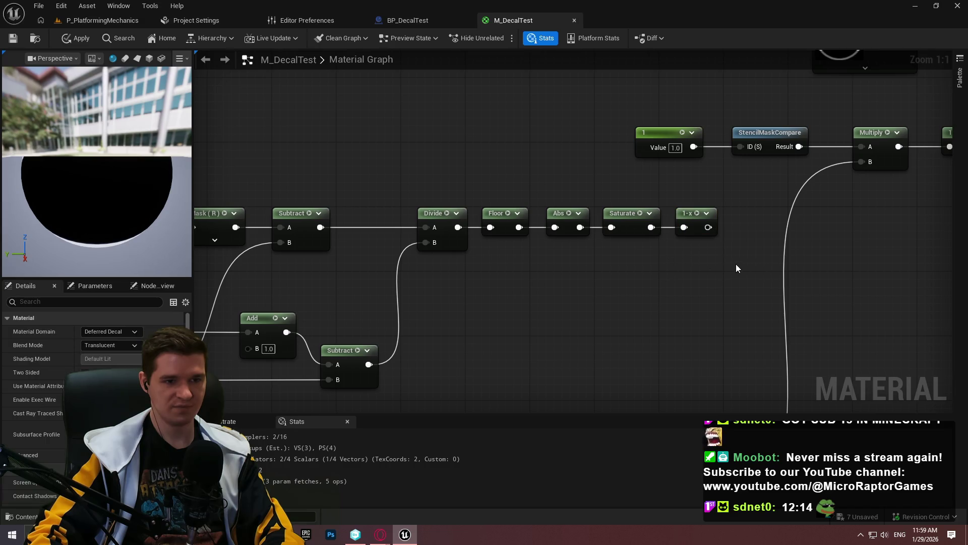
Step: Shift the upper stencil nodes and the CustomDepth chain left, then save the material
scroll(617, 308, down, 3)
mouse_move(740, 282)
mouse_down()
mouse_move(449, 225)
mouse_move(262, 132)
mouse_move(304, 159)
mouse_up()
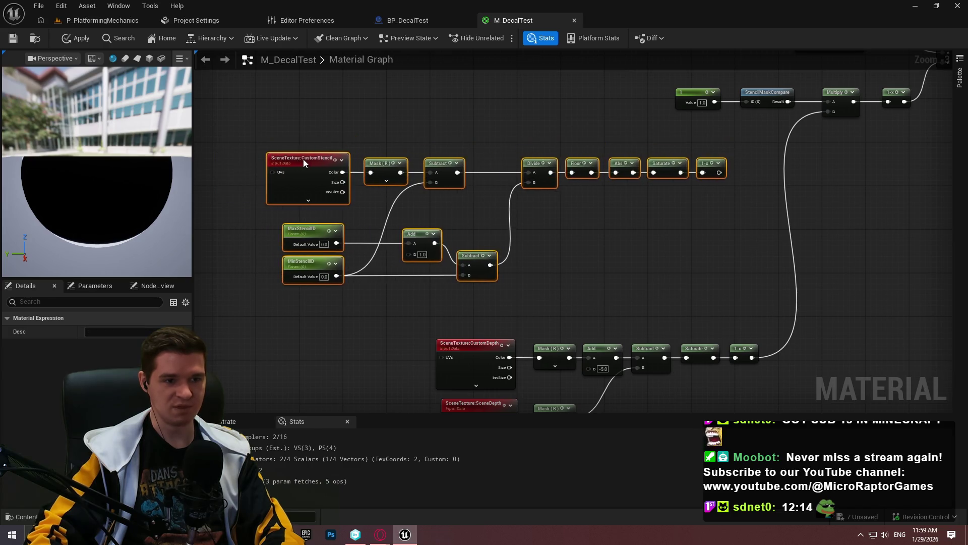
mouse_move(804, 310)
mouse_down()
mouse_move(514, 222)
mouse_move(367, 286)
mouse_move(406, 298)
mouse_move(326, 387)
mouse_move(307, 386)
mouse_up()
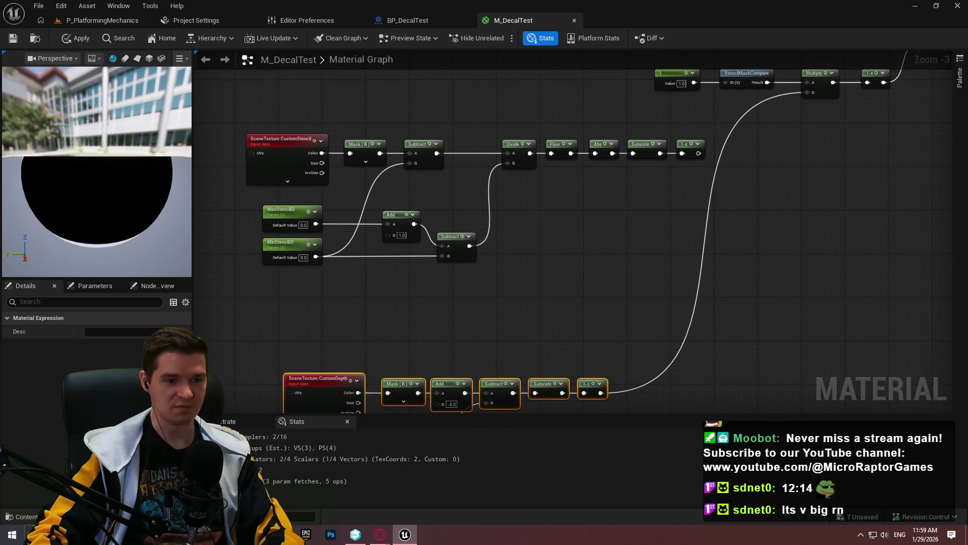
click(671, 262)
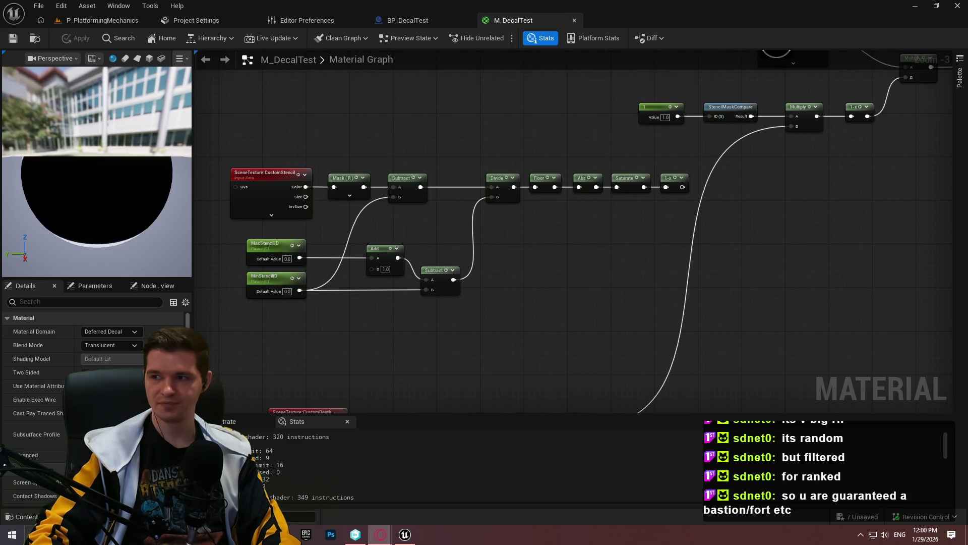
Step: Switch to the decal masking tutorial video for reference
key(alt+Tab)
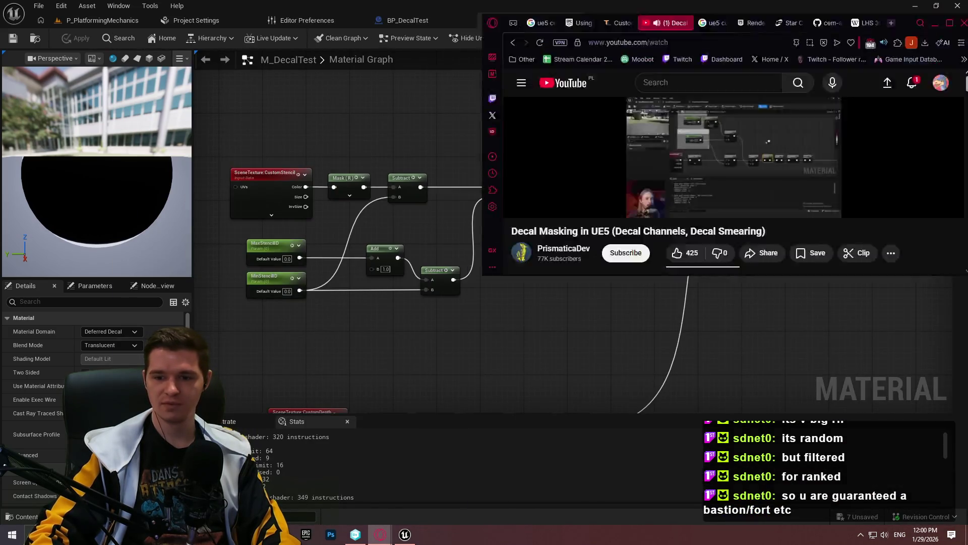
Step: Rewind and replay a few seconds of the tutorial, then return to Unreal
mouse_move(620, 439)
mouse_down()
mouse_move(637, 440)
mouse_move(606, 440)
mouse_move(629, 441)
mouse_move(618, 441)
mouse_up()
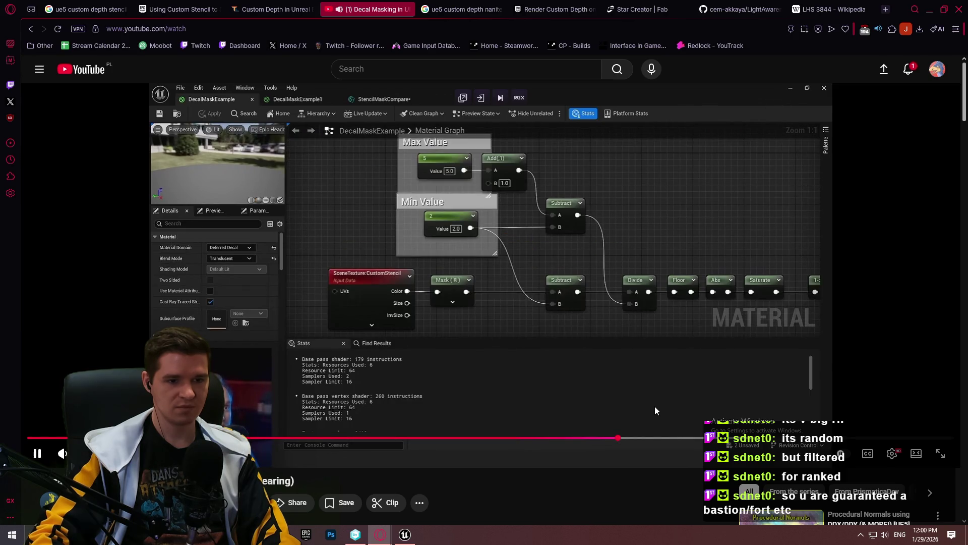
key(space)
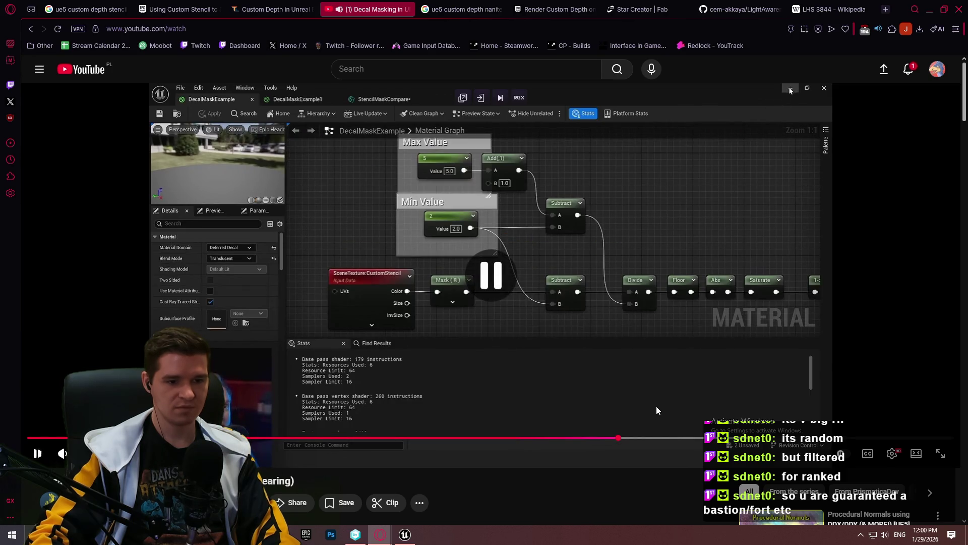
key(Left)
key(space)
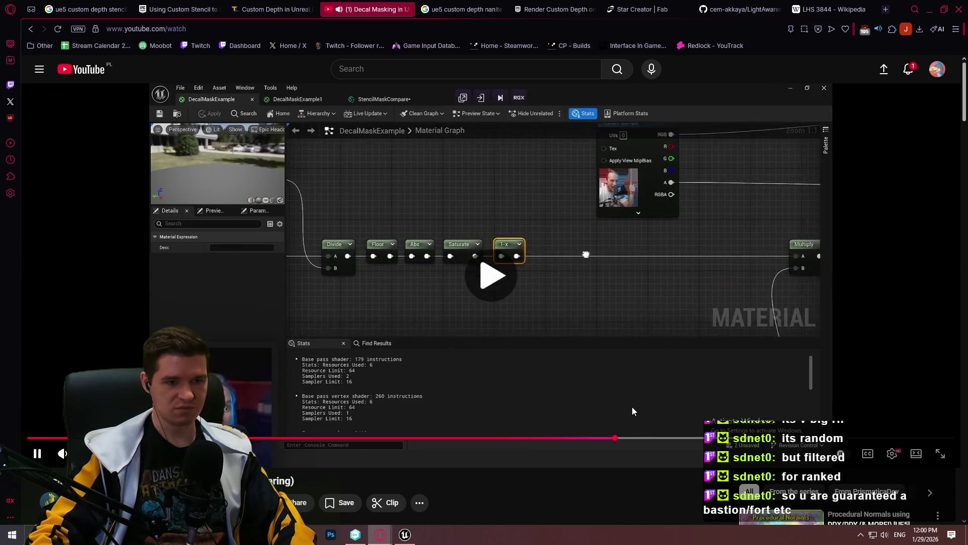
key(space)
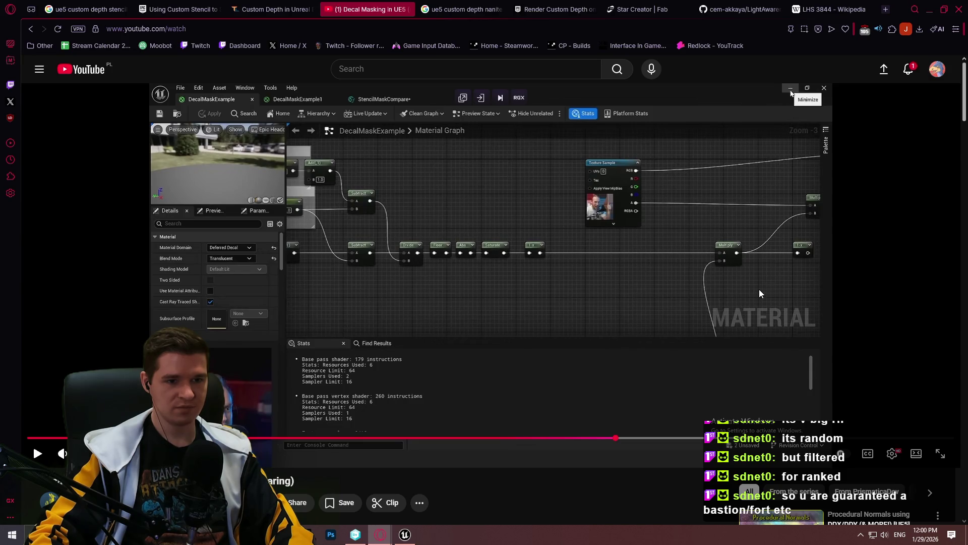
key(alt+Tab)
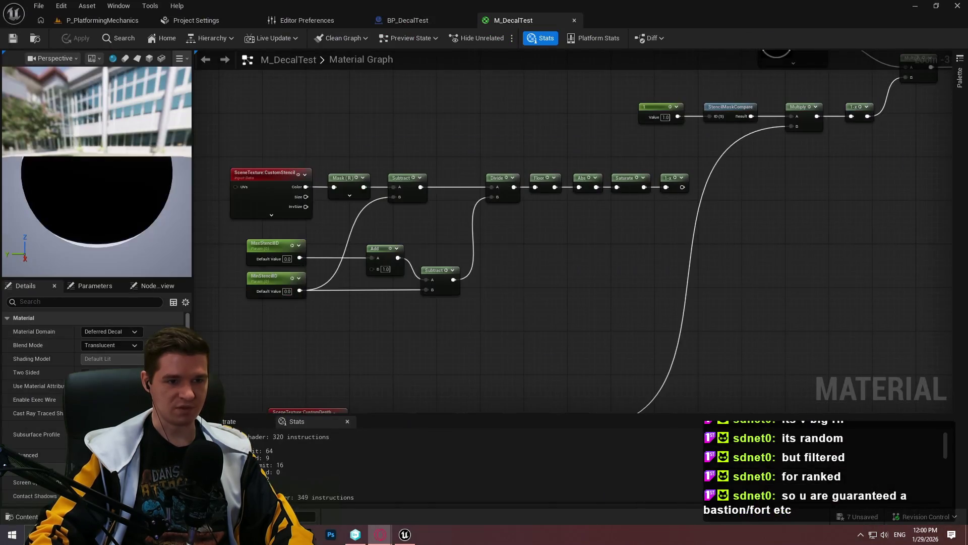
Step: Add a Multiply after 1-x and wire the lower chain into its B input
scroll(670, 179, up, 4)
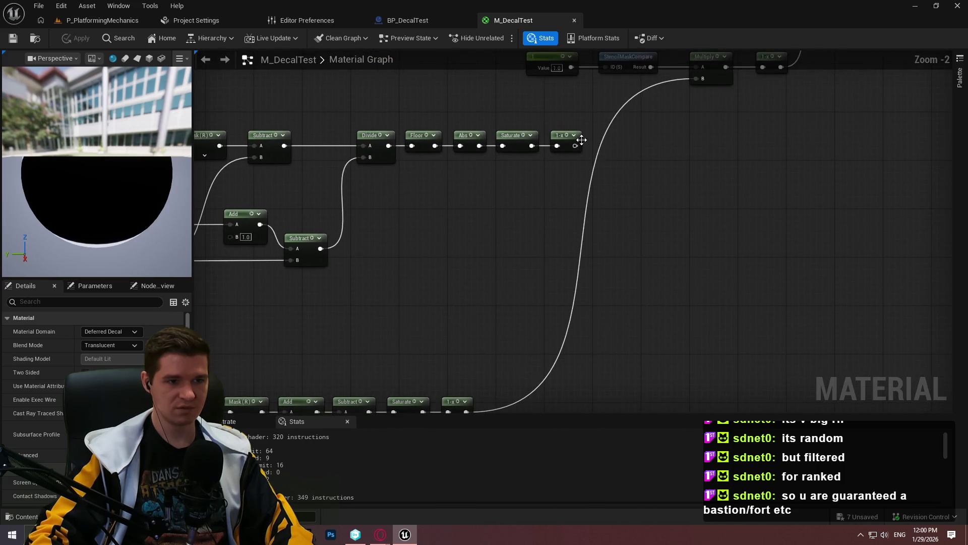
drag(575, 146, 601, 157)
text(mult)
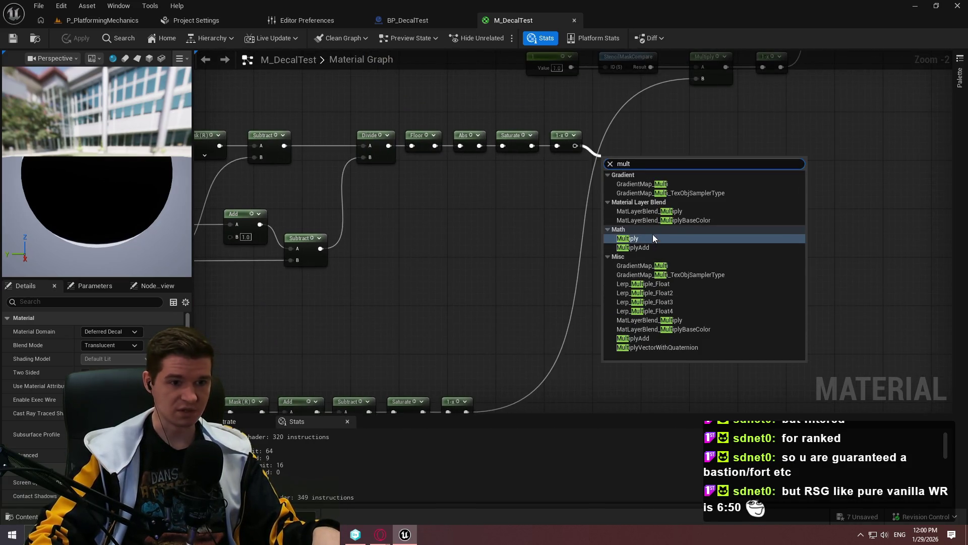
click(628, 200)
mouse_move(466, 412)
mouse_down()
mouse_move(466, 322)
mouse_move(519, 281)
mouse_move(571, 298)
mouse_move(667, 196)
mouse_up()
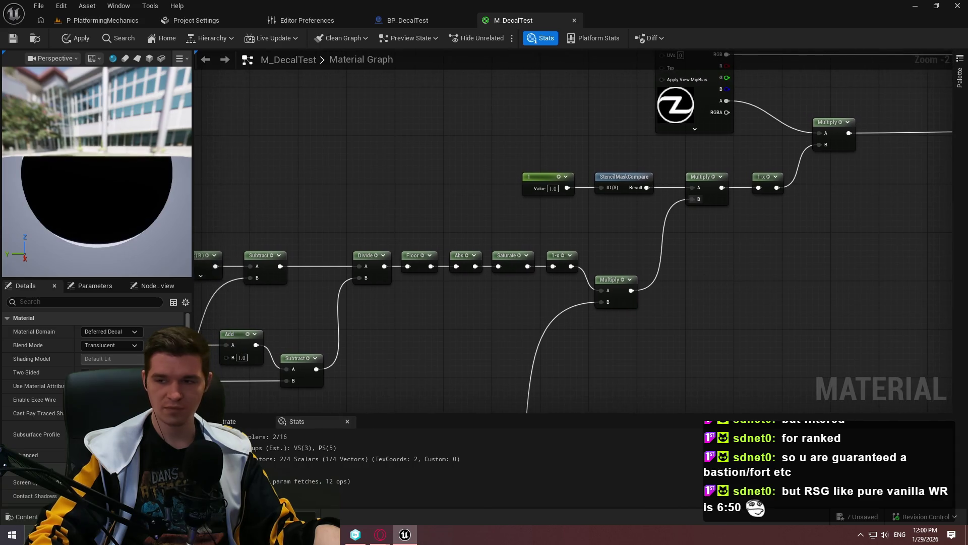
Step: After checking the tutorial, preview the 1-x result, undo the wiring and delete that 1-x node
key(alt+Tab)
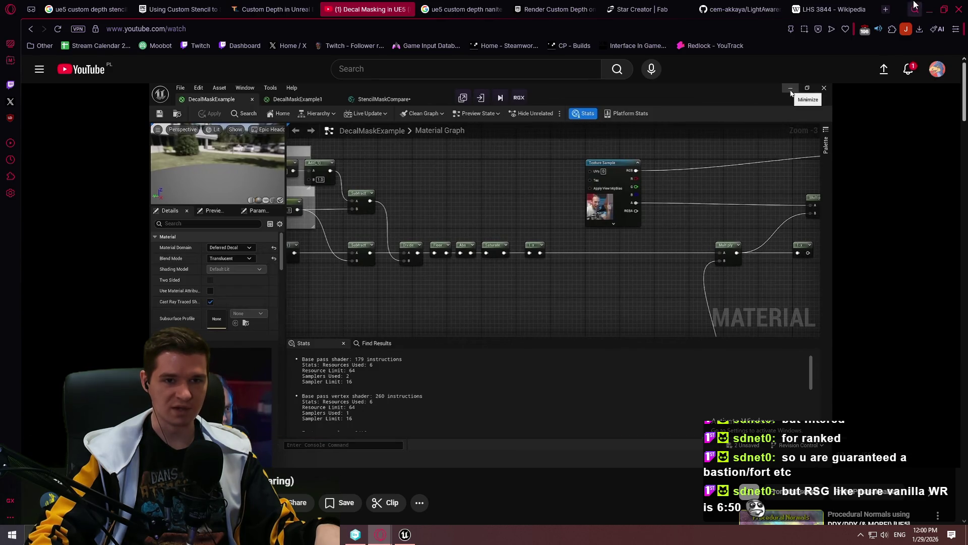
click(927, 9)
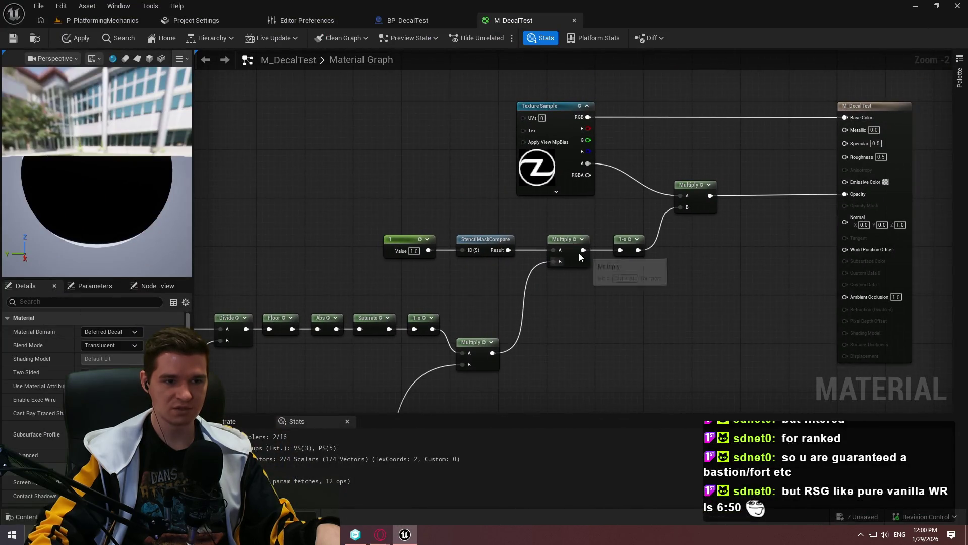
drag(635, 221, 683, 207)
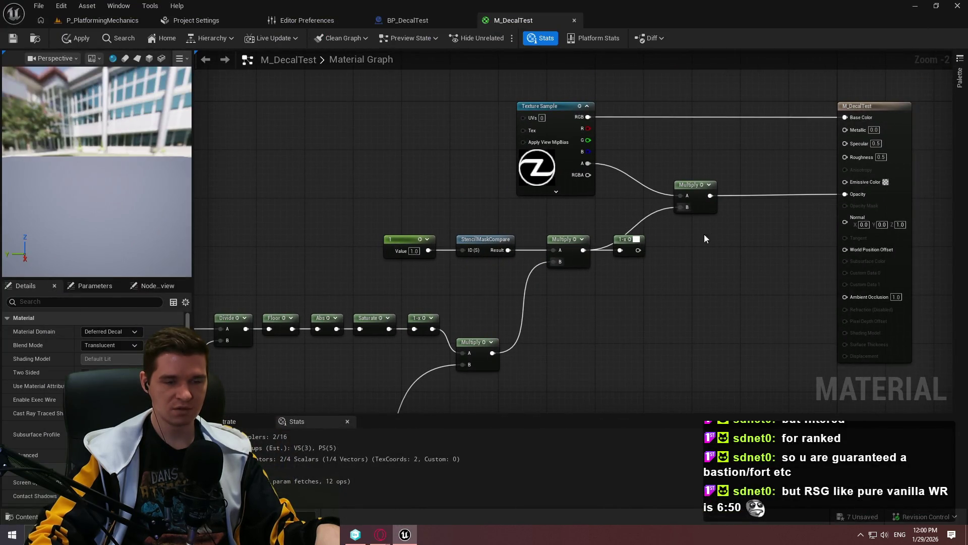
click(630, 240)
key(space)
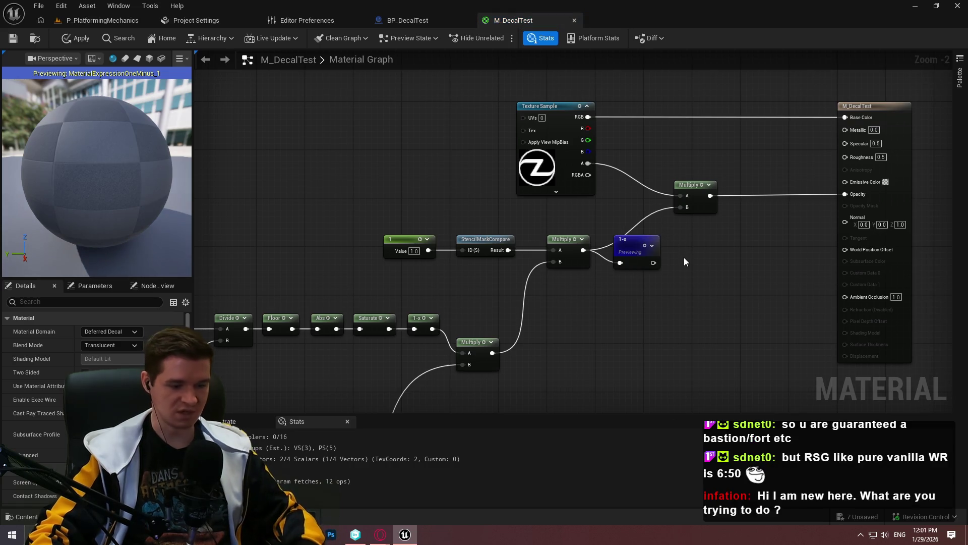
key(ctrl+z)
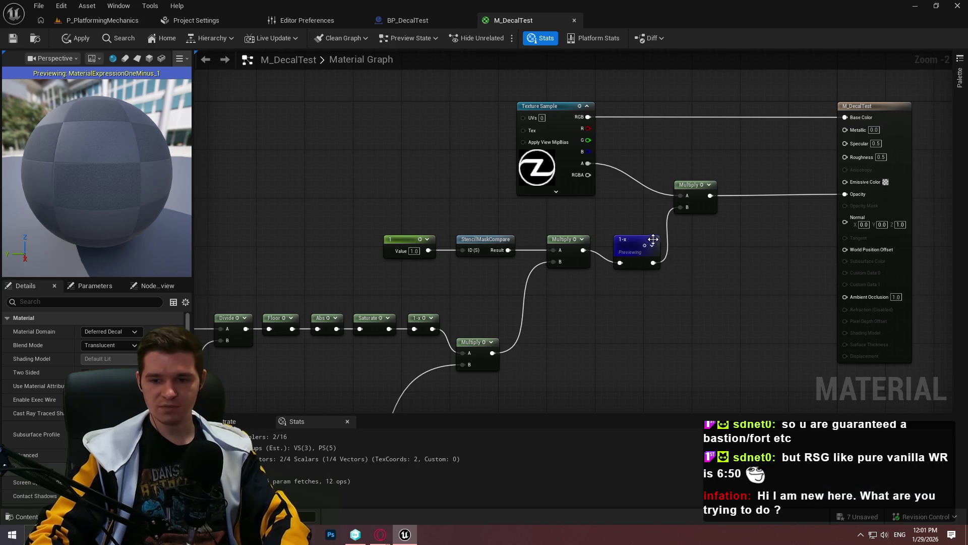
key(Delete)
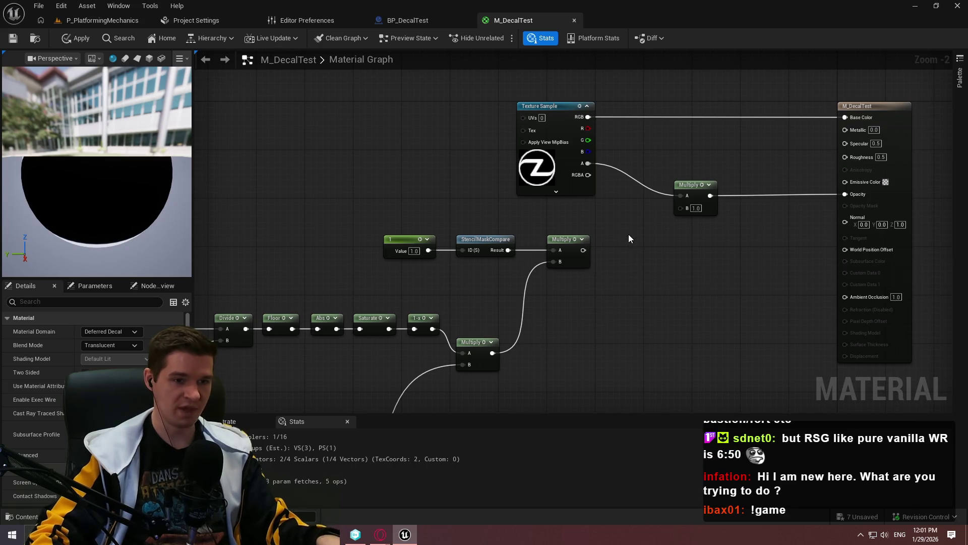
Step: Add a OneMinus off the Multiply, wire that Multiply into the upper Multiply's B, and reopen the tutorial
drag(583, 250, 629, 244)
text(one)
key(Return)
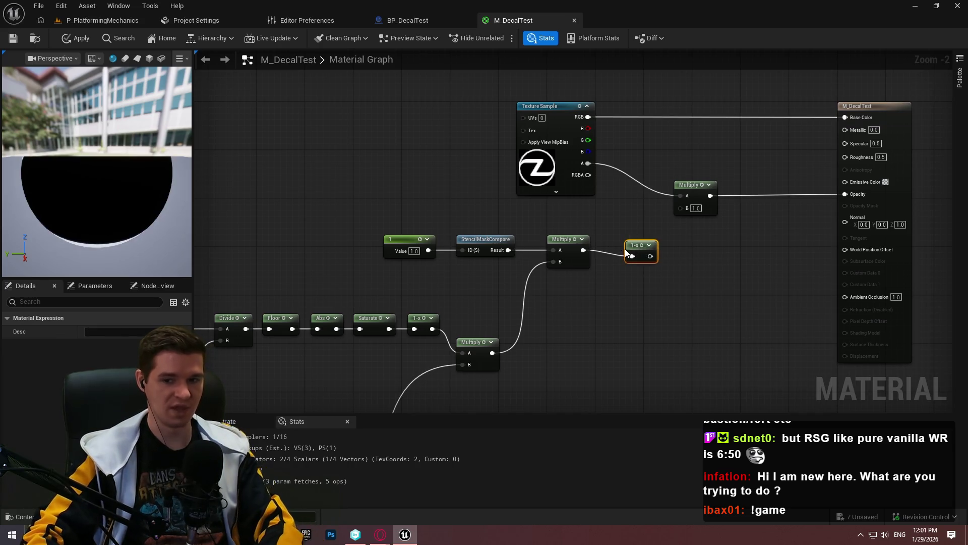
drag(583, 249, 681, 207)
drag(649, 249, 698, 242)
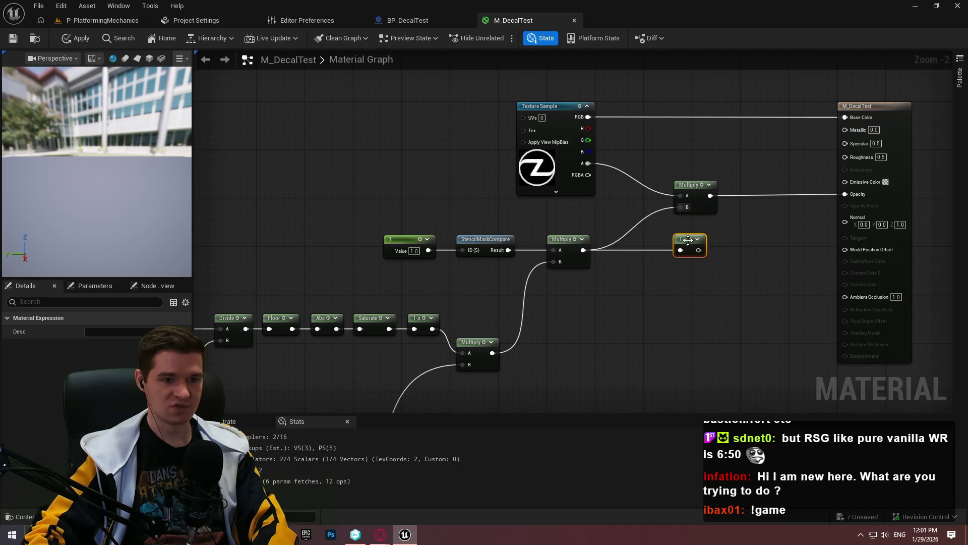
click(745, 234)
mouse_move(380, 535)
click(428, 497)
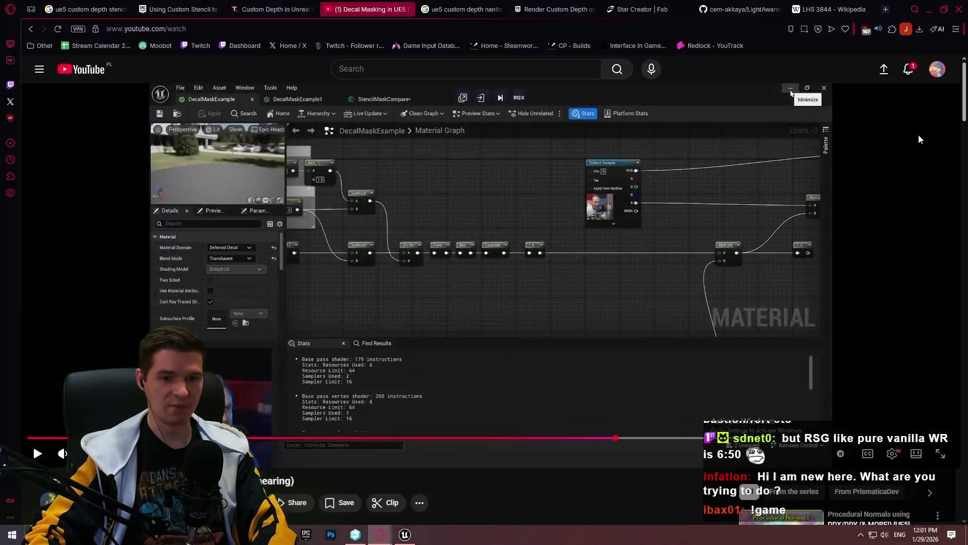
Step: Scroll down to the tutorial's comments, then minimise the browser
mouse_move(965, 84)
mouse_down()
mouse_move(958, 244)
mouse_move(959, 227)
mouse_up()
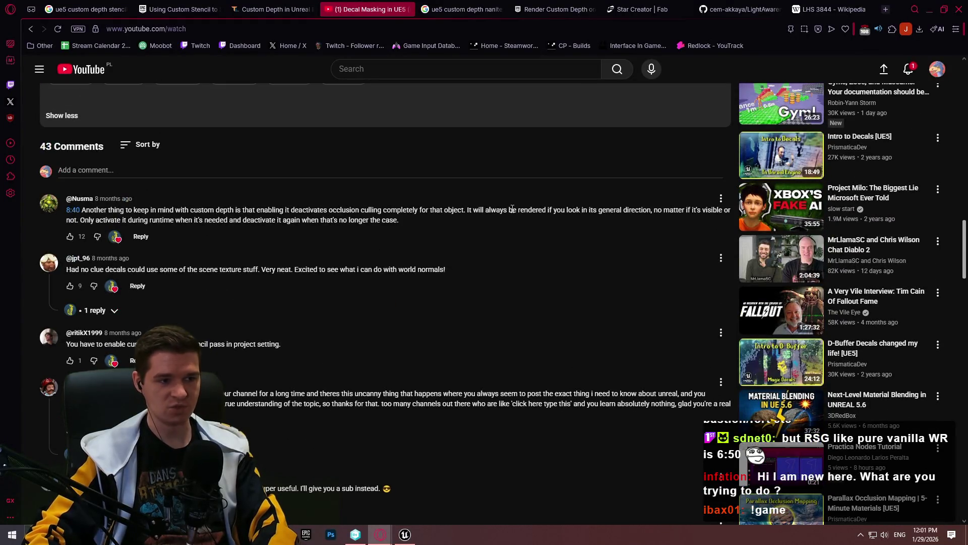
click(931, 9)
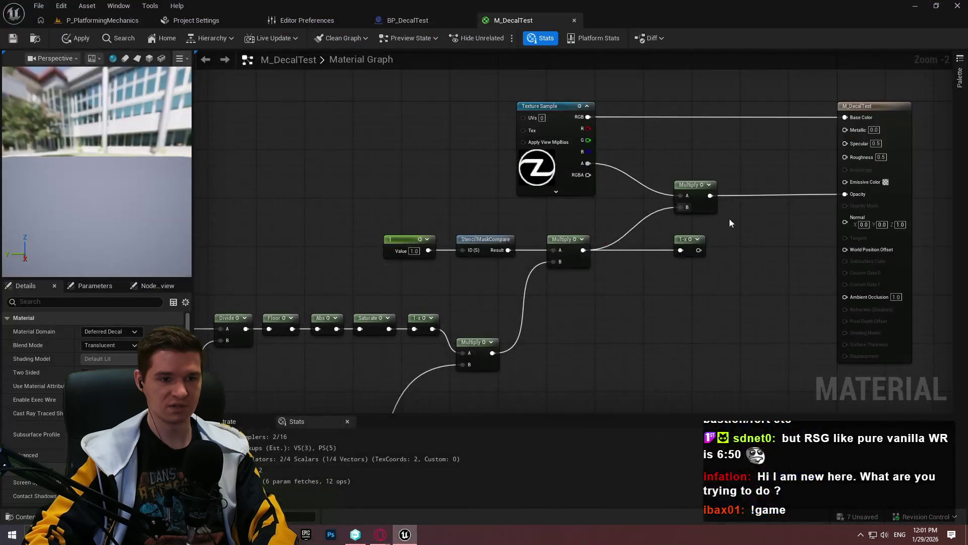
Step: Save M_DecalTest and pan the graph to the SceneTexture nodes
click(13, 40)
scroll(629, 296, down, 1)
mouse_move(629, 297)
mouse_down()
mouse_move(664, 198)
mouse_move(796, 252)
mouse_move(751, 240)
mouse_up()
scroll(664, 199, down, 1)
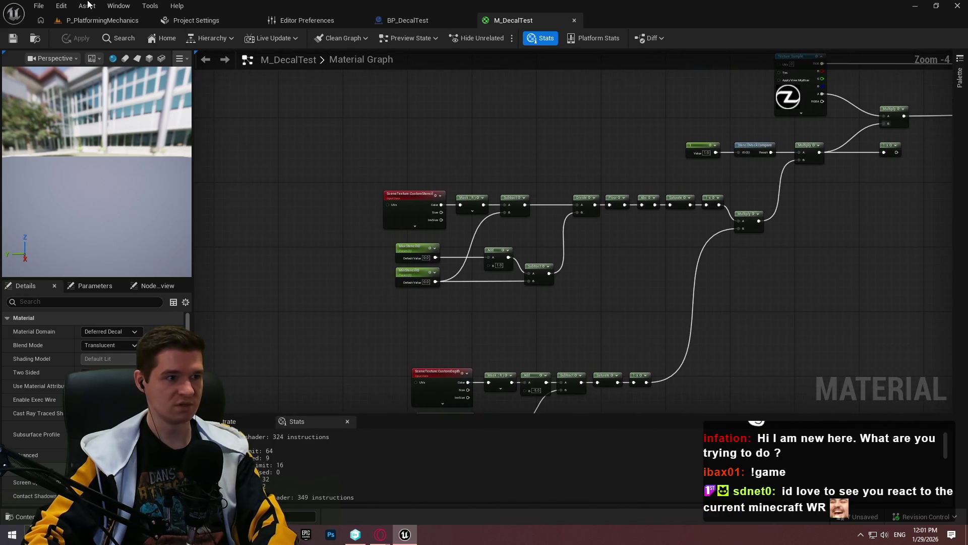
Step: In P_PlatformingMechanics, switch the viewport to Lit and fly over the cliff in fullscreen
click(104, 21)
drag(537, 148, 486, 61)
click(636, 62)
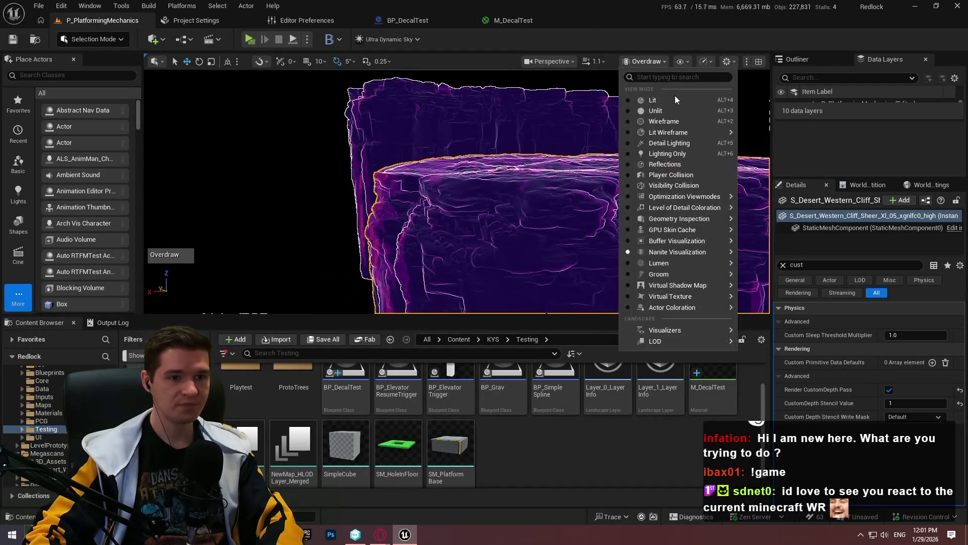
click(674, 97)
key(F11)
key(w)
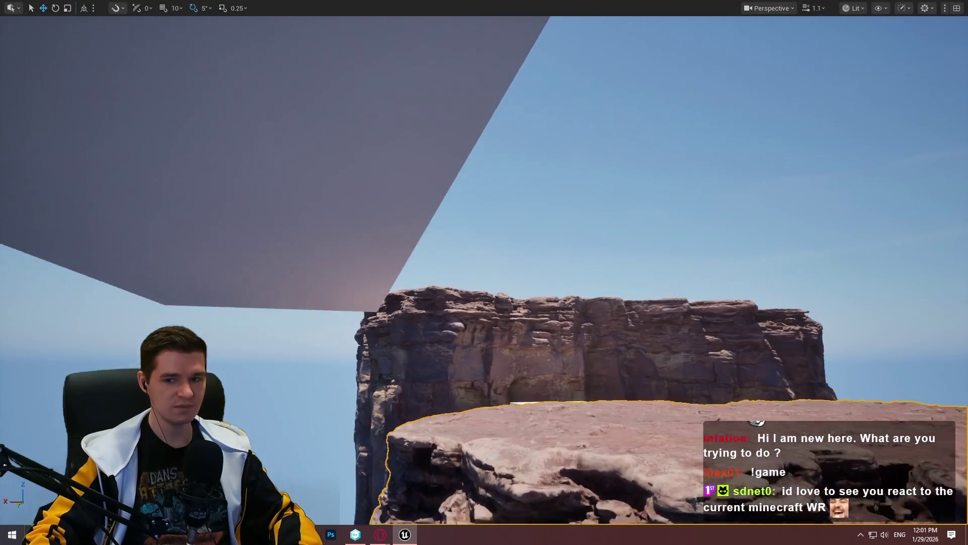
key(w)
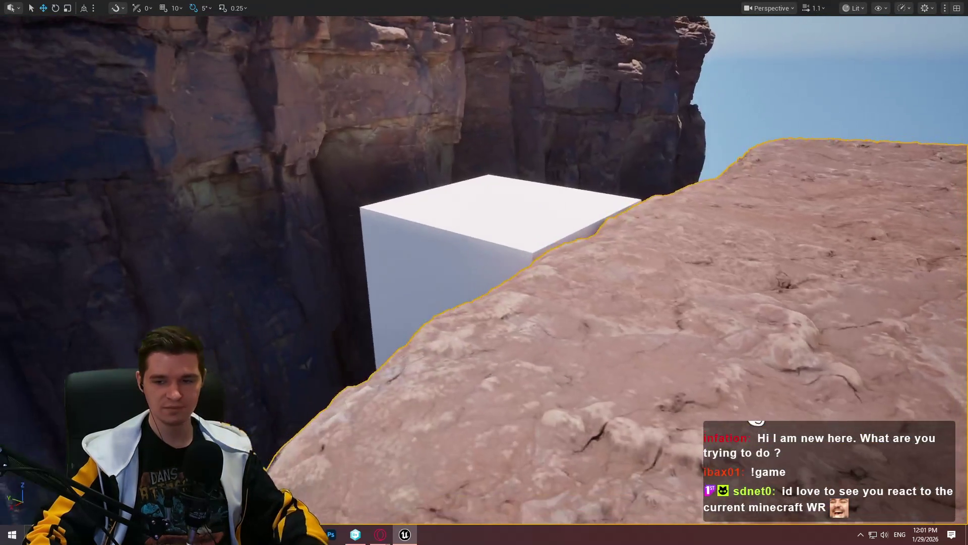
key(F11)
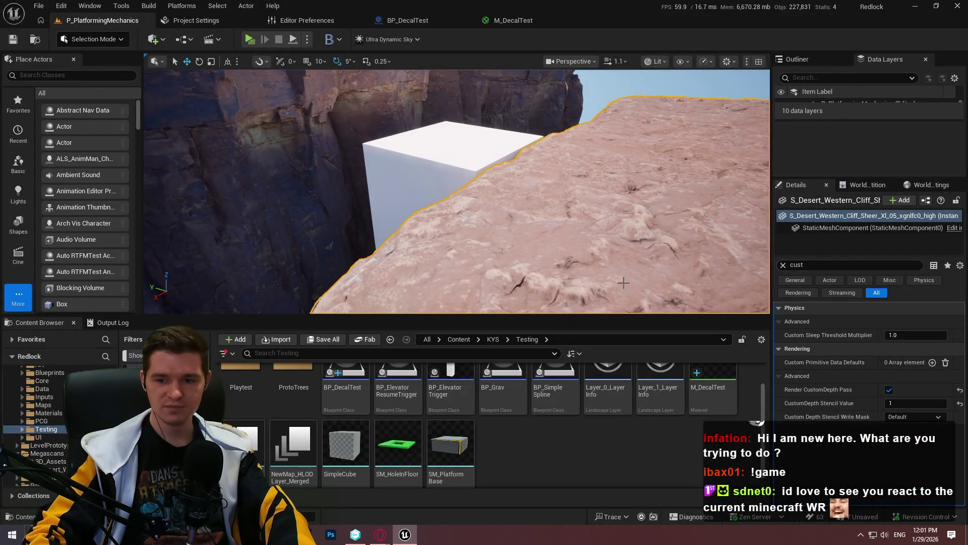
Step: Read through the tutorial's description and comments, then minimise the browser
mouse_move(380, 535)
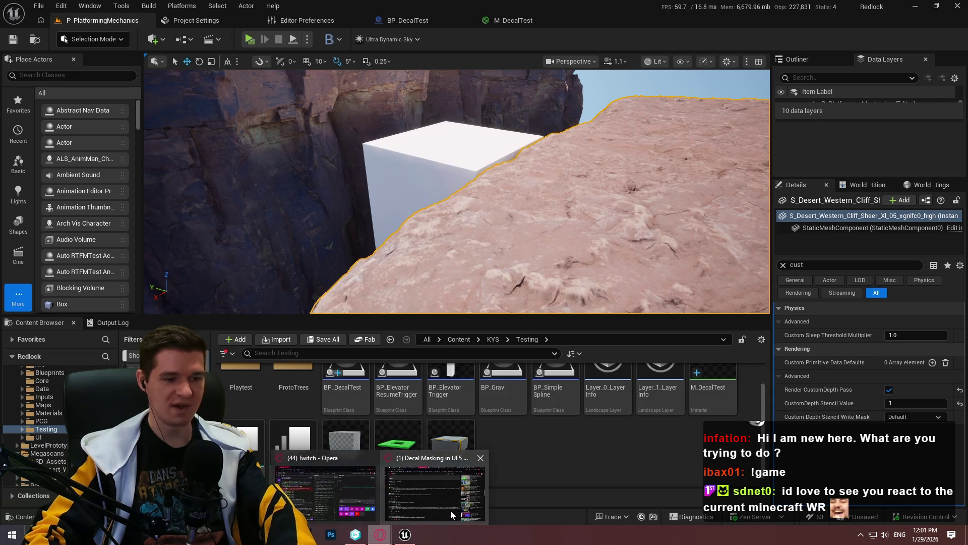
click(449, 508)
scroll(636, 216, up, 5)
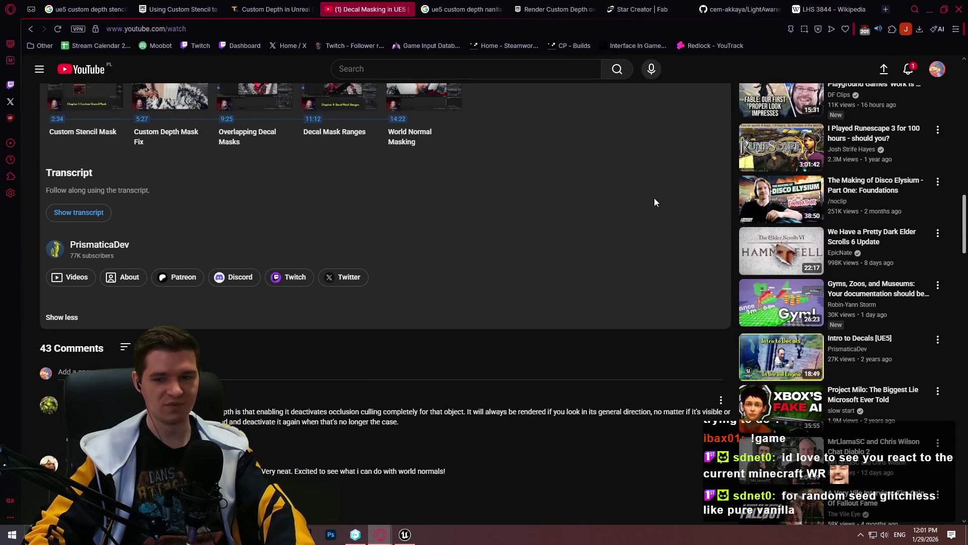
scroll(592, 219, up, 10)
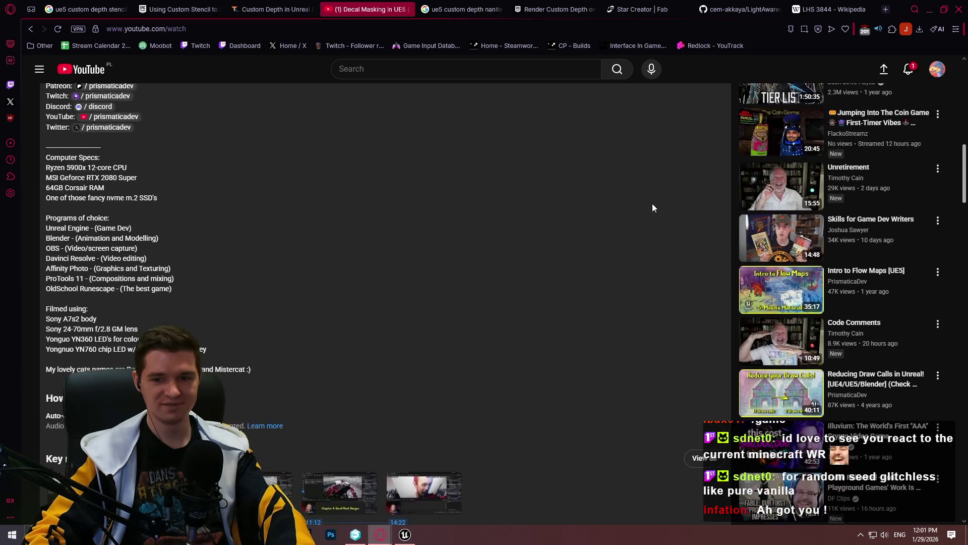
scroll(665, 196, up, 3)
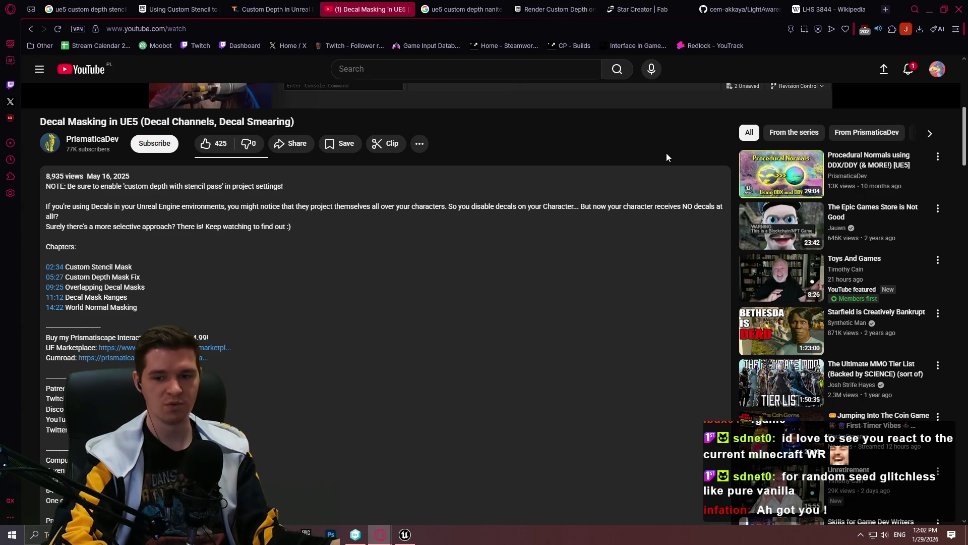
mouse_move(592, 92)
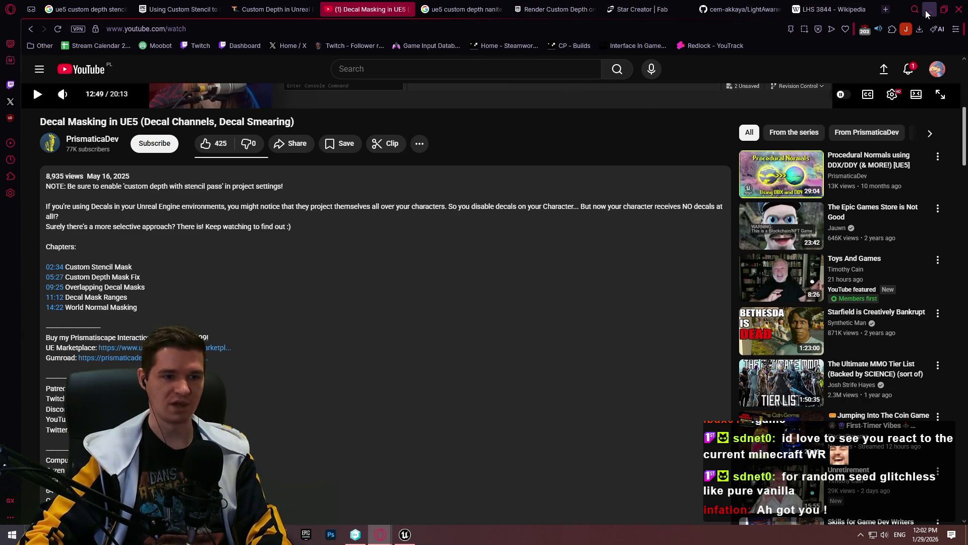
scroll(627, 177, up, 5)
scroll(594, 280, down, 5)
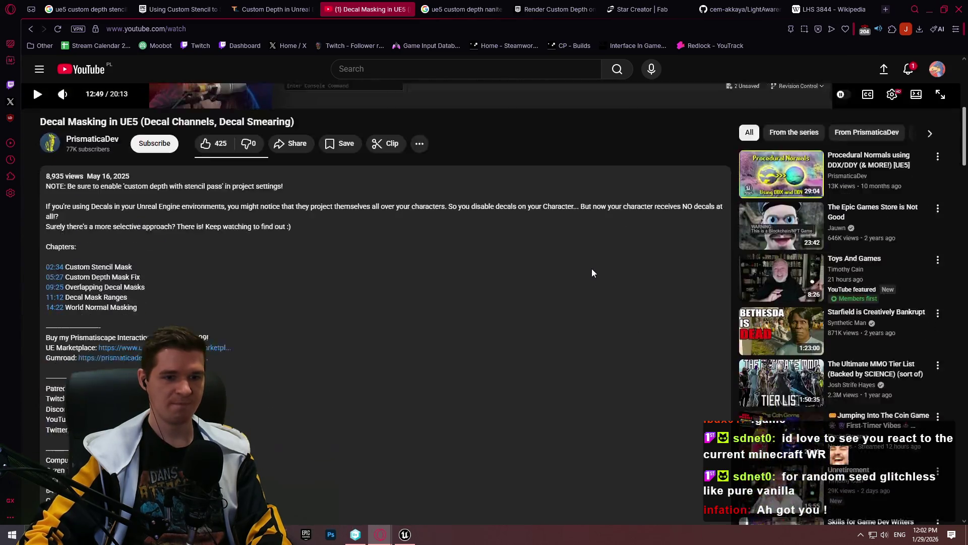
scroll(593, 273, down, 10)
mouse_move(965, 193)
mouse_down()
mouse_move(965, 76)
mouse_move(966, 244)
mouse_up()
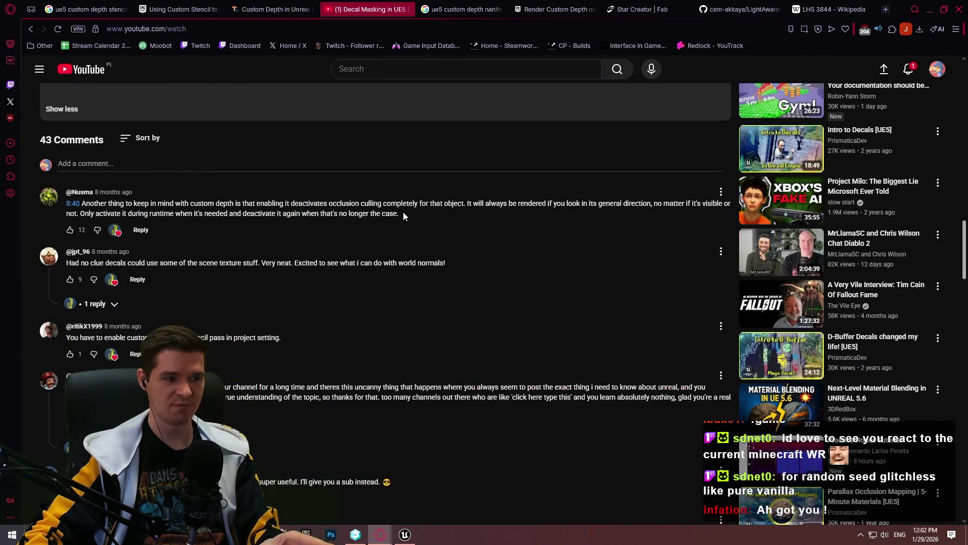
click(930, 9)
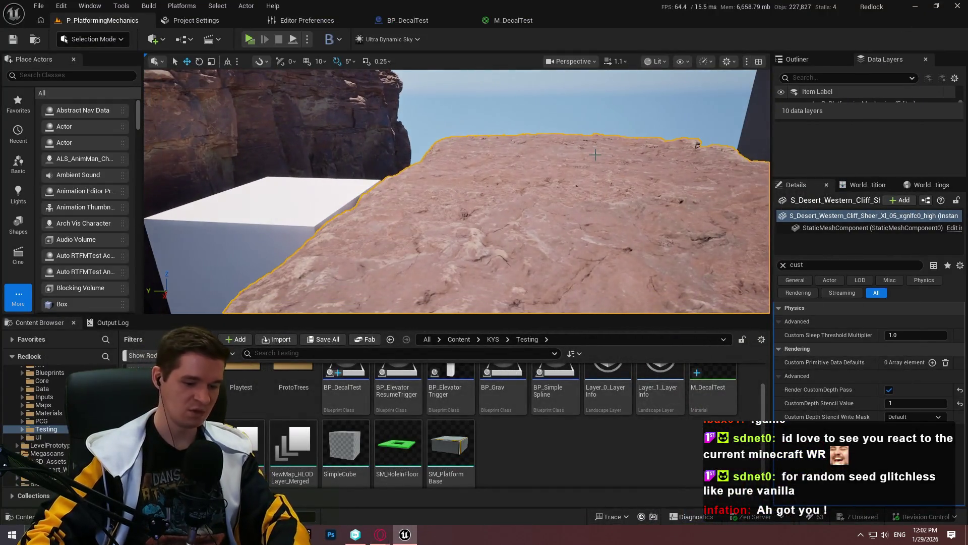
Step: Orbit the fullscreen viewport to face the cliff, then wire 1-x into StencilMaskCompare's ID input
key(F11)
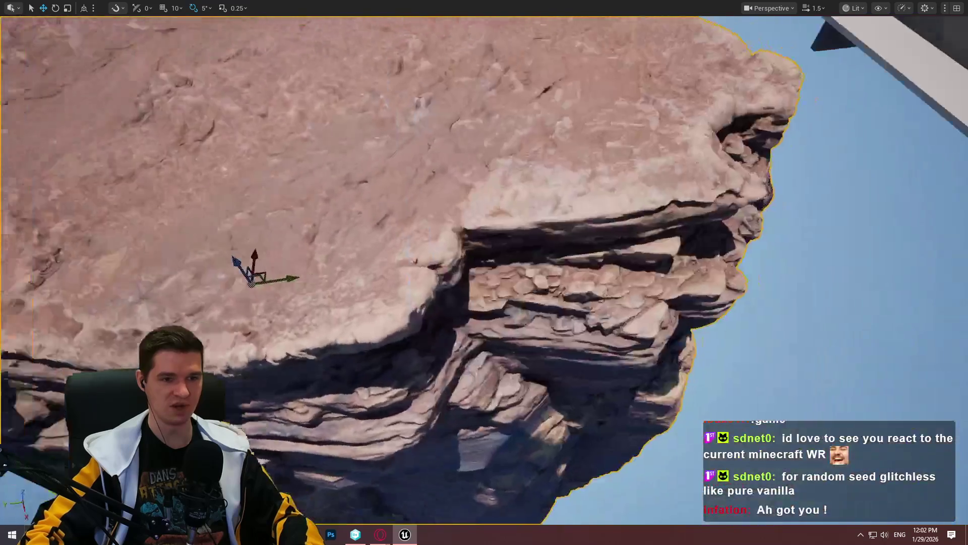
scroll(484, 272, up, 2)
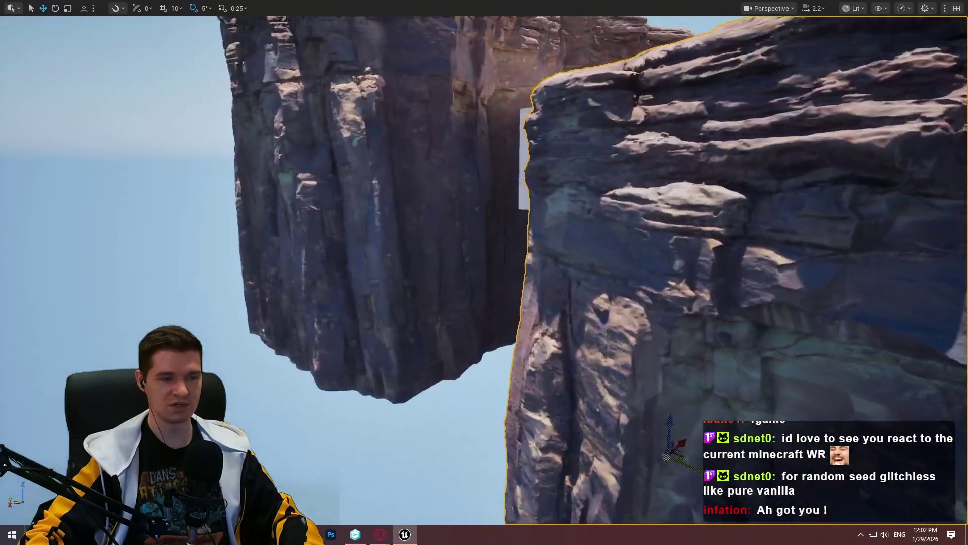
scroll(594, 262, down, 3)
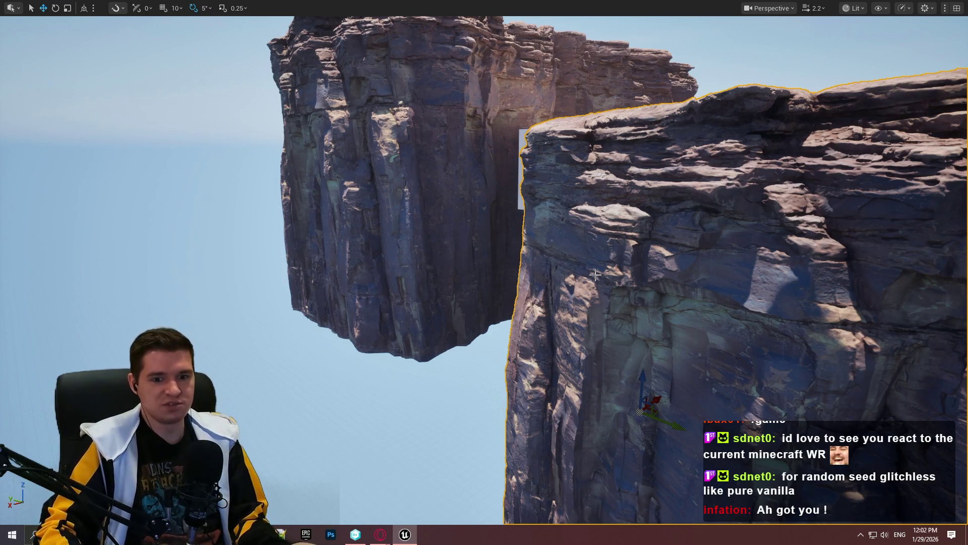
drag(613, 301, 509, 306)
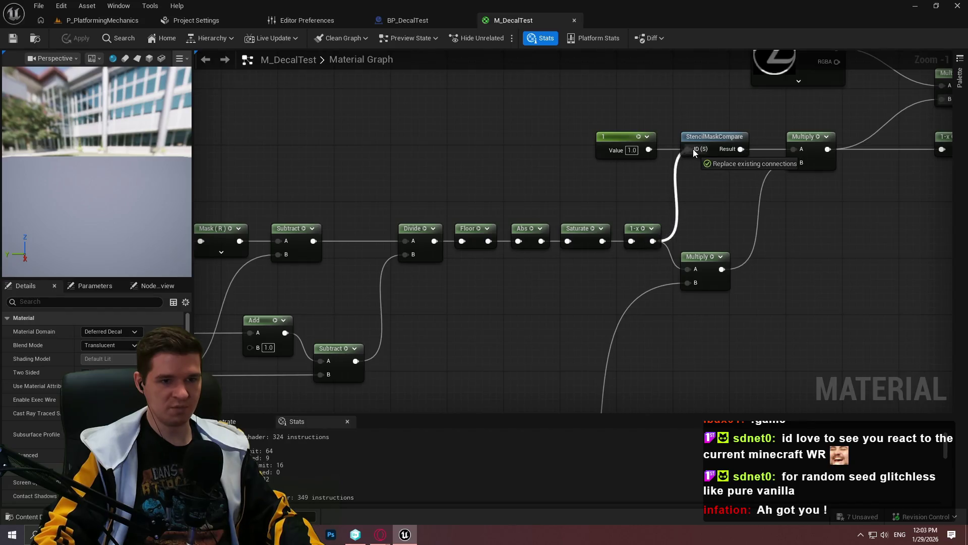
drag(693, 149, 693, 150)
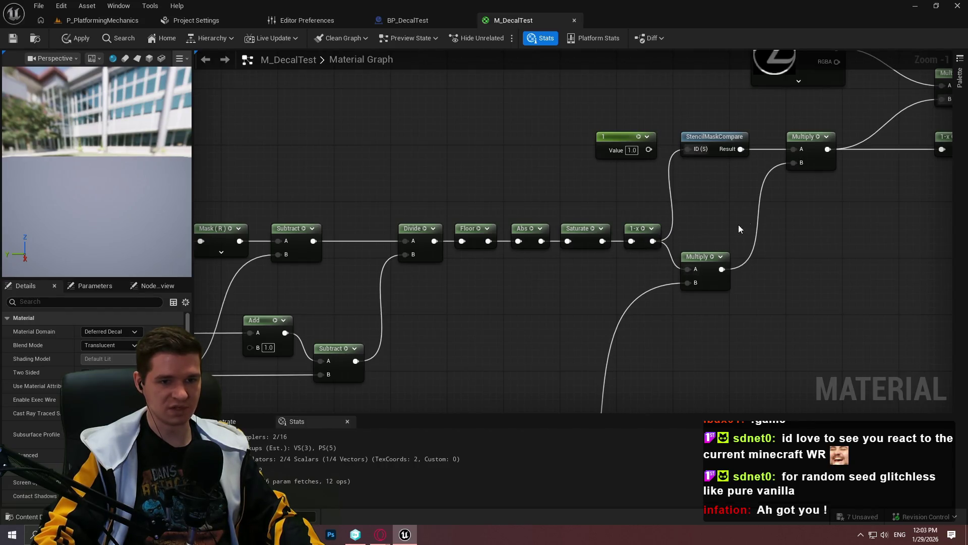
Step: Disconnect 1-x from the lower Multiply's A input, save, and check the level
drag(738, 228, 673, 267)
alt+click(622, 307)
scroll(579, 279, down, 2)
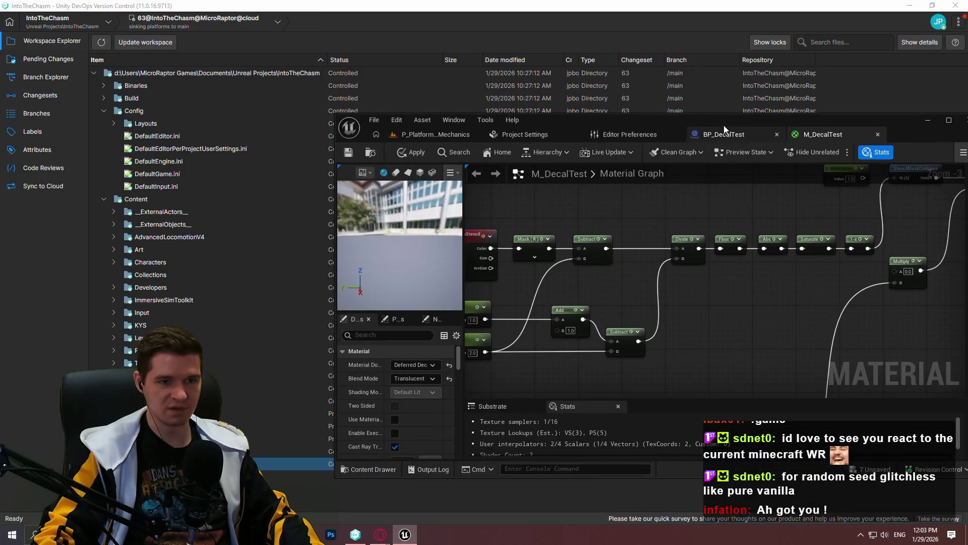
mouse_move(497, 327)
mouse_down()
mouse_move(481, 386)
mouse_move(721, 171)
mouse_move(705, 215)
mouse_up()
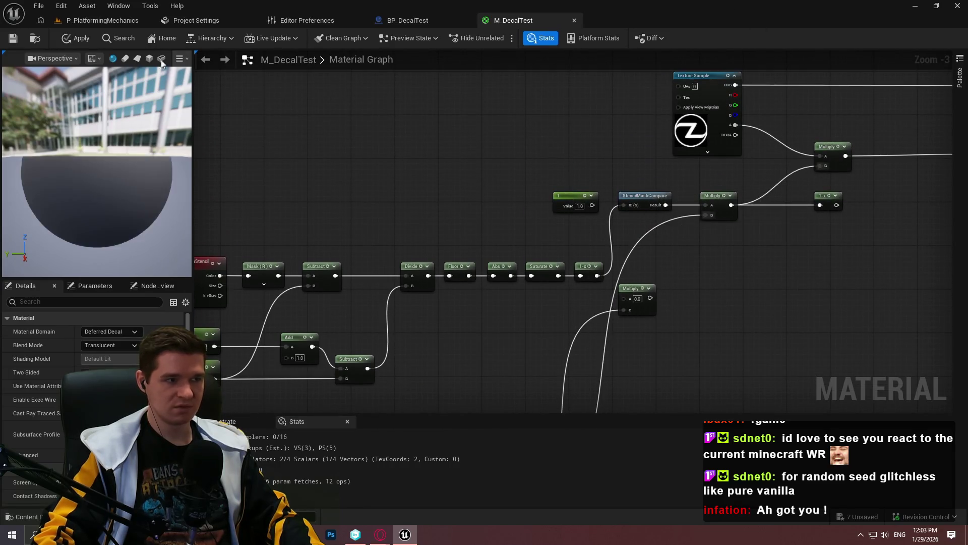
click(13, 38)
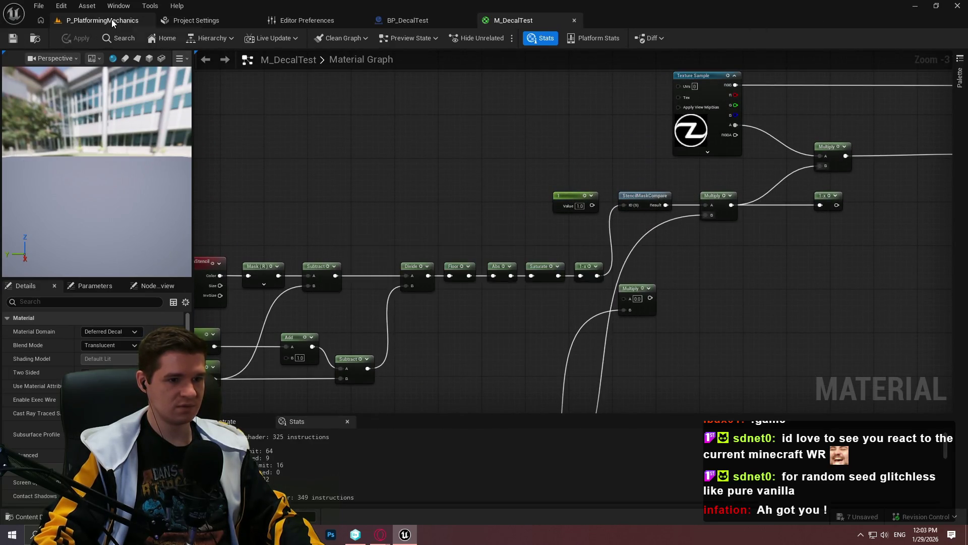
click(111, 20)
Step: Wire 1-x into the Multiply's B input, save, and return to the cliff level
click(514, 20)
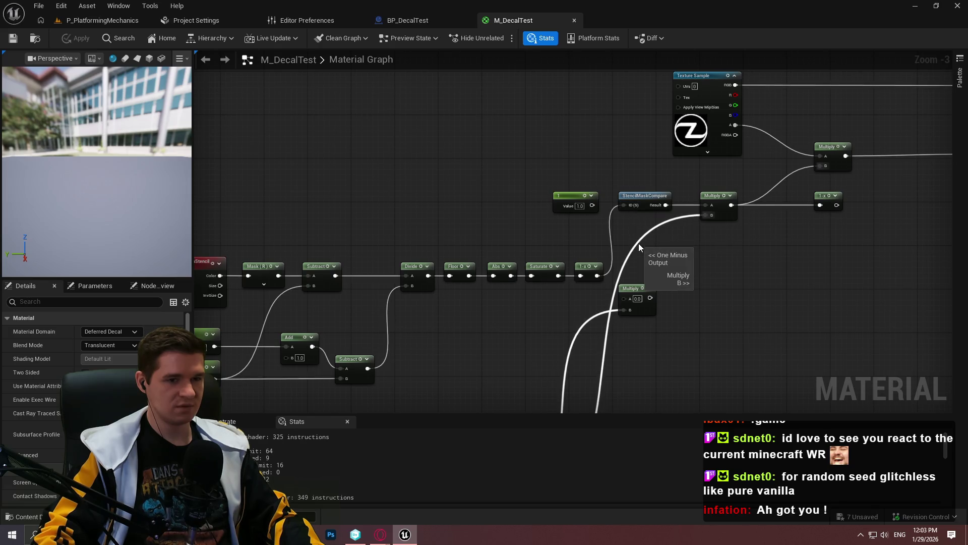
drag(699, 229, 683, 189)
click(14, 42)
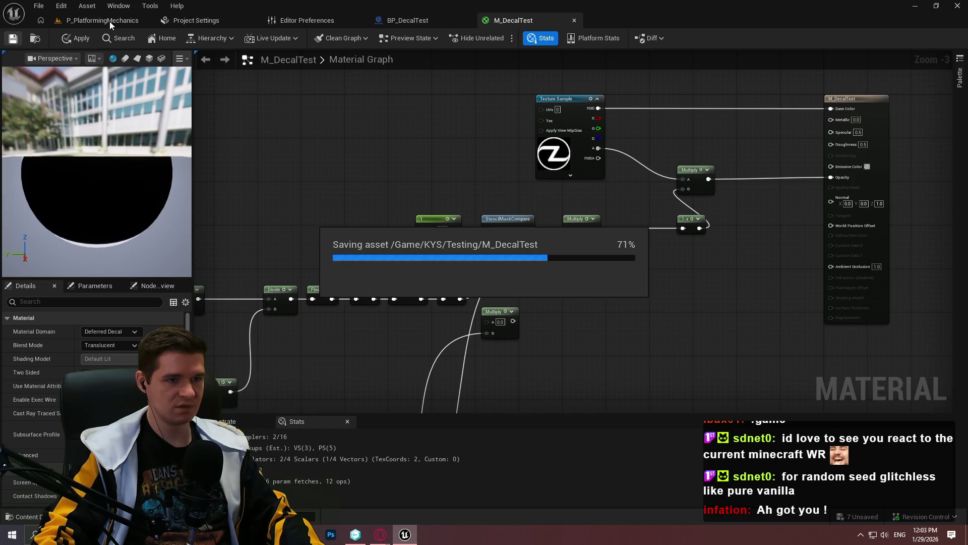
click(108, 21)
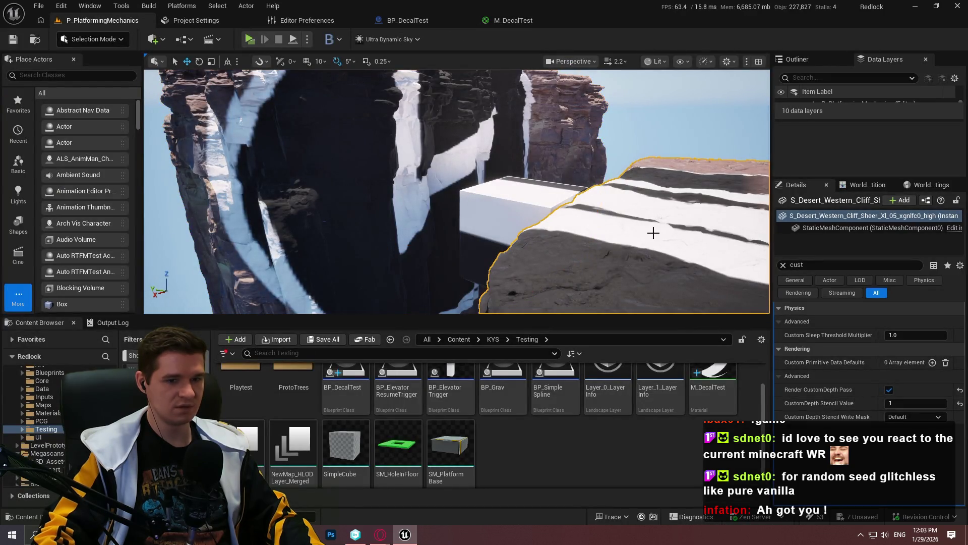
Step: Try different CustomDepth Stencil Values on the cliff, typing values such as 16 and 460
drag(904, 400, 923, 399)
click(915, 403)
text(16)
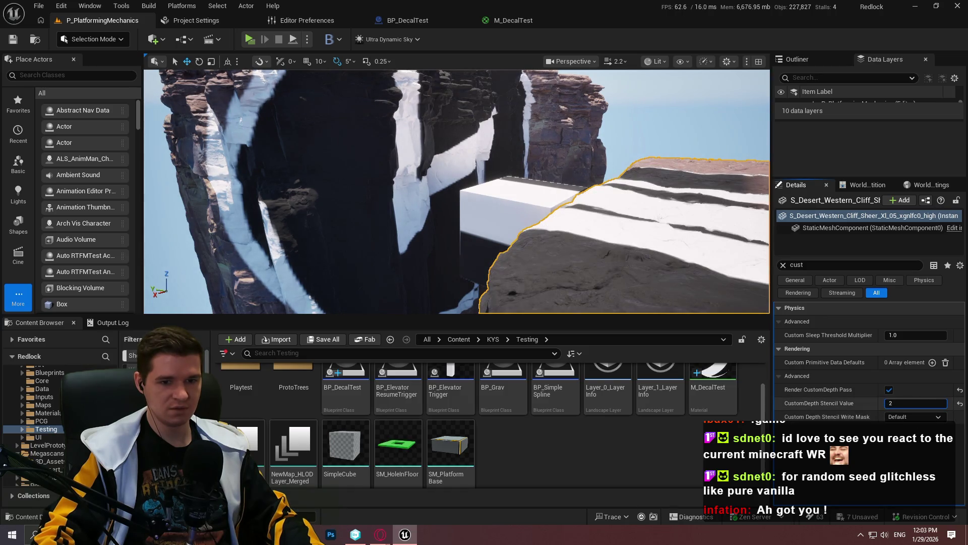
key(BackSpace)
text(6)
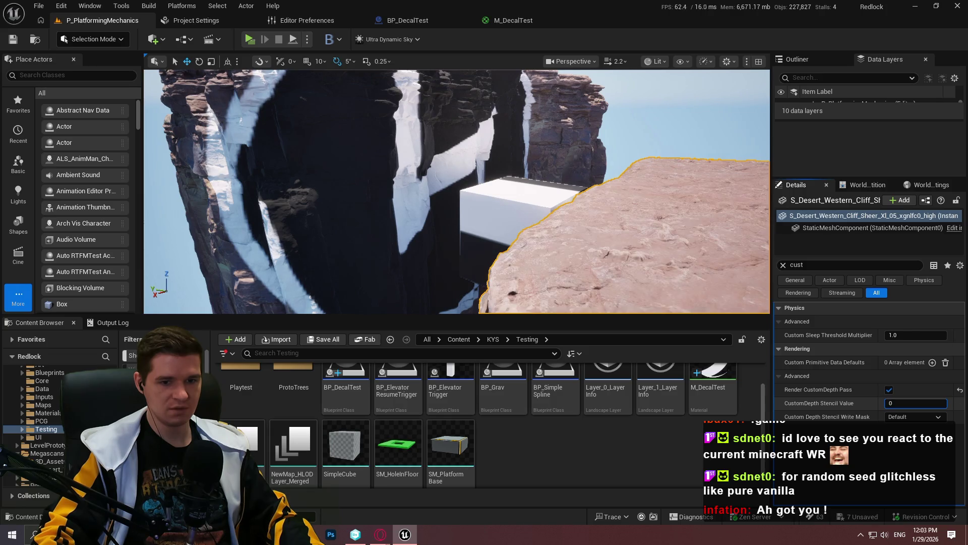
click(921, 402)
text(3)
key(BackSpace)
text(46)
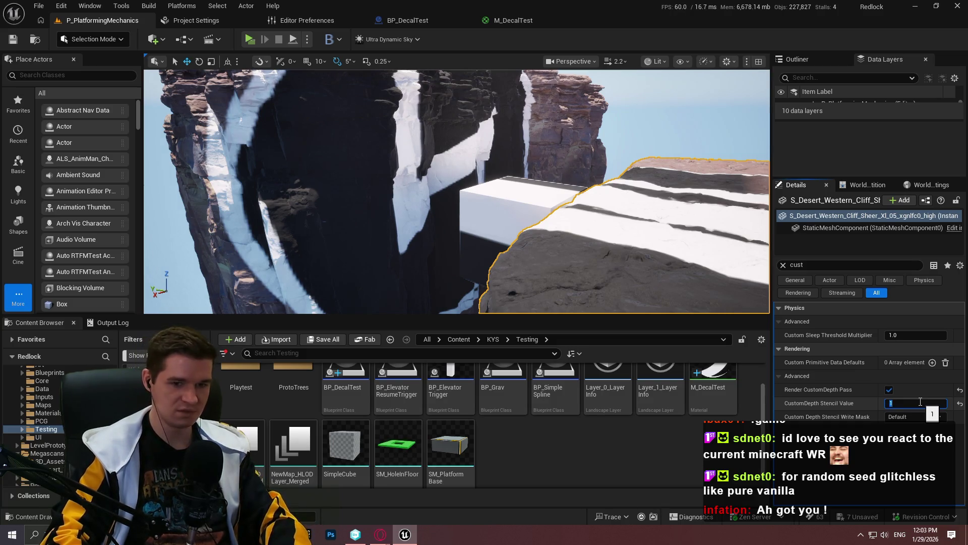
text(0)
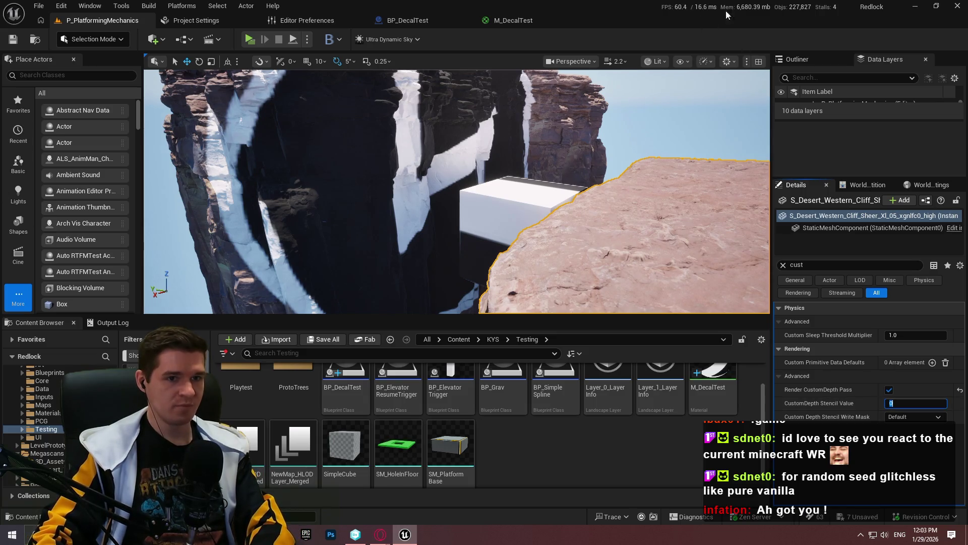
Step: Minimise Unreal and bring the decal masking video back to the front
click(916, 6)
mouse_move(380, 534)
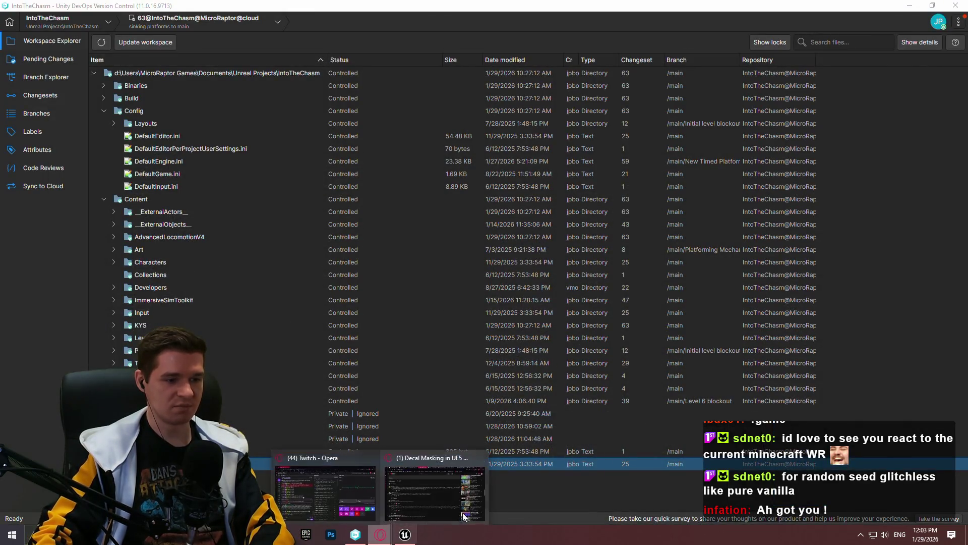
click(462, 513)
scroll(210, 211, up, 9)
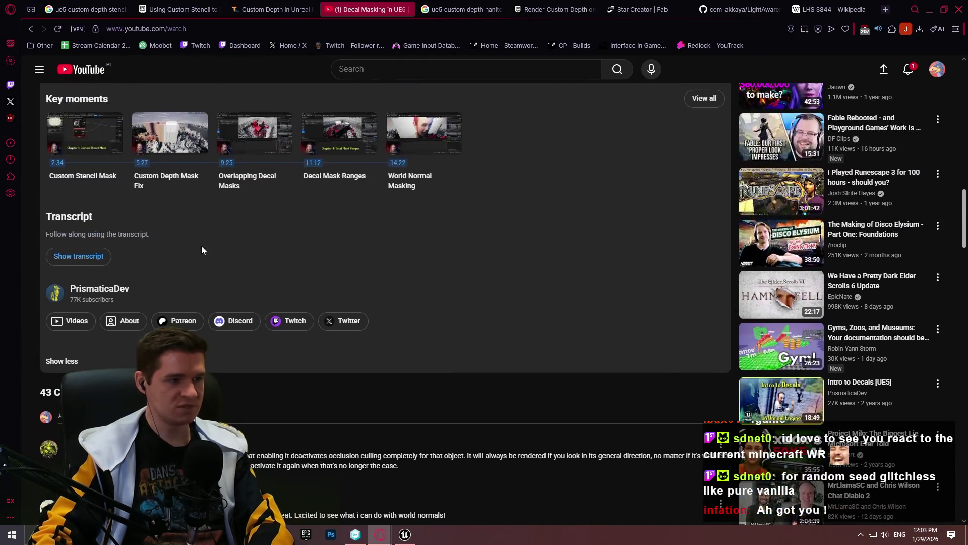
Step: Play the decal masking tutorial full screen, pause it near 12:51 on the cube stencil example, then return to Unreal
scroll(195, 222, up, 8)
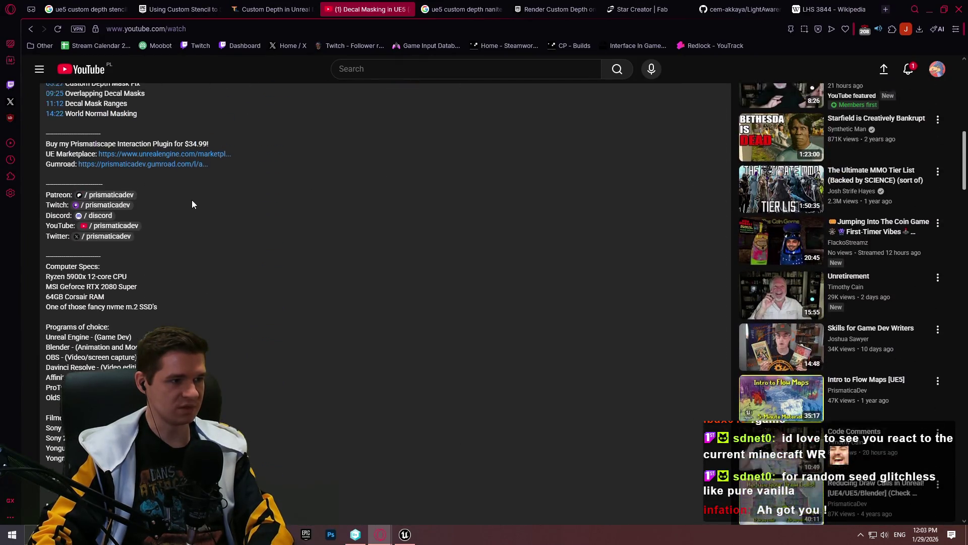
scroll(177, 224, up, 7)
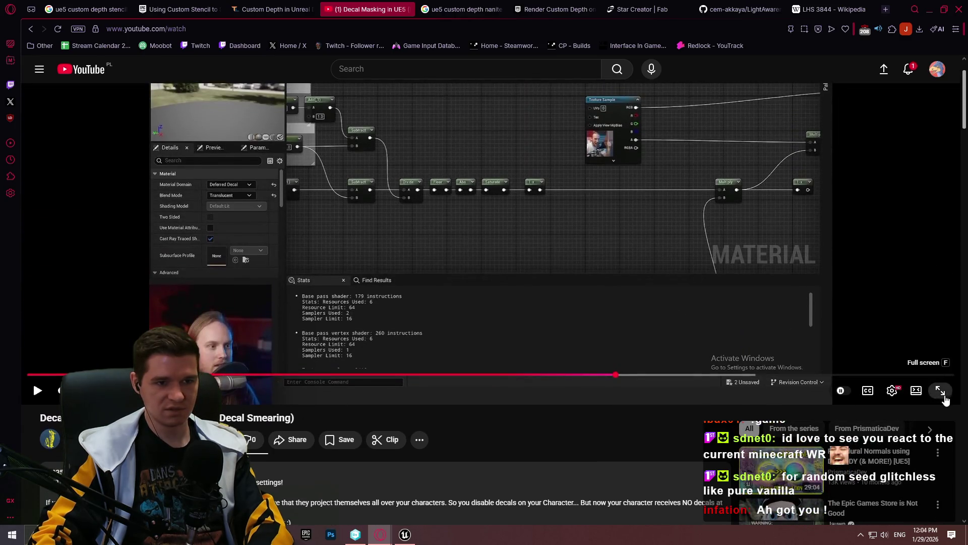
click(940, 390)
key(space)
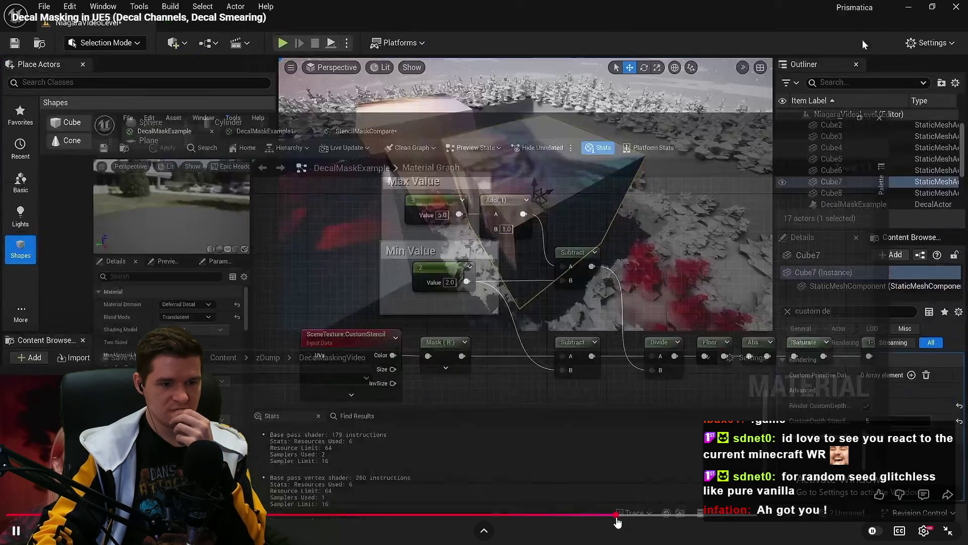
drag(614, 515, 615, 516)
key(space)
click(948, 531)
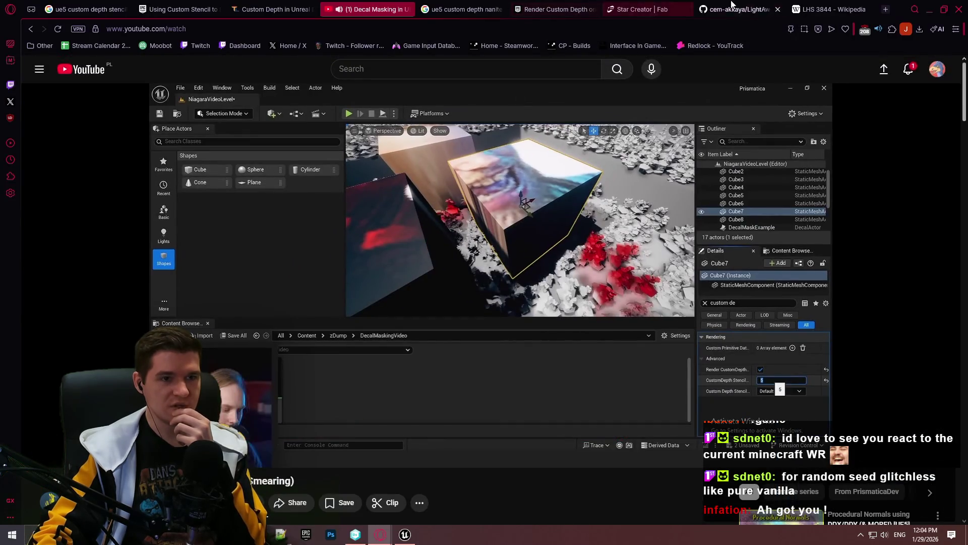
key(alt+Tab)
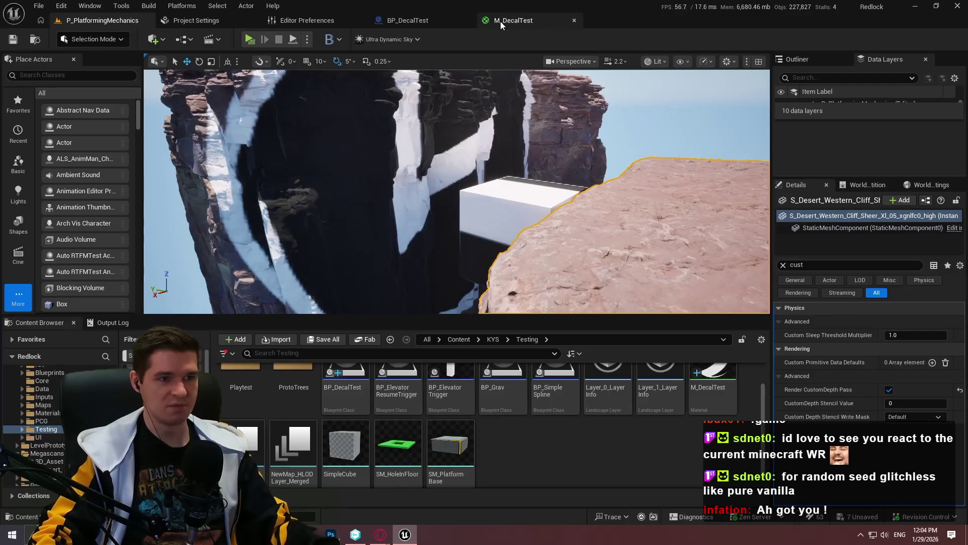
Step: Give M_DecalTest MaxStencilID 2 and MinStencilID 1, save it, and browse to the asset
click(500, 21)
scroll(446, 271, up, 4)
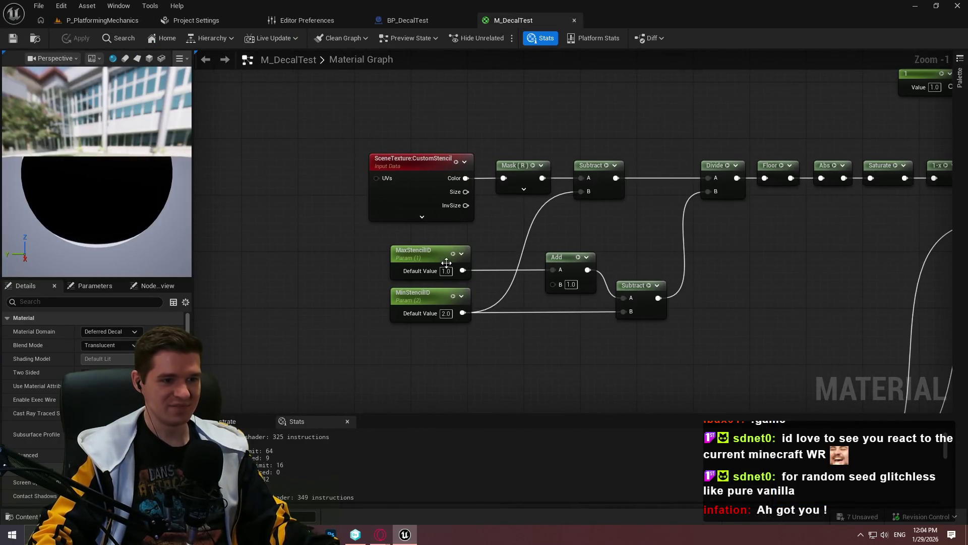
click(445, 271)
text(2)
click(445, 320)
text(1)
key(Return)
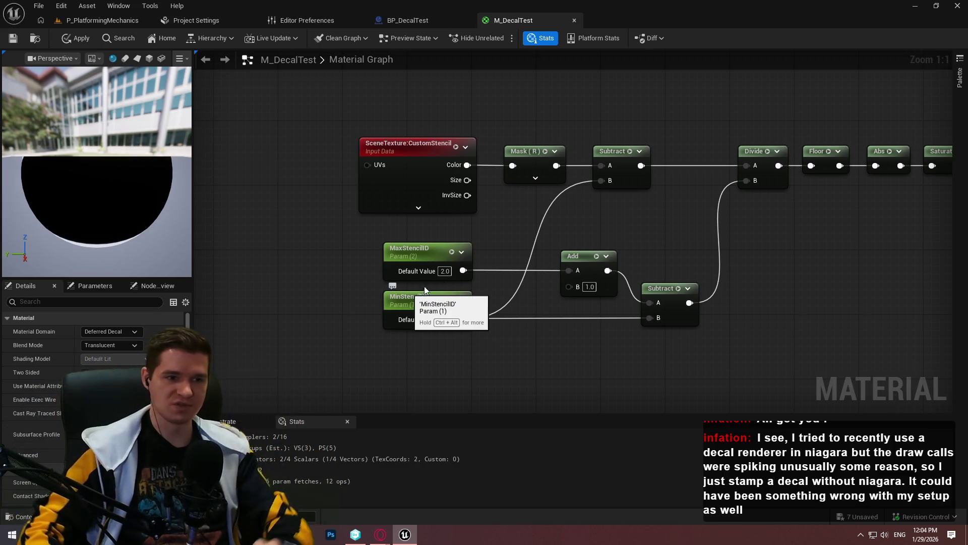
click(20, 40)
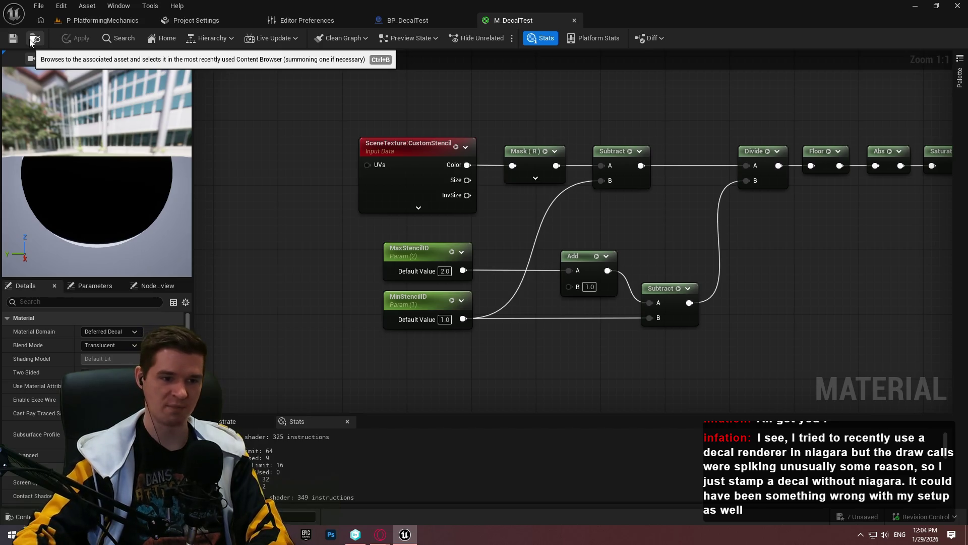
click(31, 41)
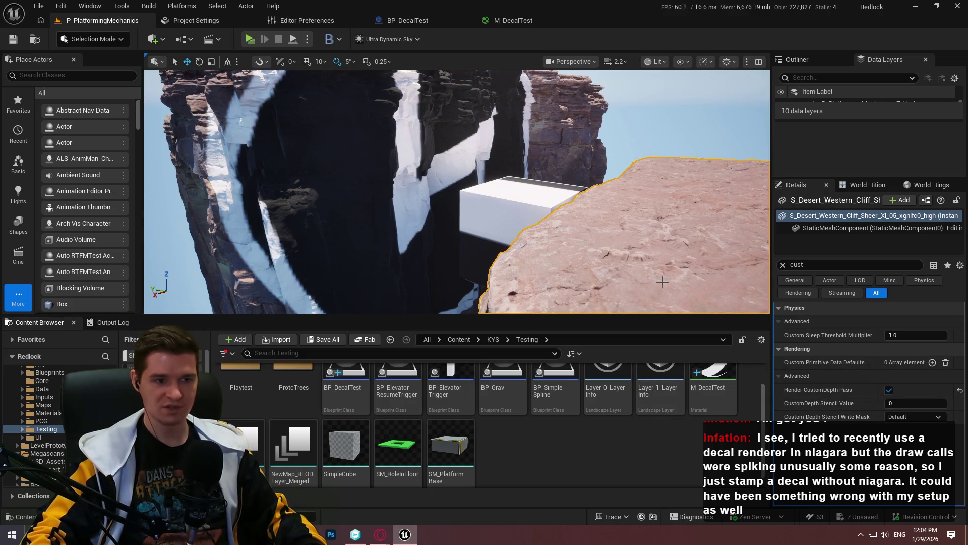
Step: Try CustomDepth Stencil Values 2, 3 and 0 on the cliff
click(903, 403)
text(35)
key(Return)
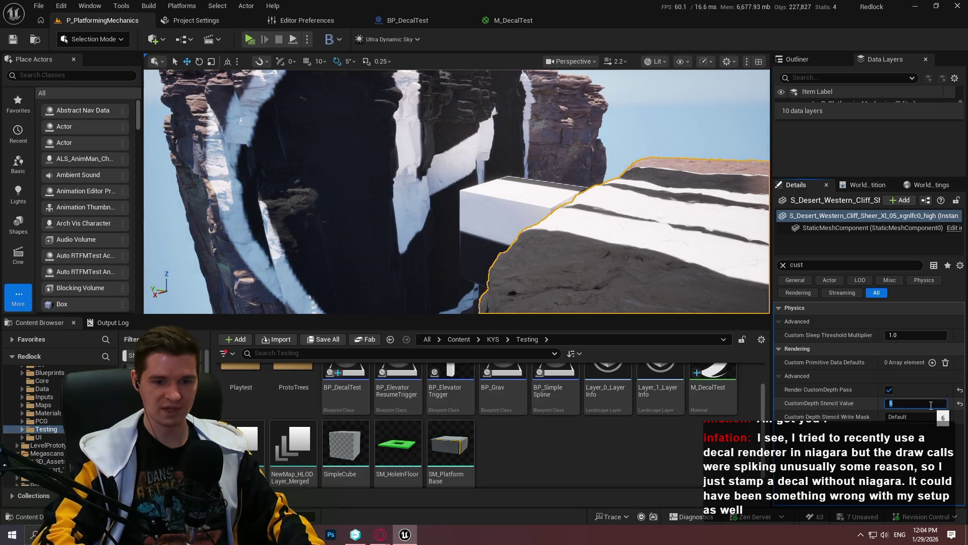
text(3)
key(Return)
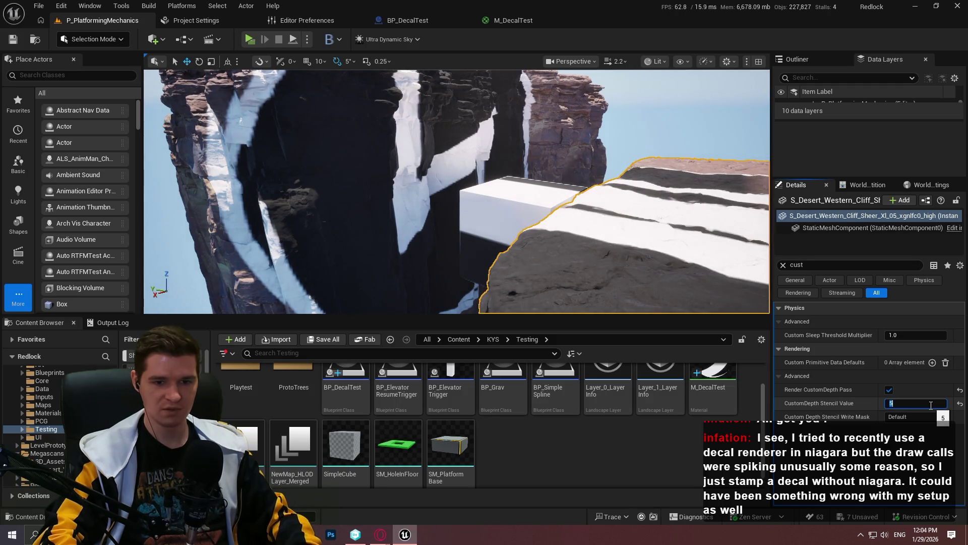
text(0)
key(Return)
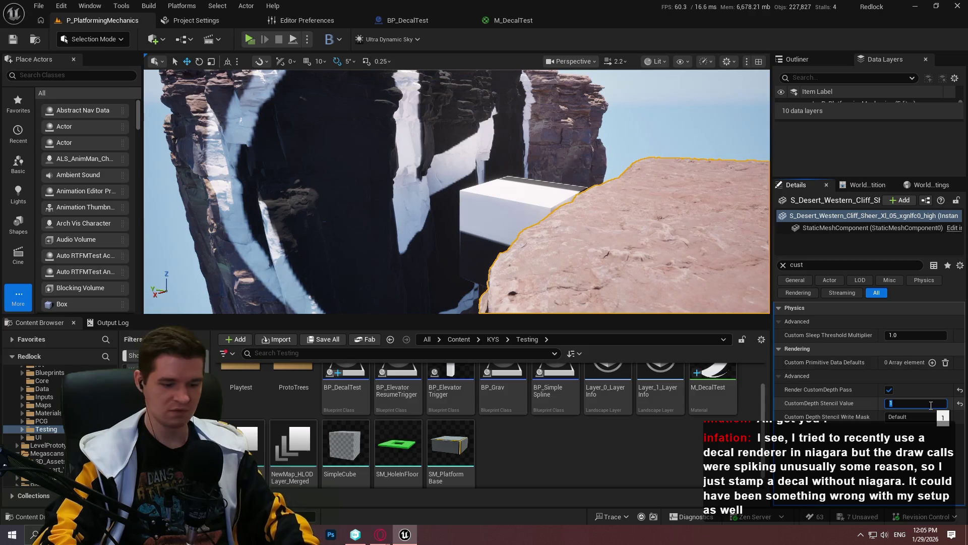
Step: Cycle the cliff's stencil value through 2, 3, 0, 2 and 0, settle on 1, then switch to the tutorial
text(1)
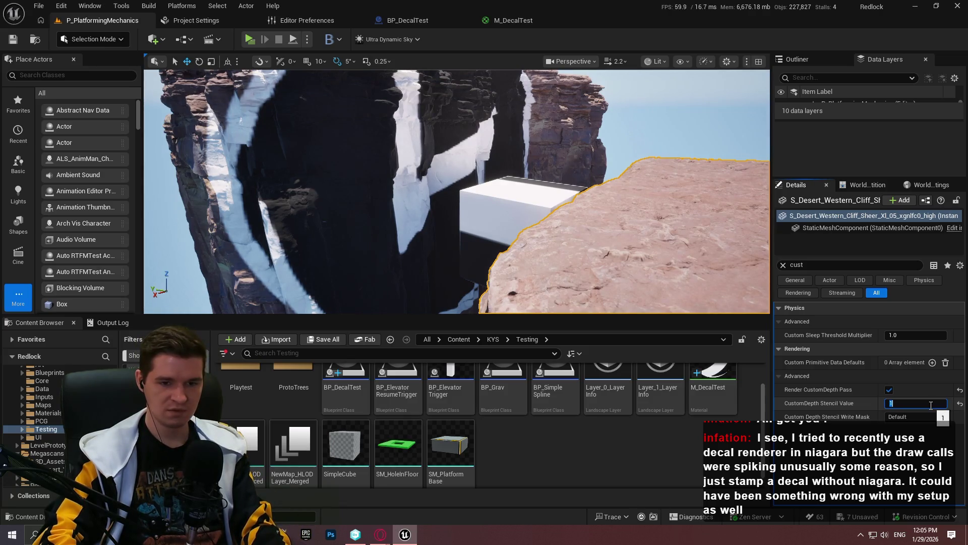
text(2)
key(Return)
text(3)
key(Return)
text(40)
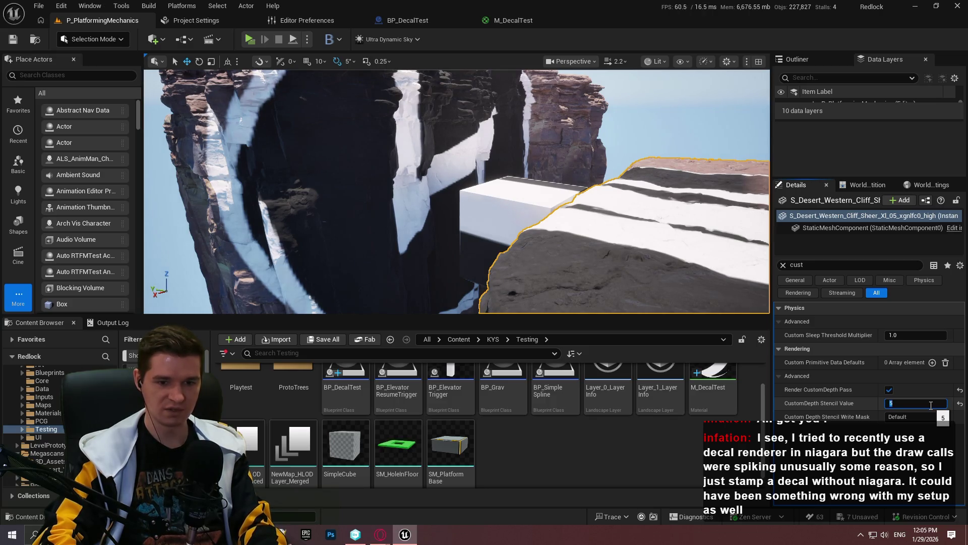
text(1)
key(Return)
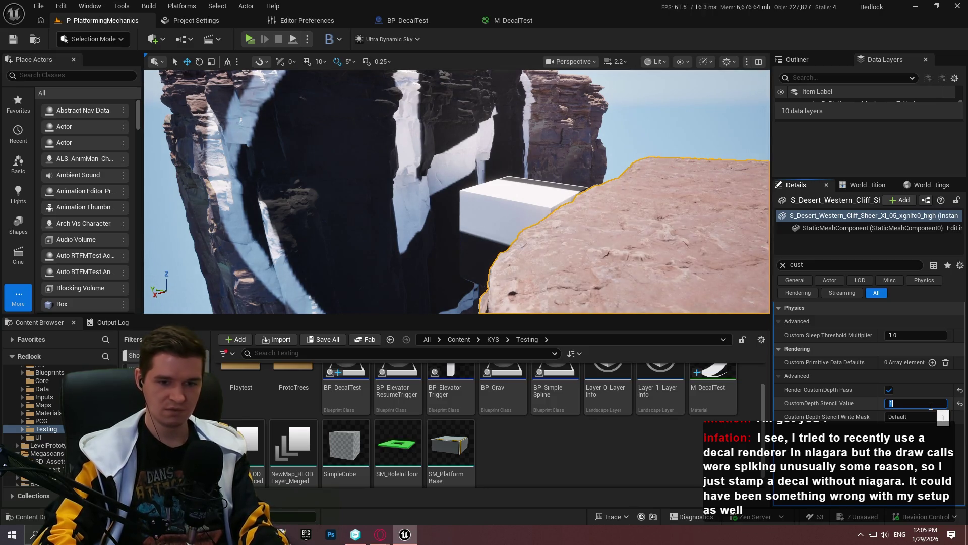
text(2)
key(Return)
text(0)
key(Return)
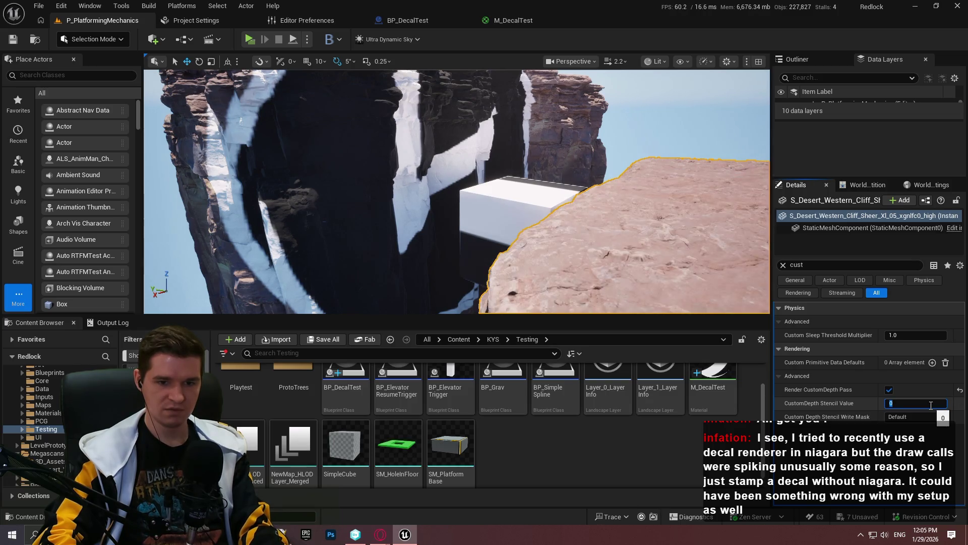
text(1)
key(Return)
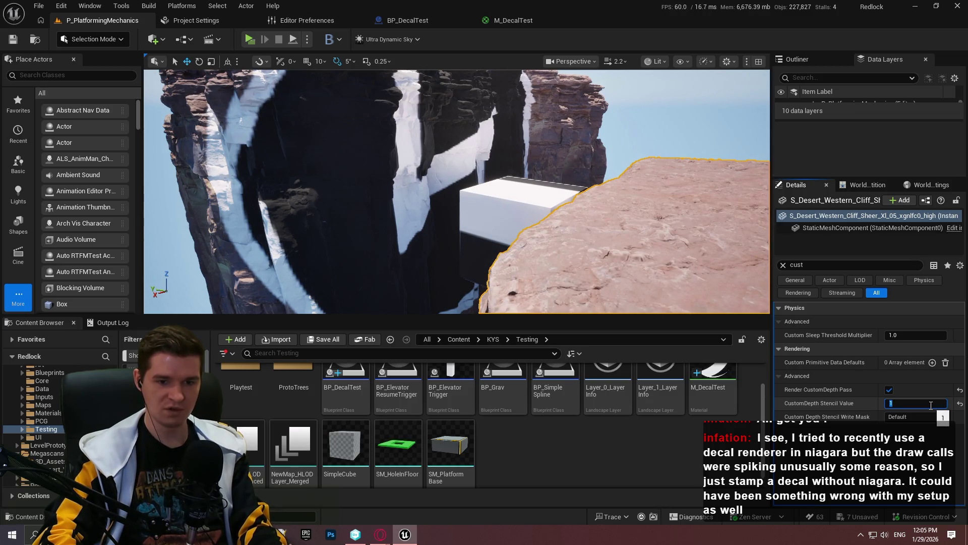
key(alt+Tab)
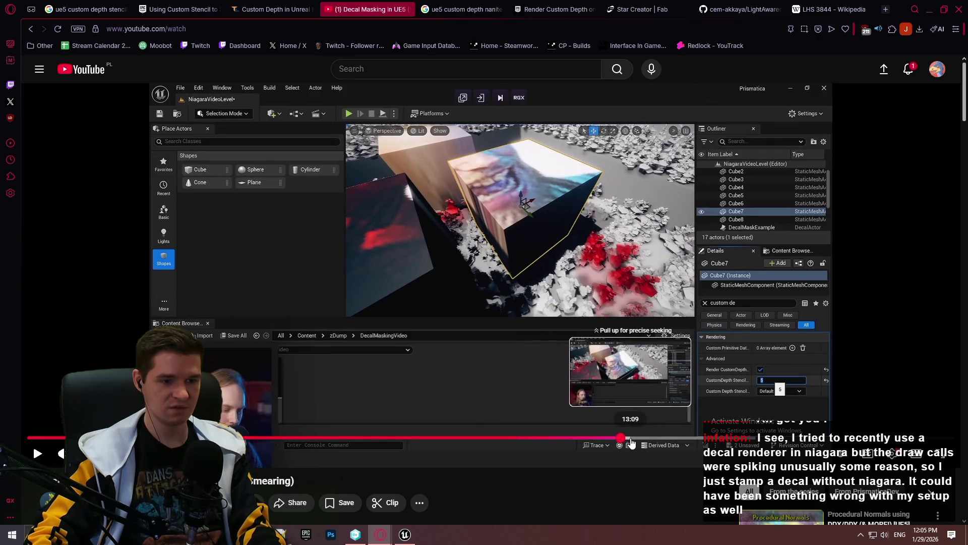
Step: Switch from the Opera tutorial back to the Unreal Editor using the taskbar
click(409, 538)
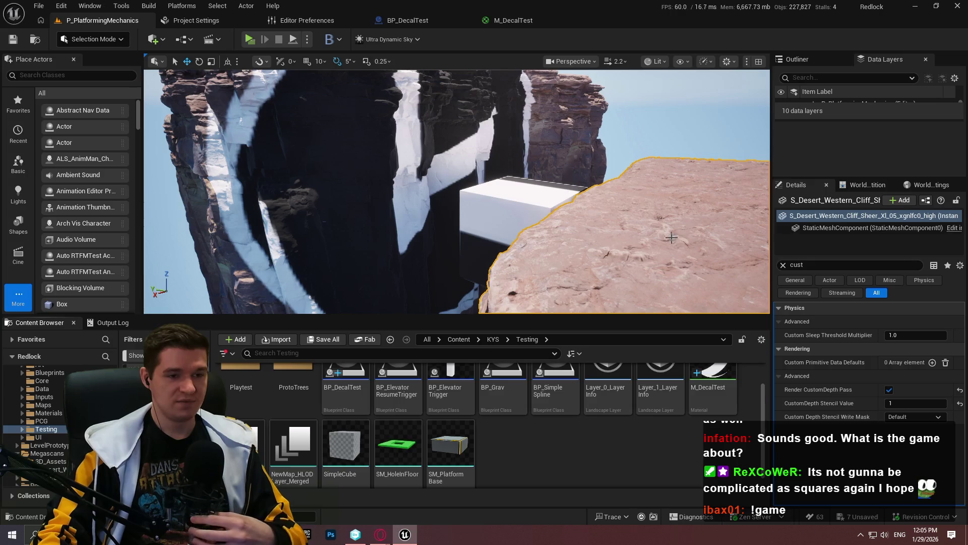
Step: Open M_DecalTest and shrink the tutorial browser to a smaller window behind the editor
click(492, 22)
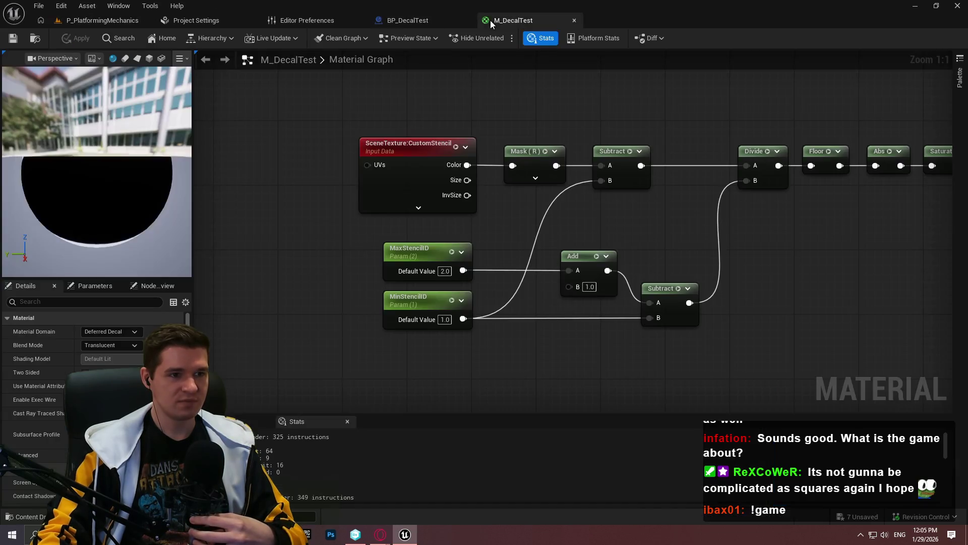
mouse_move(380, 535)
click(432, 481)
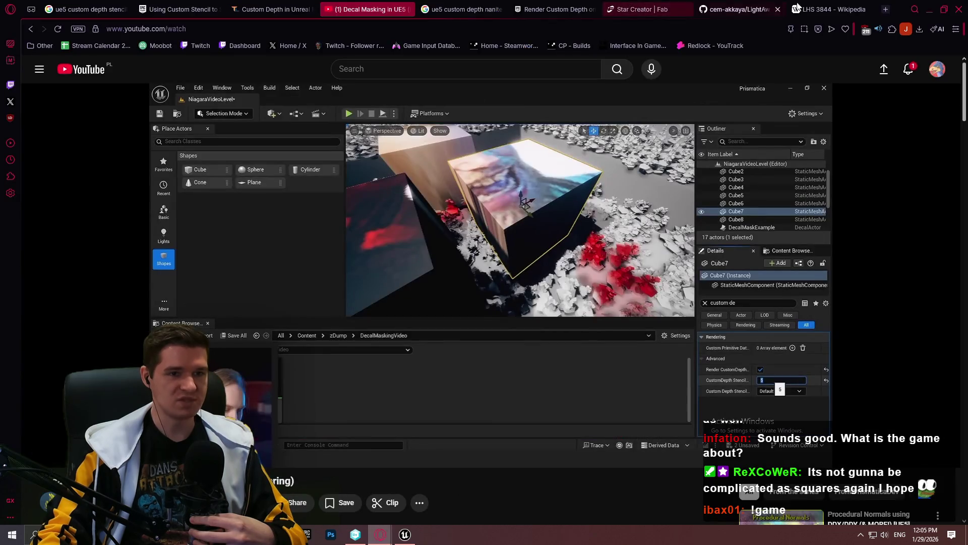
click(938, 7)
key(alt+Tab)
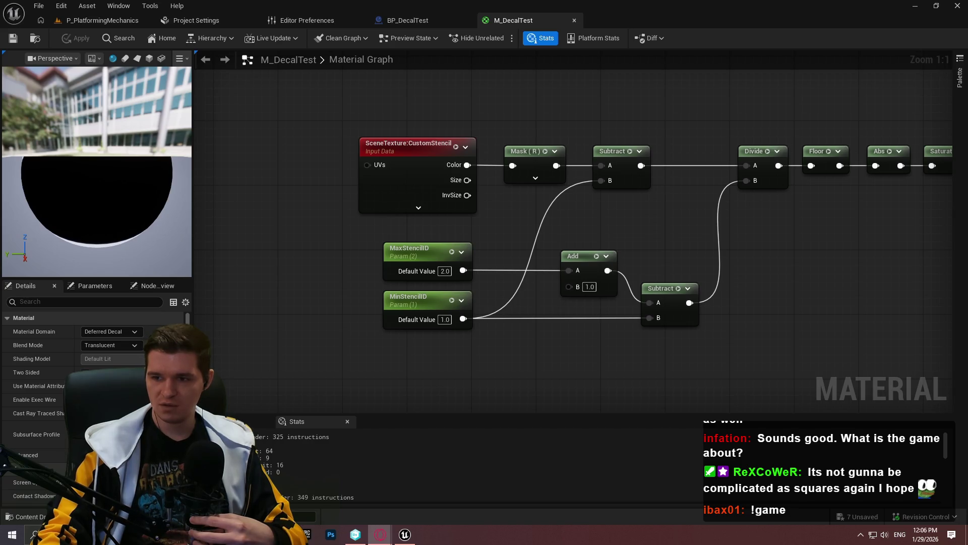
Step: Enable Filtered on the SceneTexture:CustomStencil node, save the material, and return to the cliff level
drag(693, 278, 594, 263)
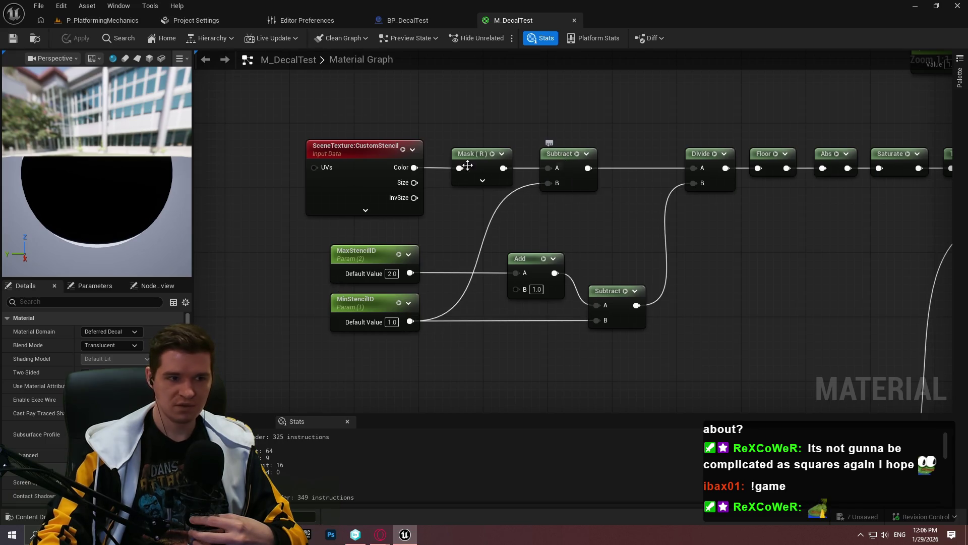
click(348, 157)
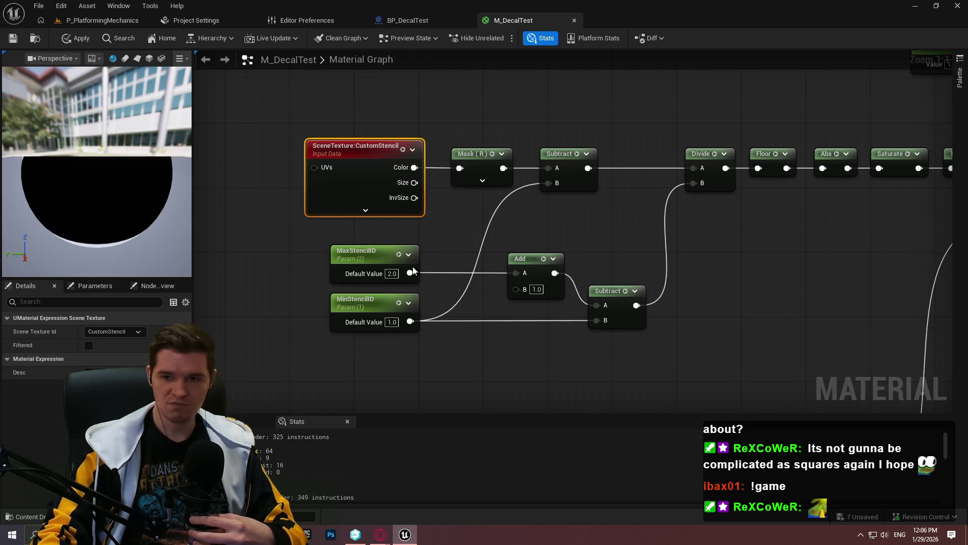
click(90, 345)
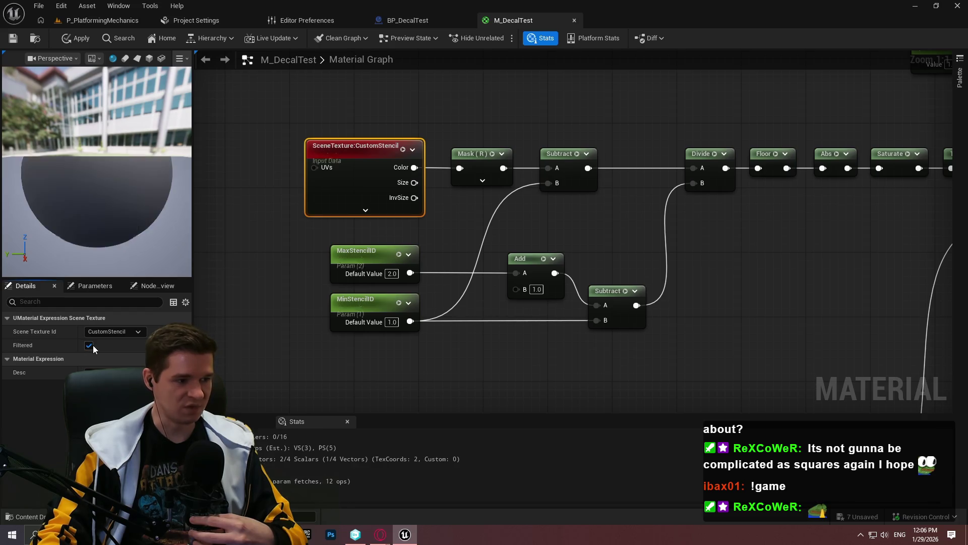
click(10, 39)
click(118, 19)
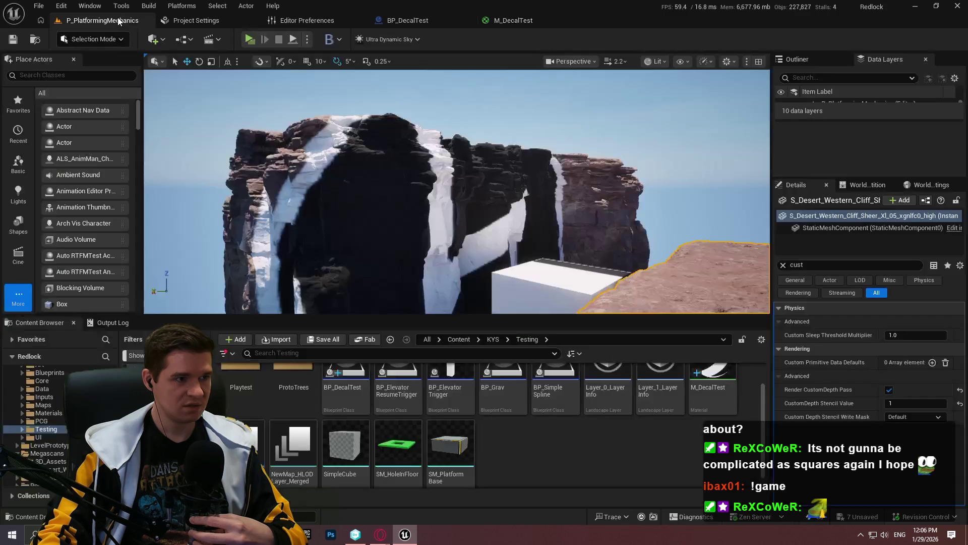
Step: Move the view toward the cliff, enter a stencil value of 200, and bring the tutorial back up
drag(252, 226, 283, 202)
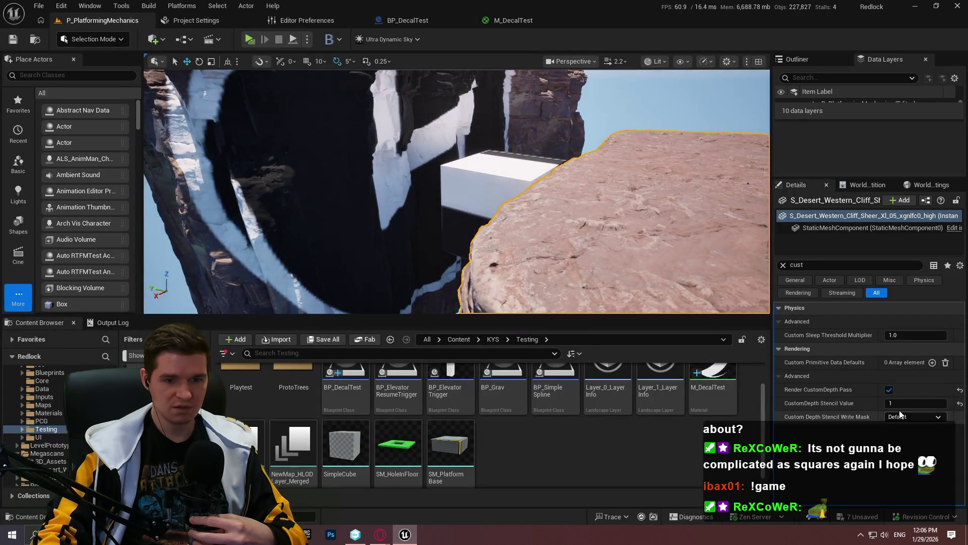
text(20)
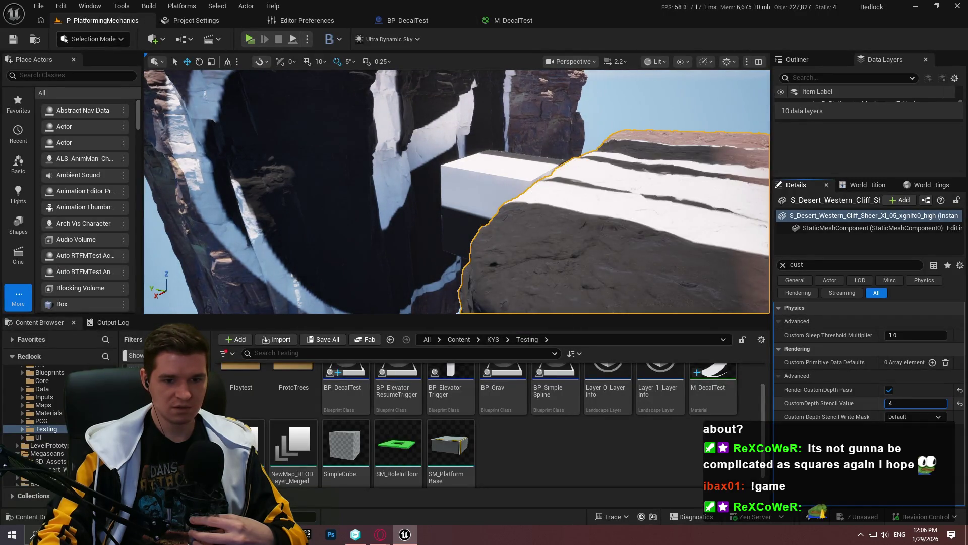
text(0)
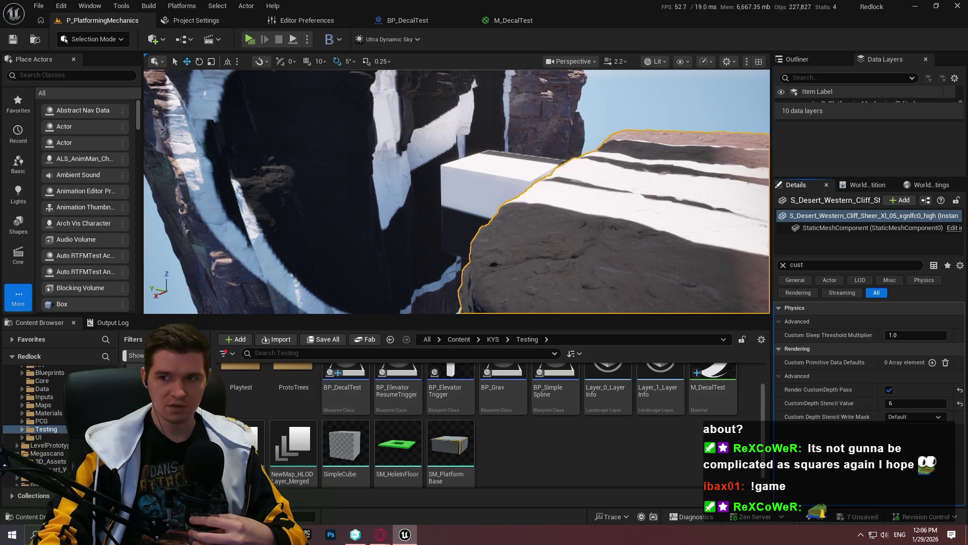
click(380, 534)
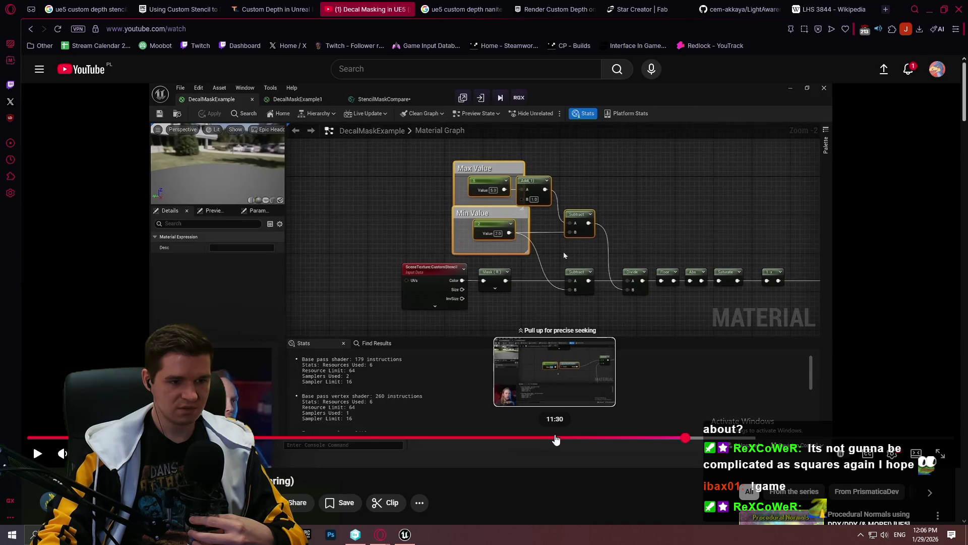
Step: Seek the tutorial to about 11:23 at the StencilMaskCompare part and play it full screen
click(555, 438)
click(582, 358)
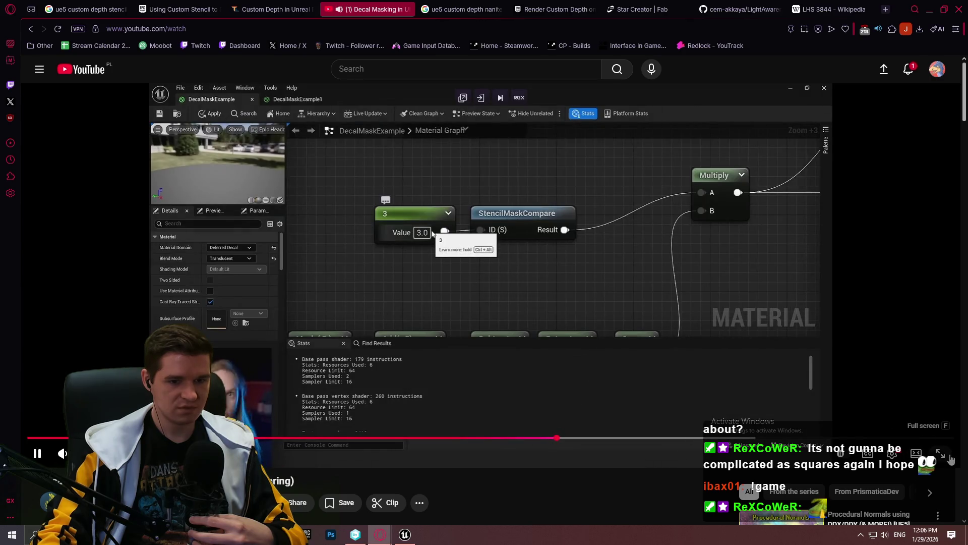
click(950, 459)
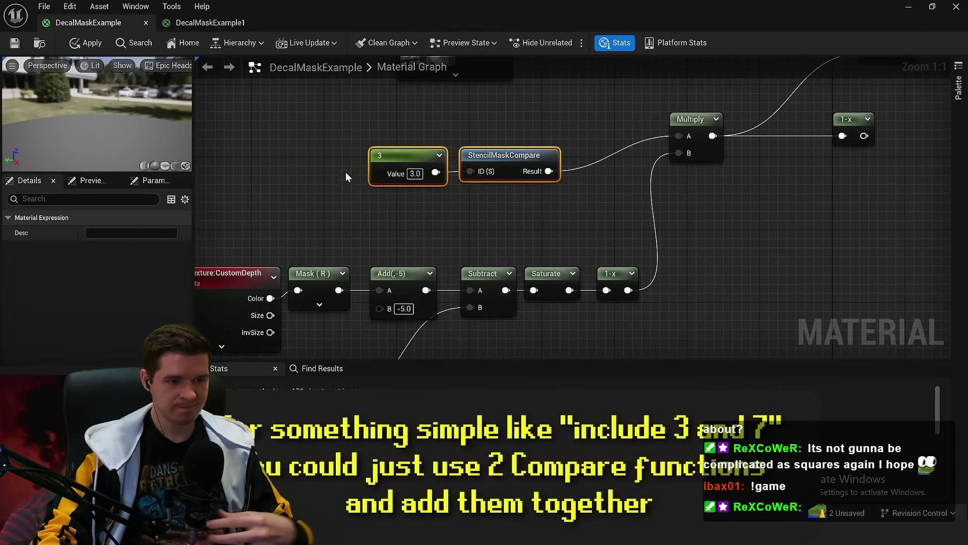
mouse_move(741, 474)
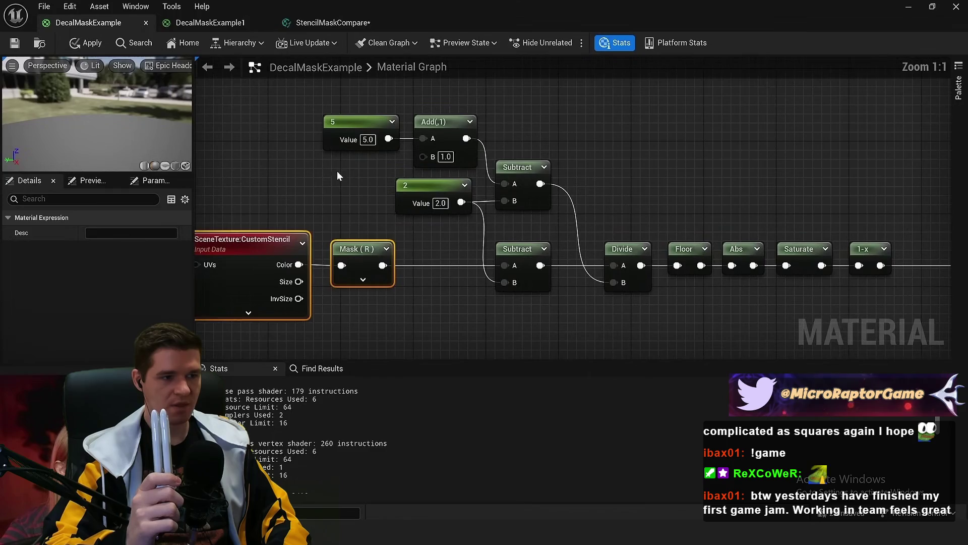
Step: Follow the tutorial's Max Value and Min Value section of the CustomStencil mask graph
click(363, 174)
text(c)
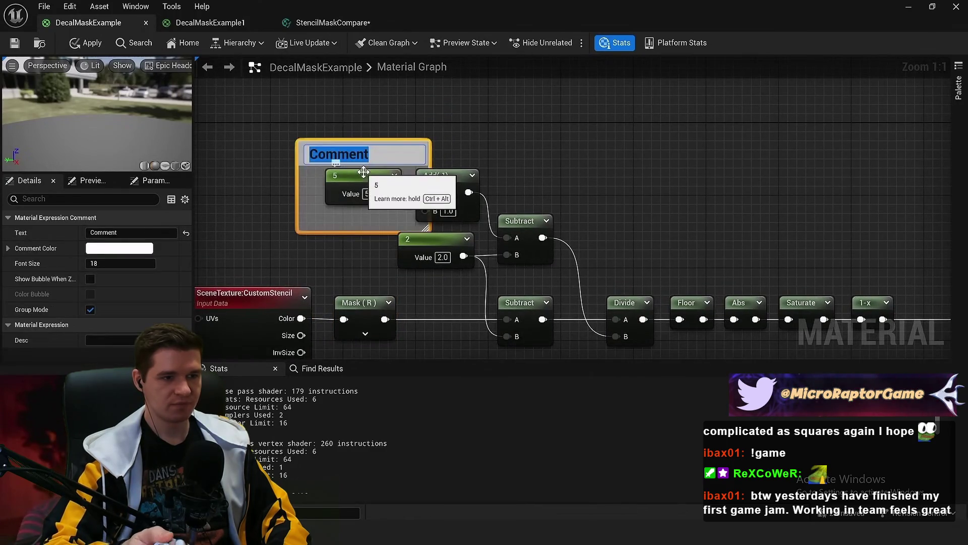
text(Max Value)
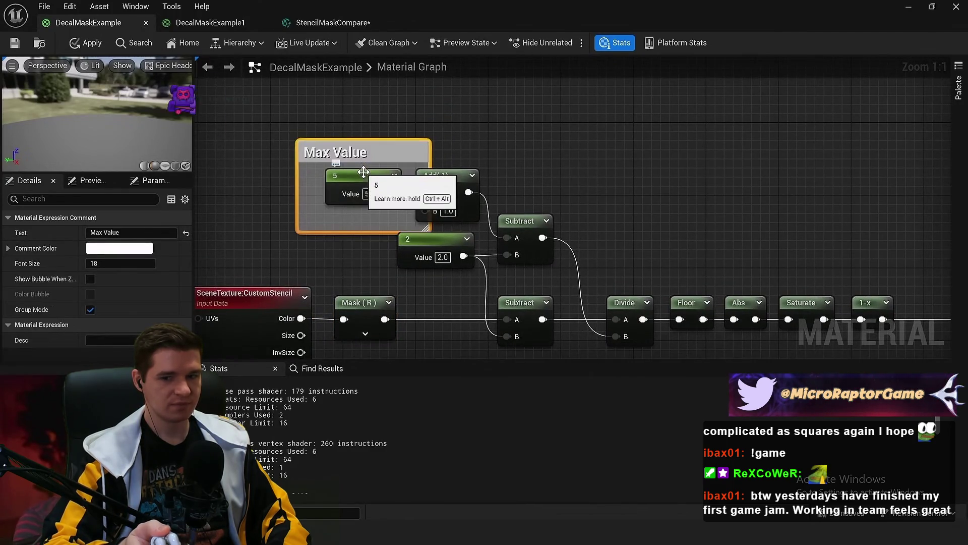
drag(423, 251, 359, 260)
text(c)
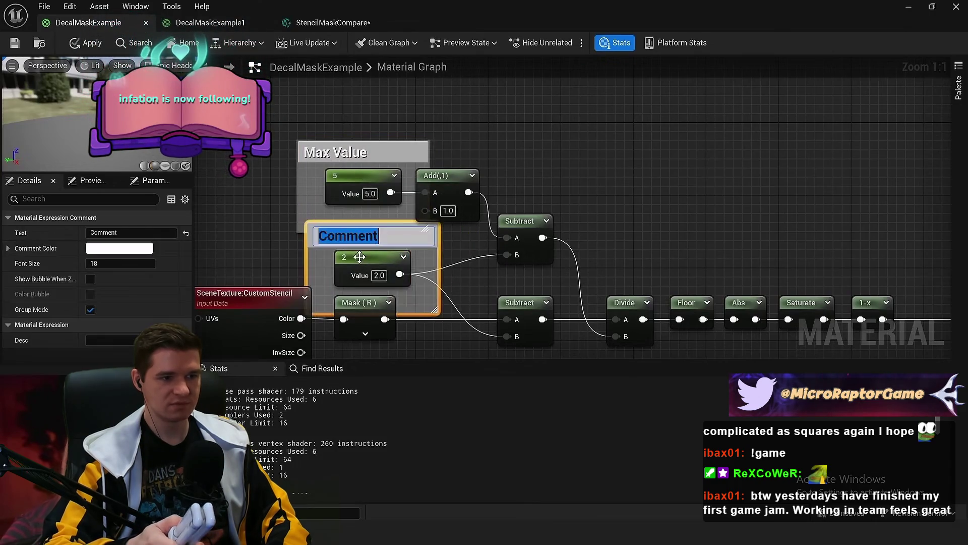
text(Min Value)
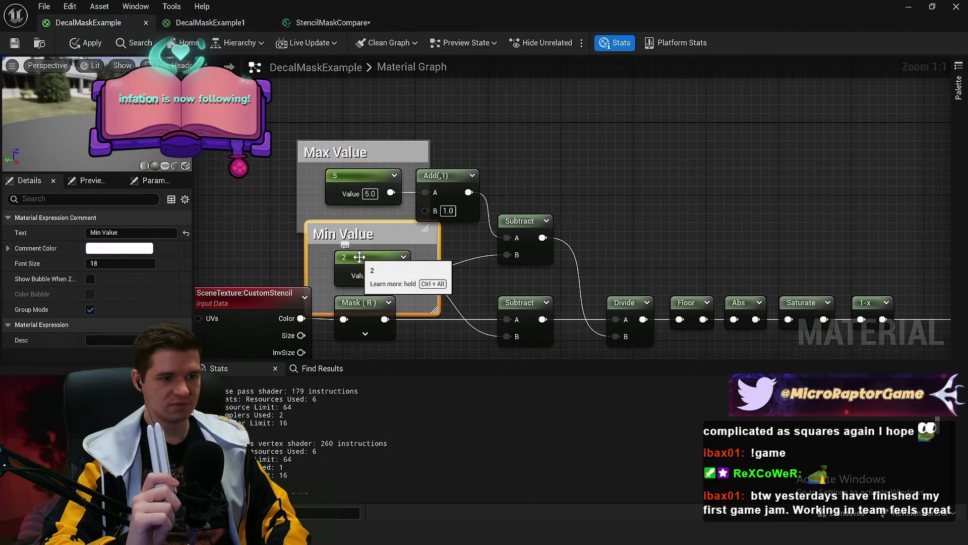
mouse_move(487, 116)
mouse_down()
mouse_move(349, 262)
mouse_move(349, 215)
mouse_up()
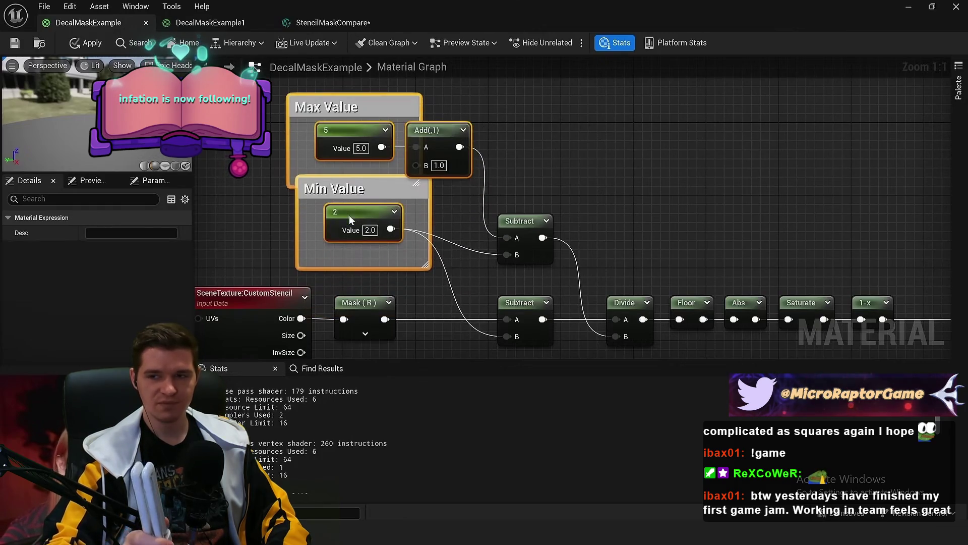
click(542, 151)
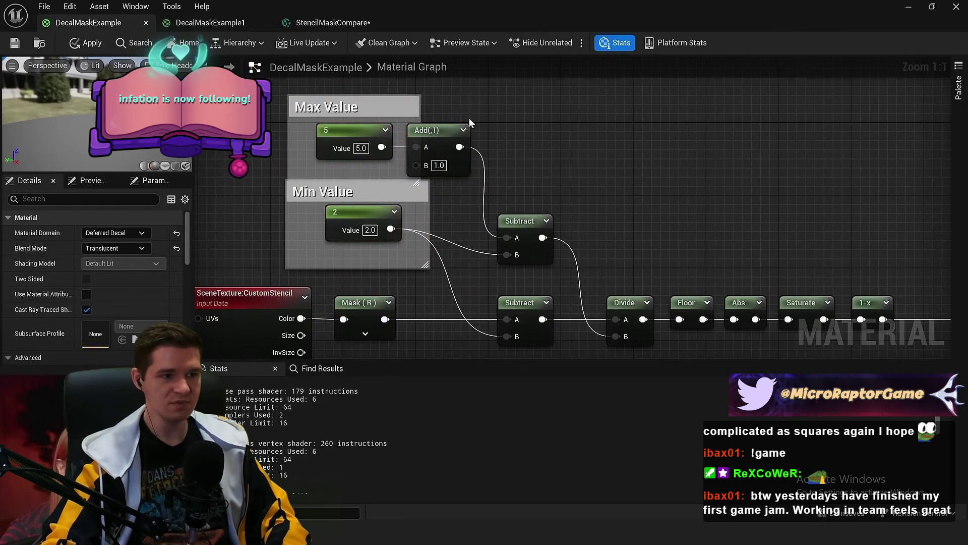
click(447, 133)
mouse_move(521, 203)
mouse_down()
mouse_move(530, 120)
mouse_move(532, 196)
mouse_up()
click(528, 160)
mouse_move(548, 115)
mouse_down()
mouse_move(561, 133)
mouse_move(344, 226)
mouse_up()
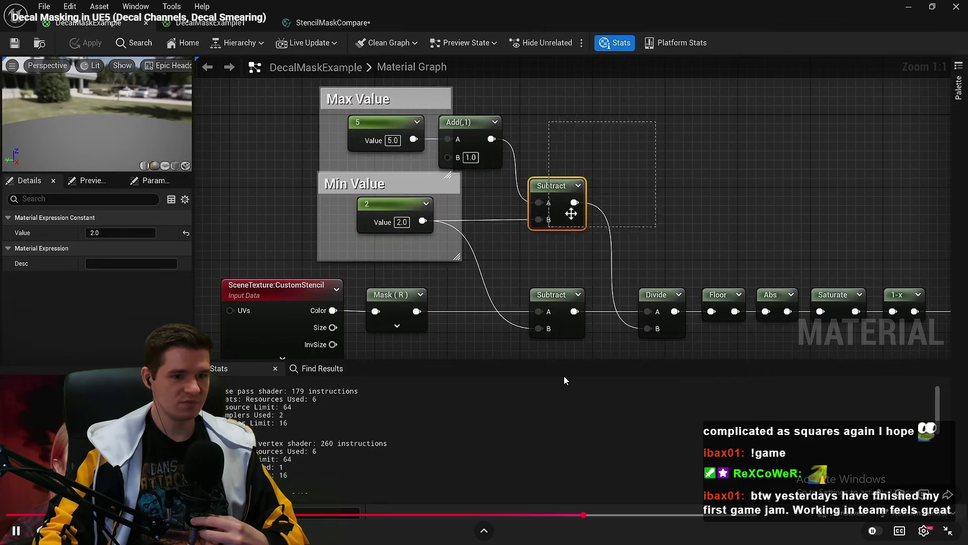
Step: Skip ahead to the CustomDepth material graph scene, pause there, and exit full screen
click(564, 380)
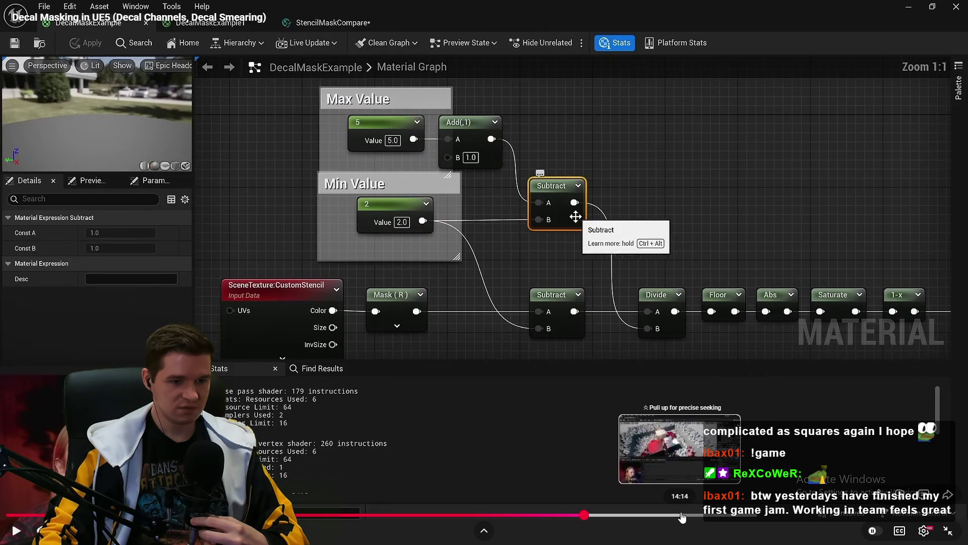
click(608, 515)
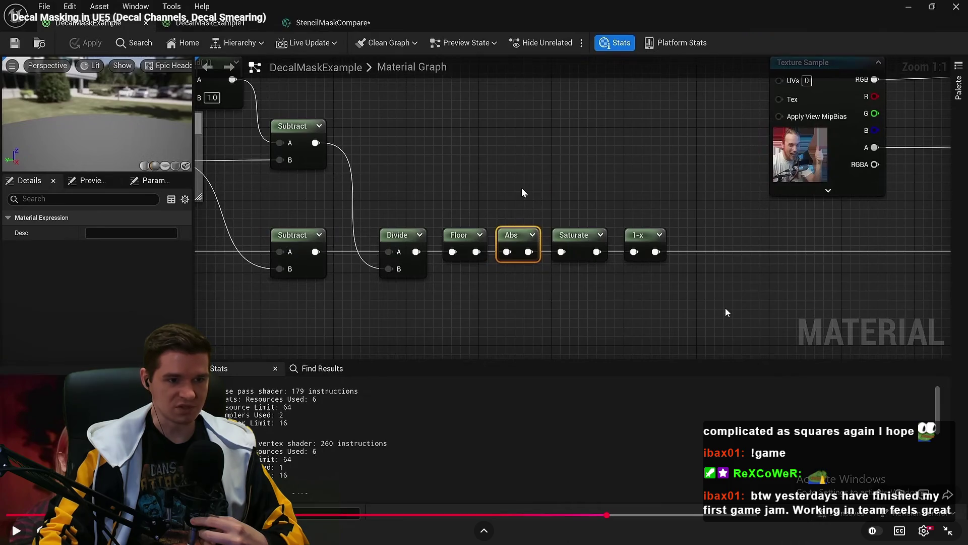
click(724, 309)
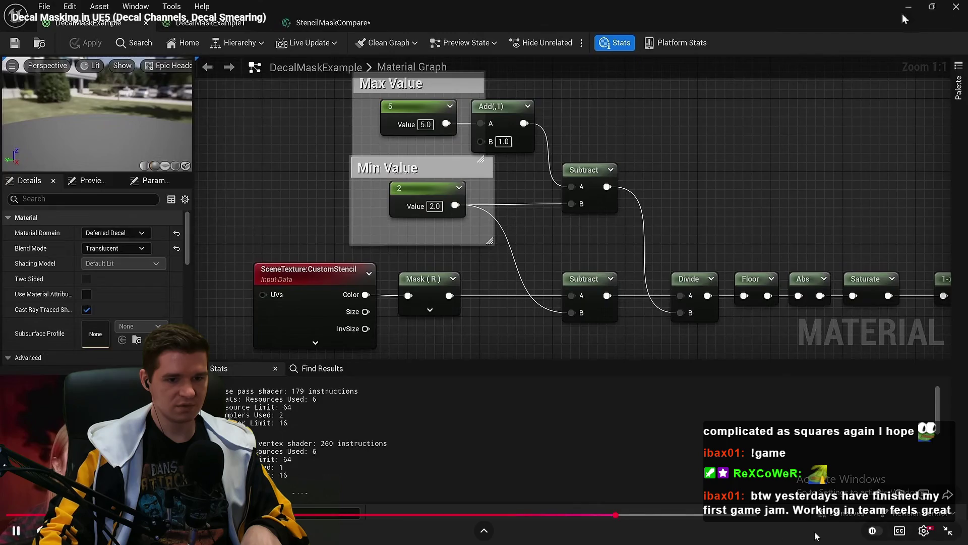
click(618, 514)
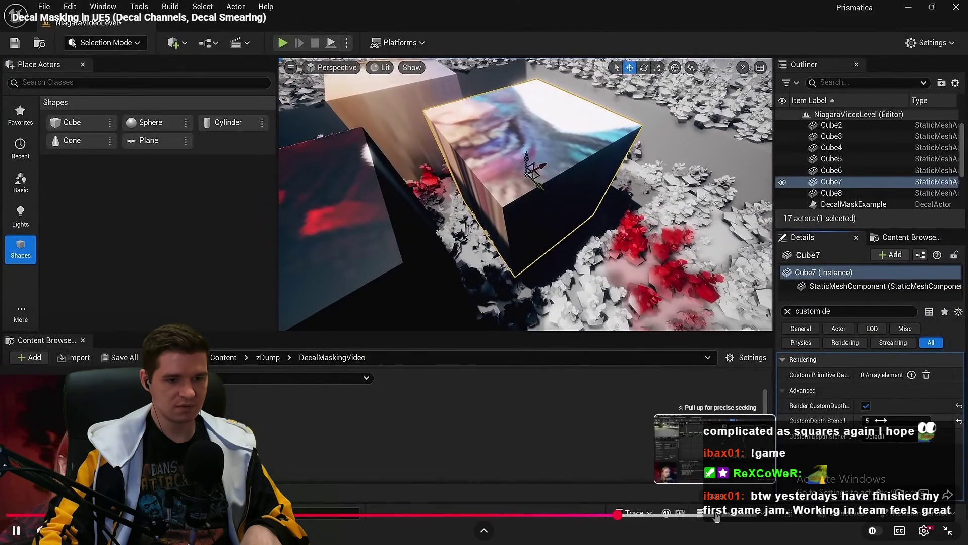
click(723, 514)
click(707, 443)
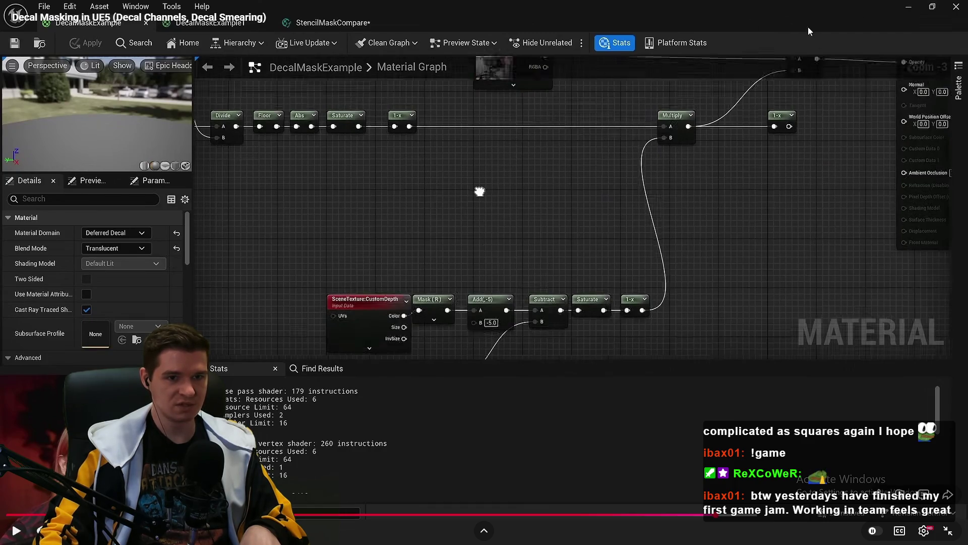
click(948, 531)
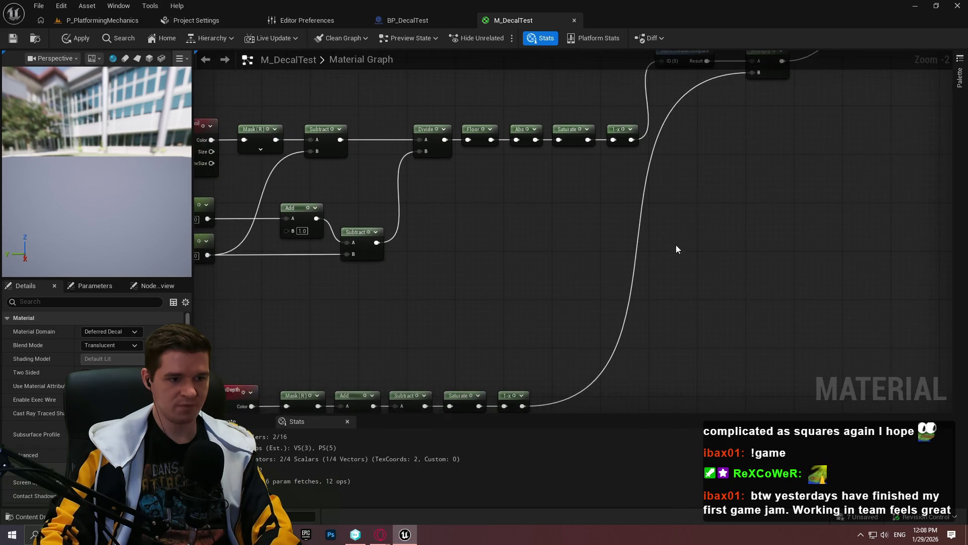
Step: Wire the stencil chain's 1-x output into Multiply's A input and apply with Ctrl+S
drag(594, 189, 778, 157)
drag(719, 216, 843, 134)
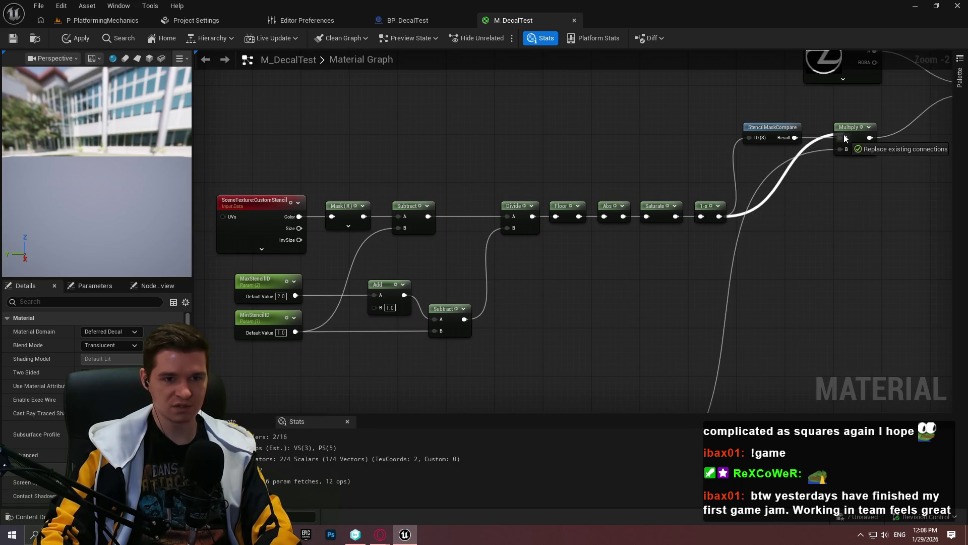
drag(842, 188, 477, 277)
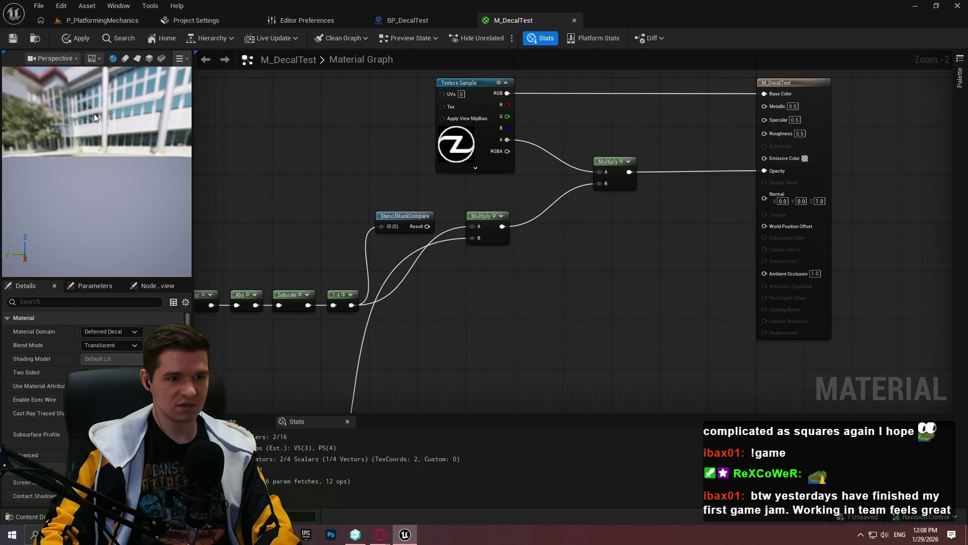
drag(92, 109, 93, 107)
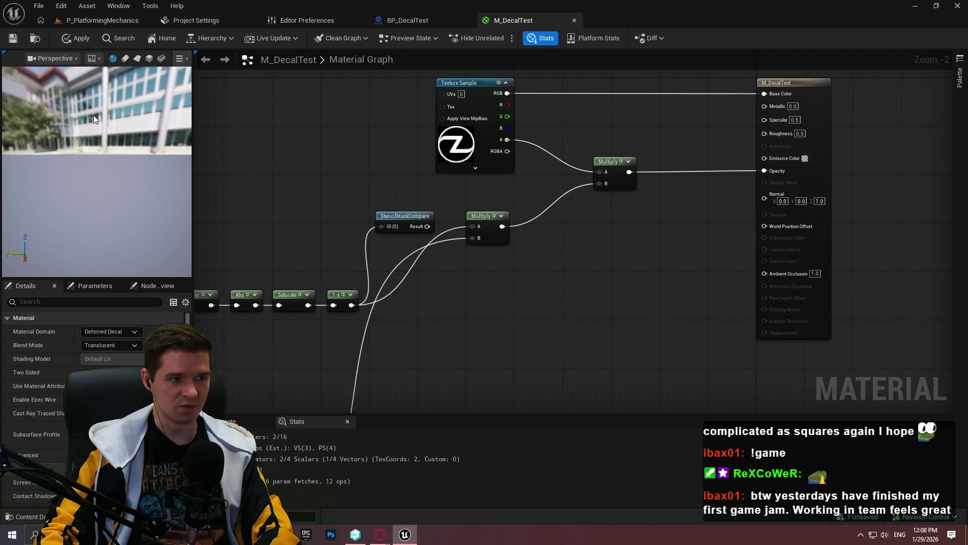
drag(257, 203, 399, 186)
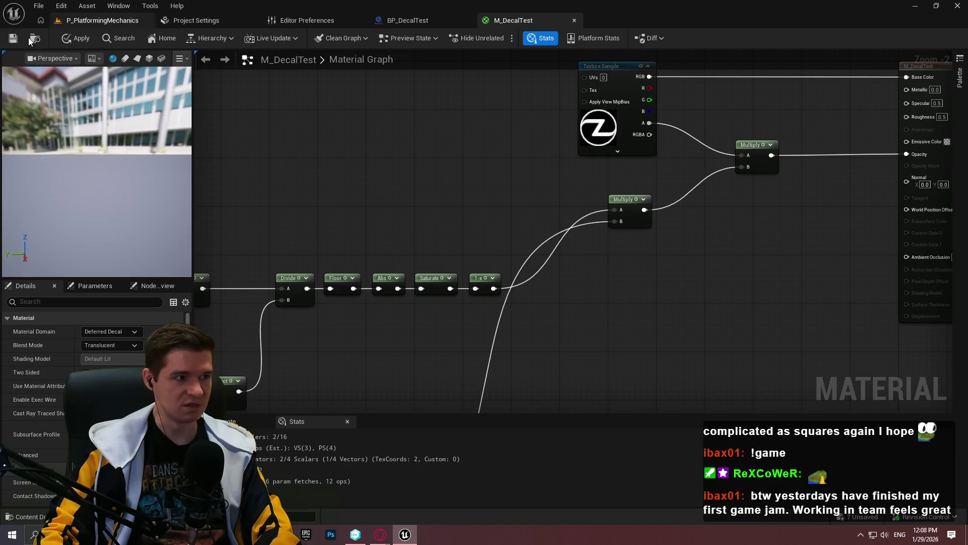
key(ctrl+s)
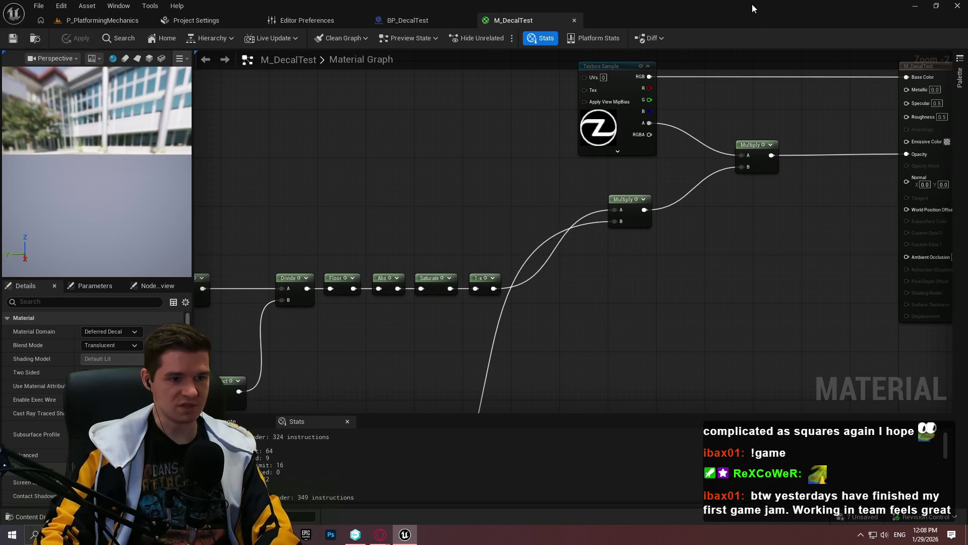
Step: Check the tutorial, select the CustomStencil node, save M_DecalTest, and return to P_PlatformingMechanics
click(914, 6)
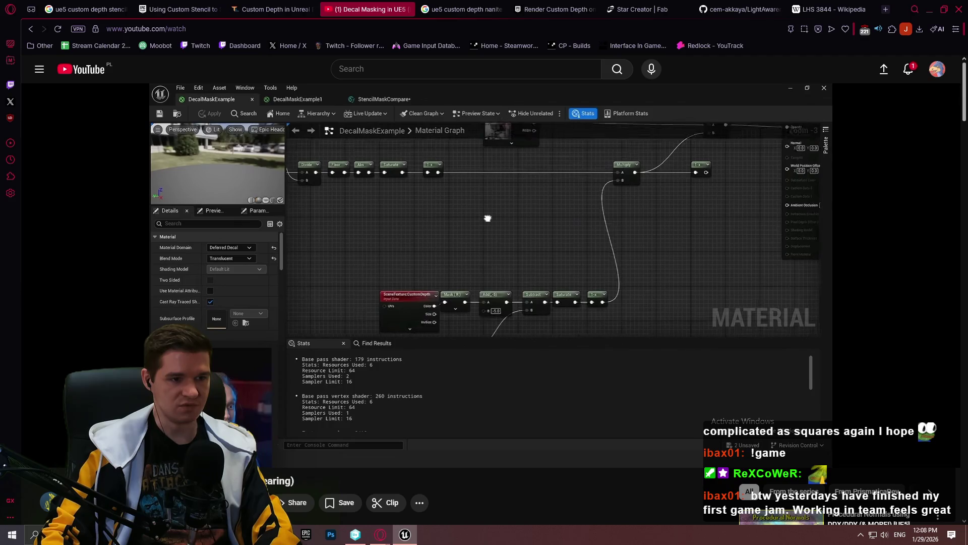
key(alt+Tab)
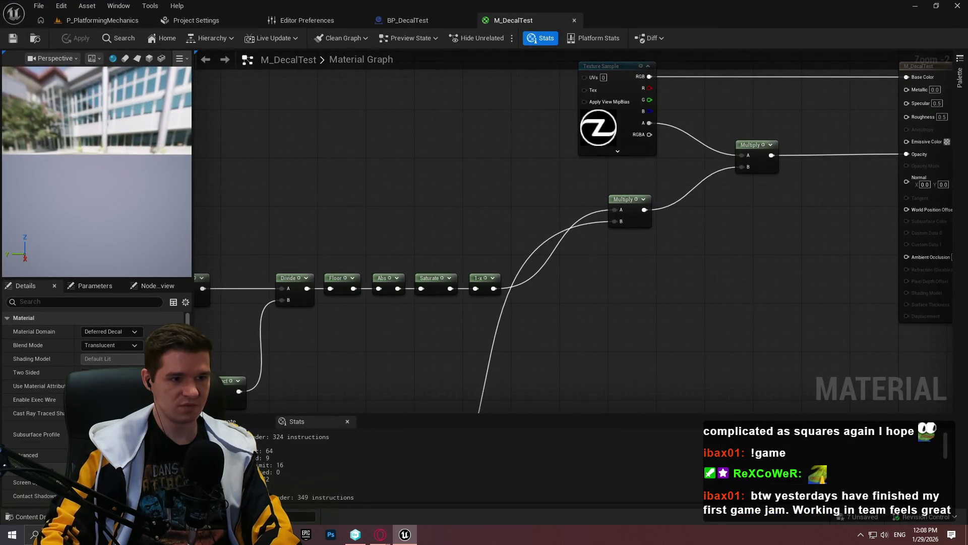
drag(247, 265, 537, 222)
click(327, 254)
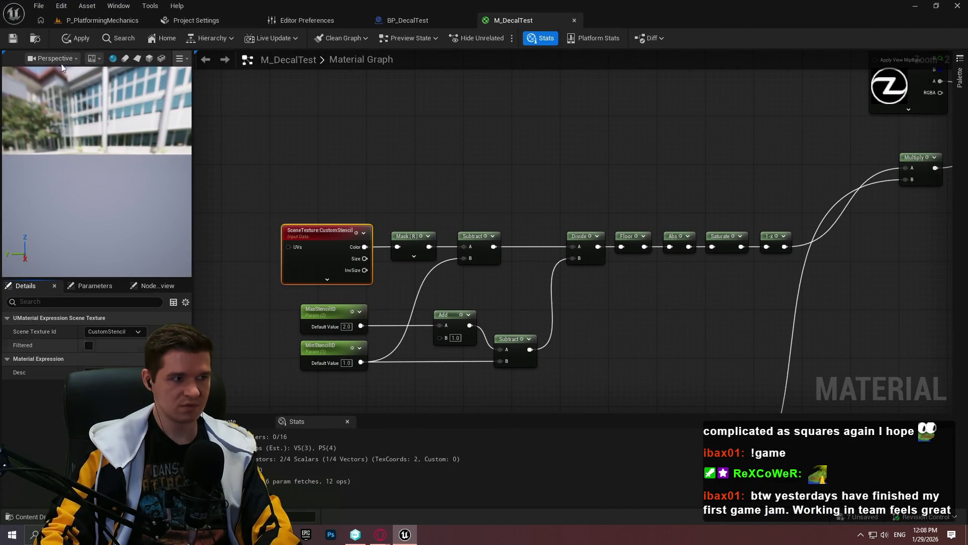
click(12, 38)
click(87, 20)
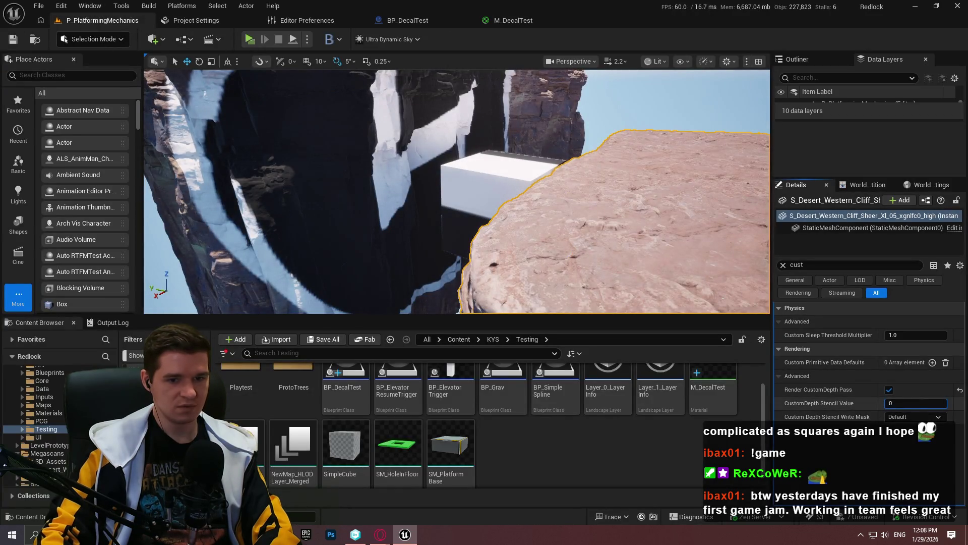
Step: Scrub the cliff's CustomDepth Stencil Value to 2, then enter 1 and finally 0
drag(914, 405, 915, 405)
click(916, 405)
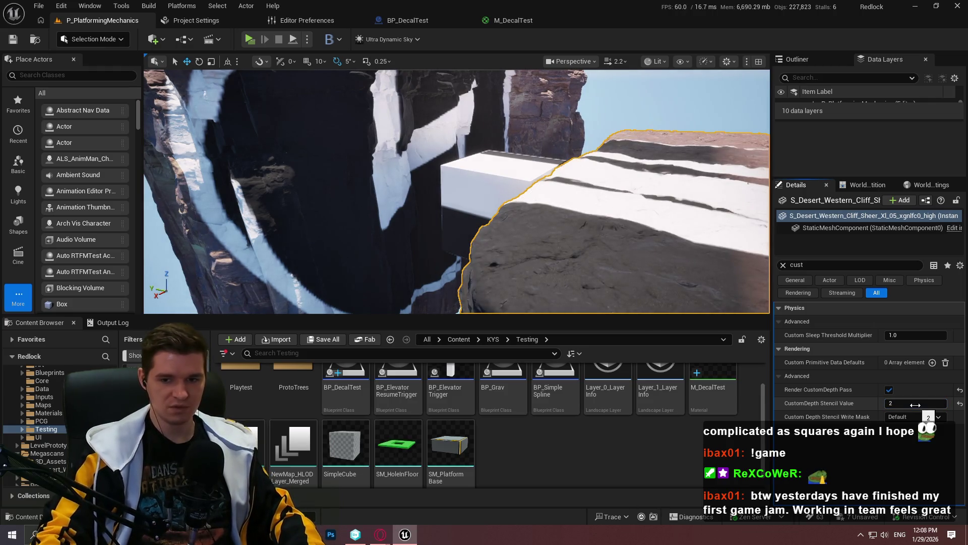
text(1)
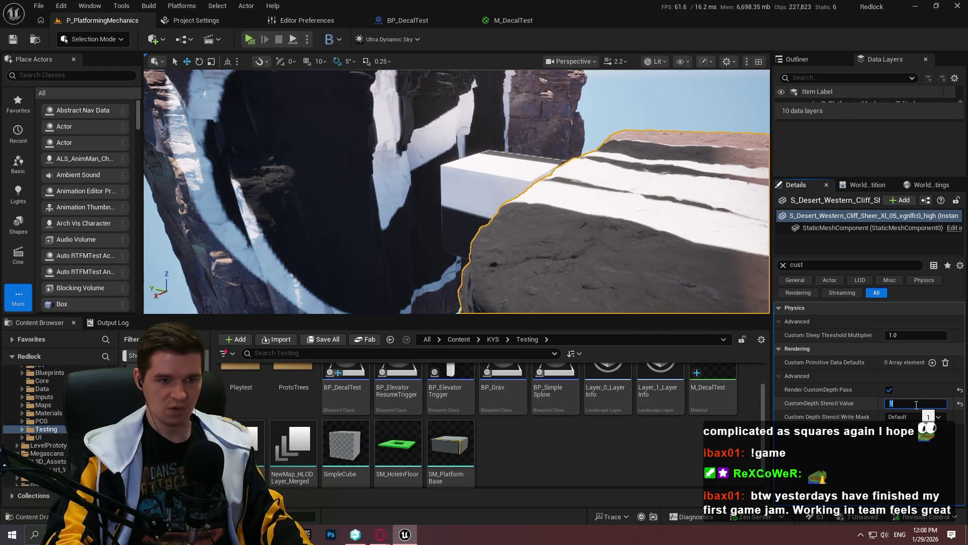
text(3)
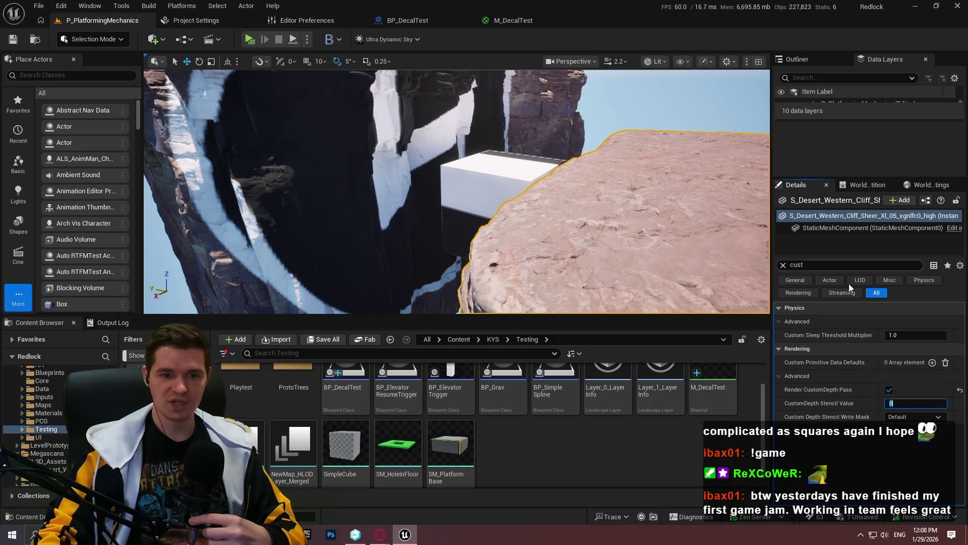
Step: Clear the 'cust' Details filter and orbit the viewport around the cliff
click(782, 265)
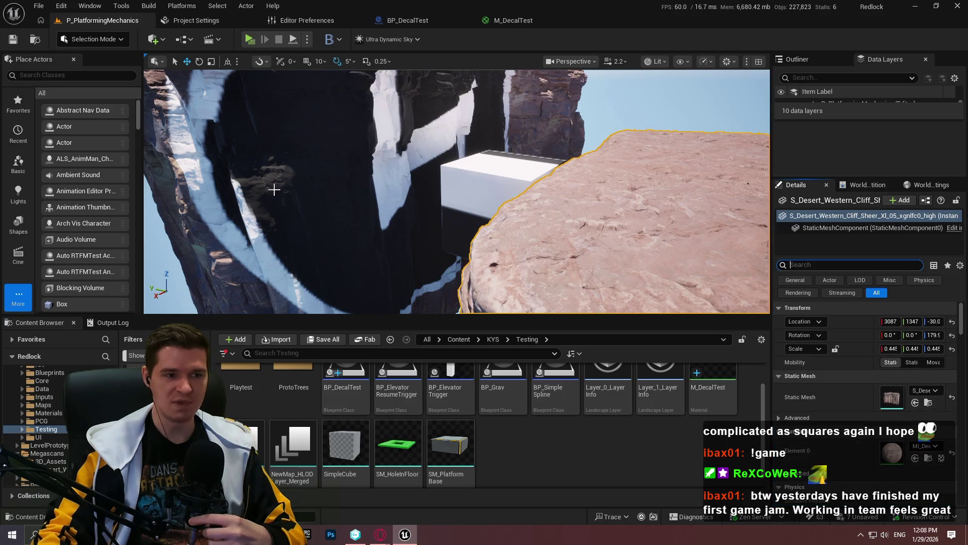
drag(265, 71, 247, 75)
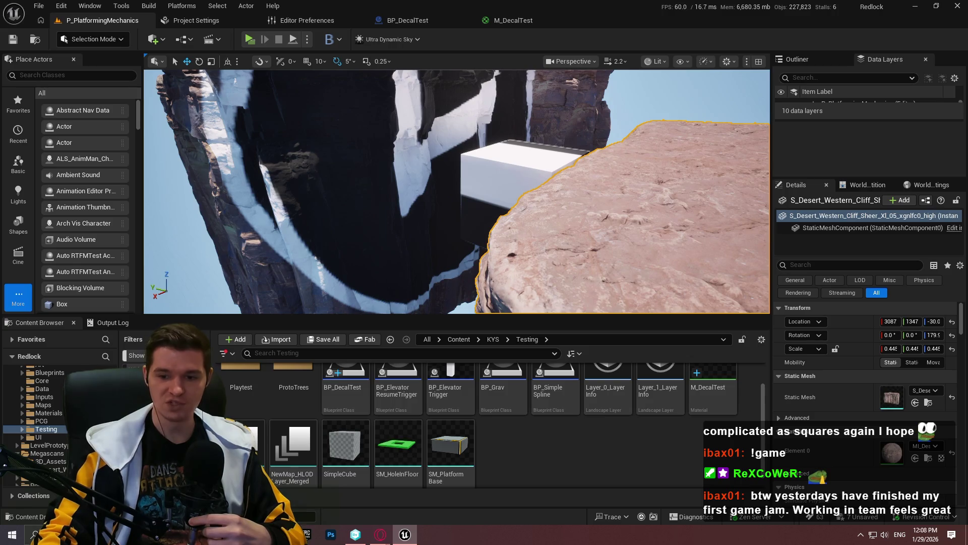
click(654, 61)
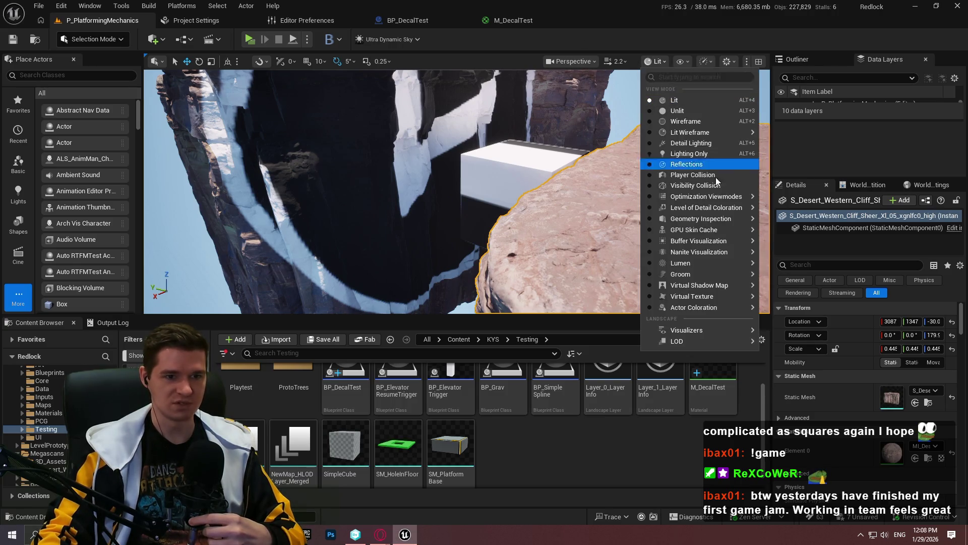
Step: Switch the viewport to the Nanite Overdraw visualization and maximize it to full screen
mouse_move(691, 274)
mouse_move(732, 252)
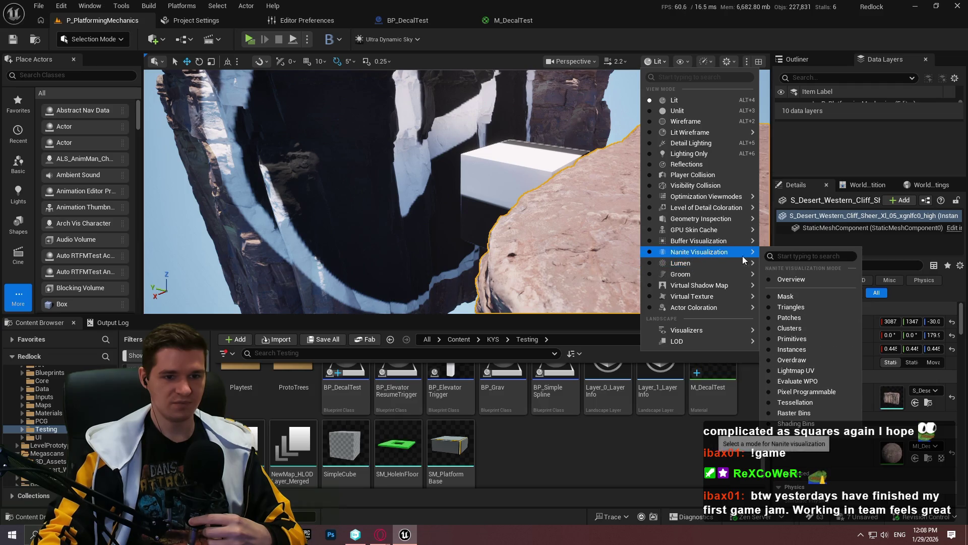
click(803, 363)
key(F11)
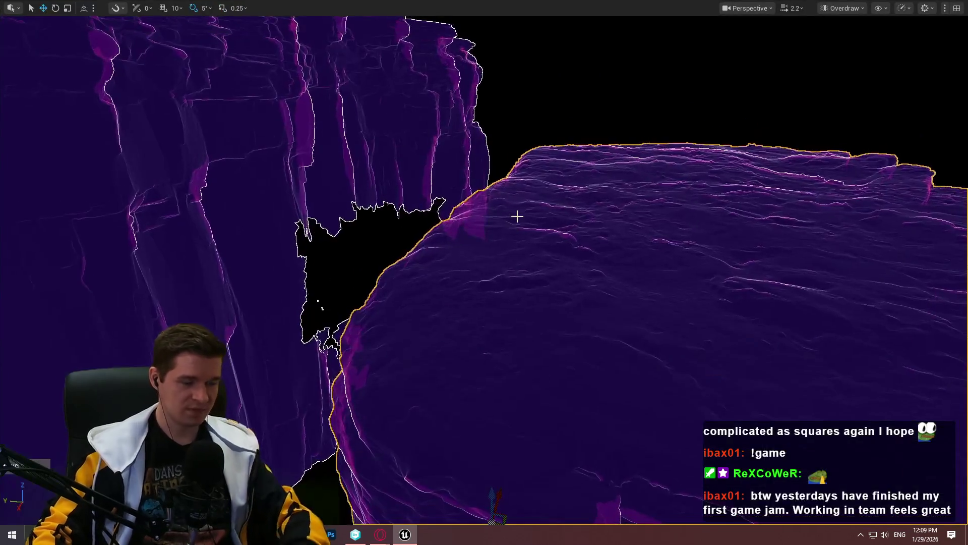
Step: Fly the camera around the overlapping cliff blocks to inspect their overdraw
key(w)
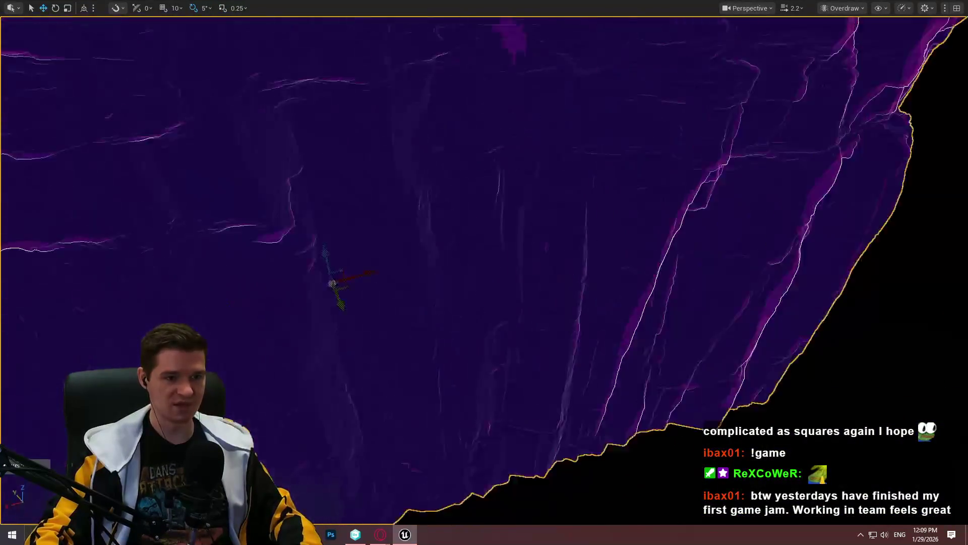
key(s)
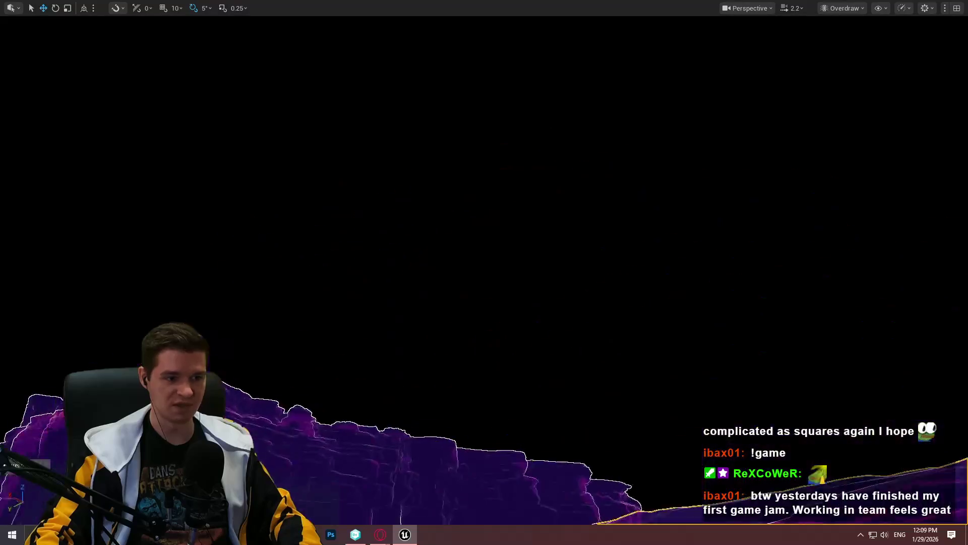
key(s)
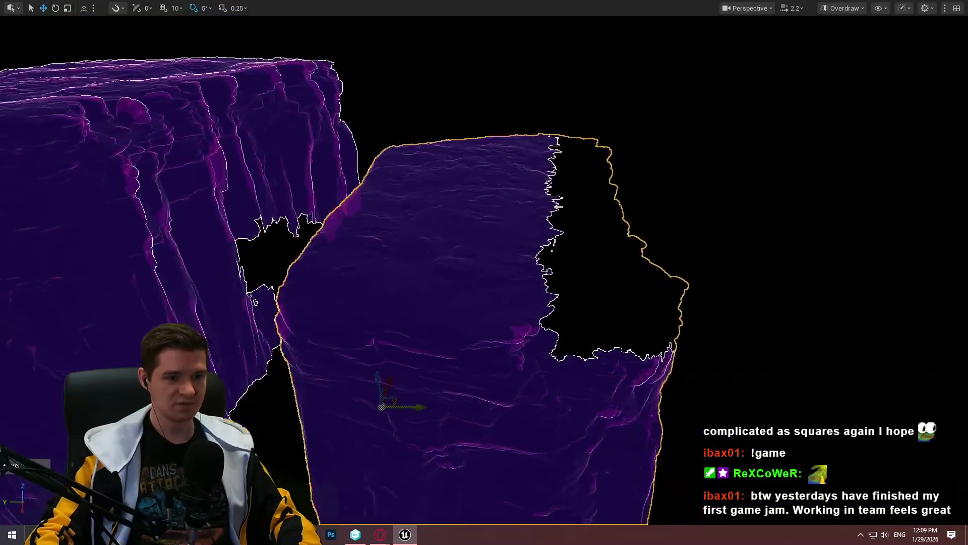
key(s)
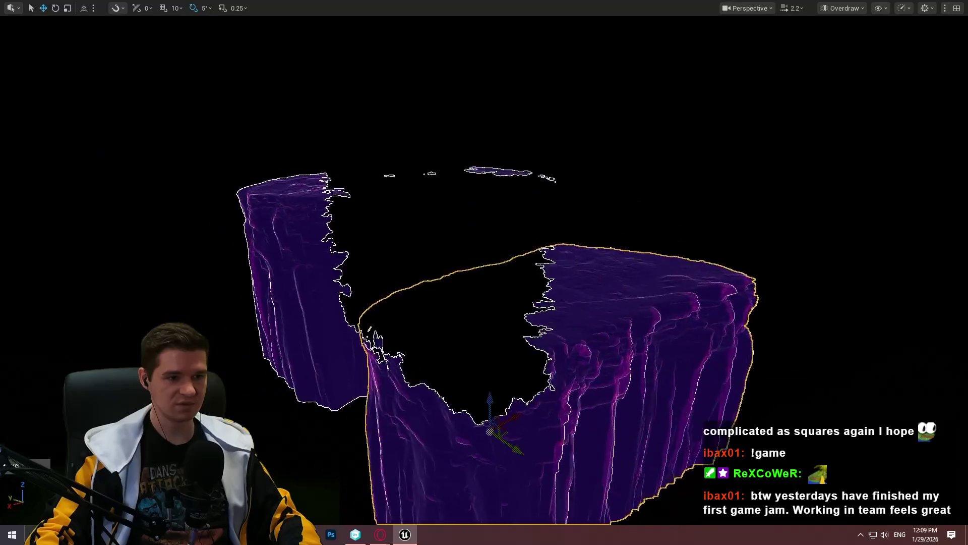
key(w)
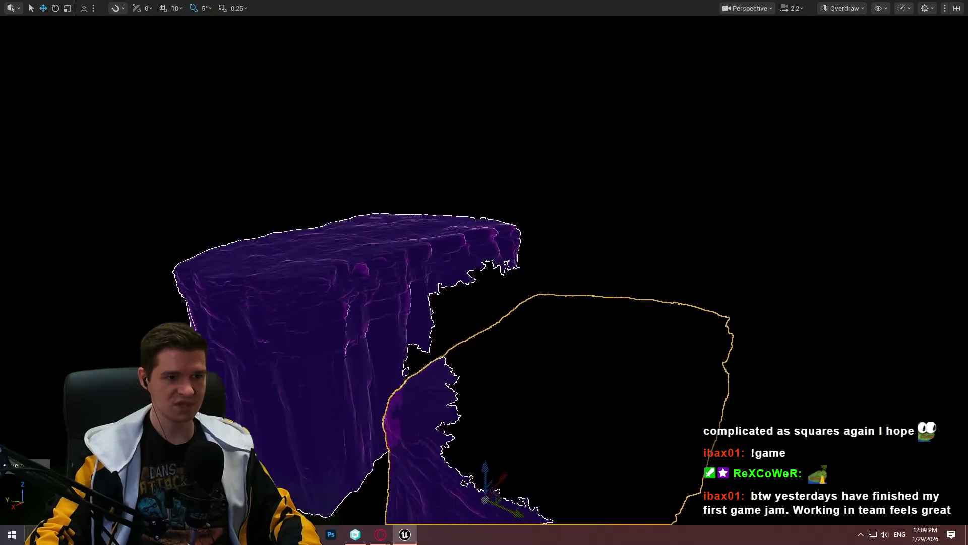
key(w)
key(w)
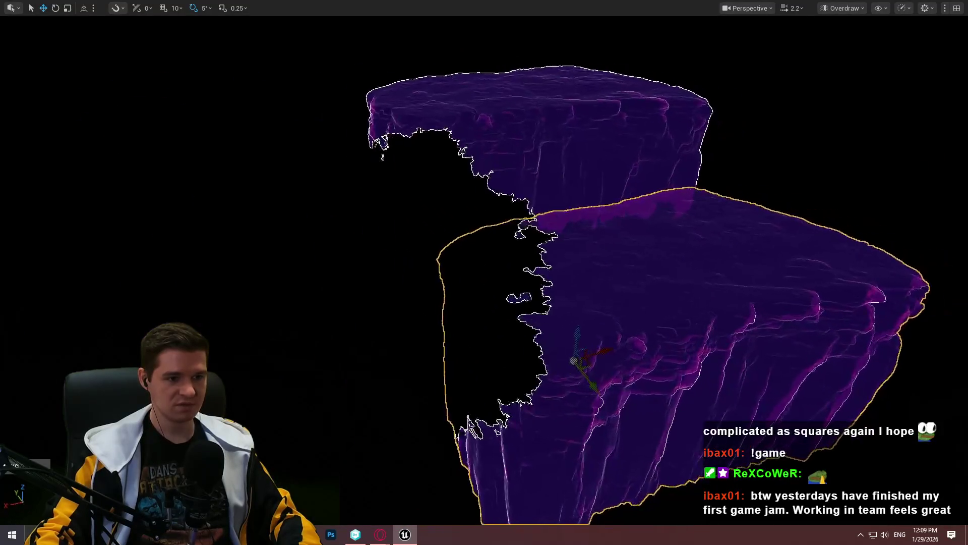
key(w)
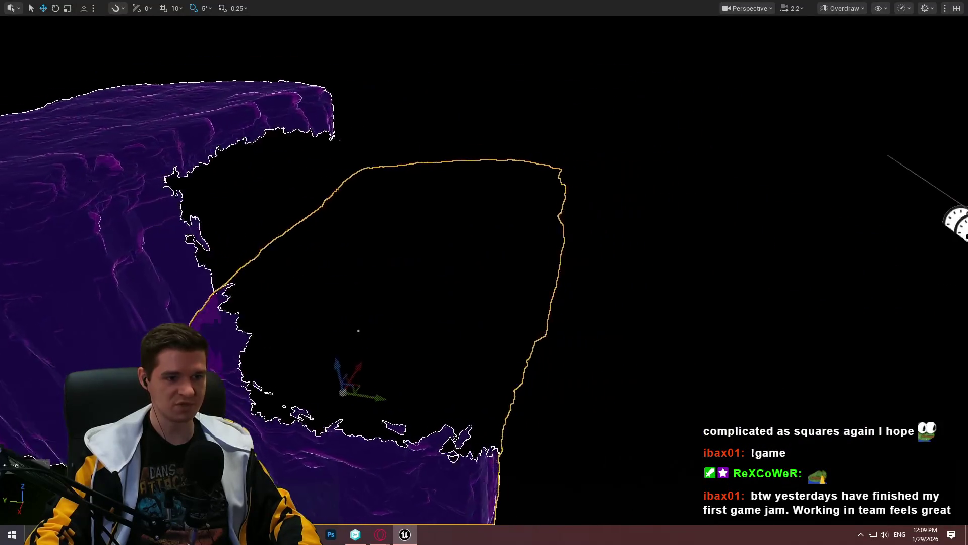
key(w)
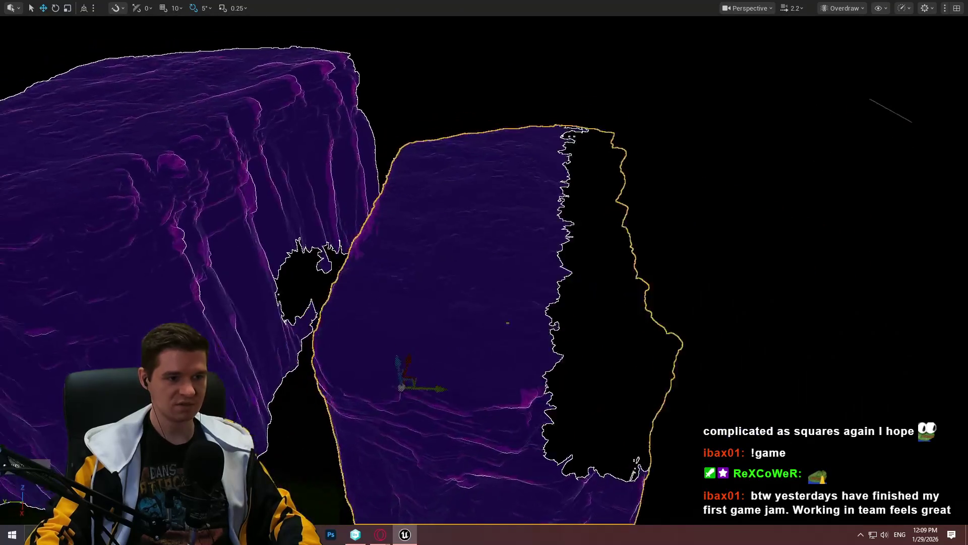
key(w)
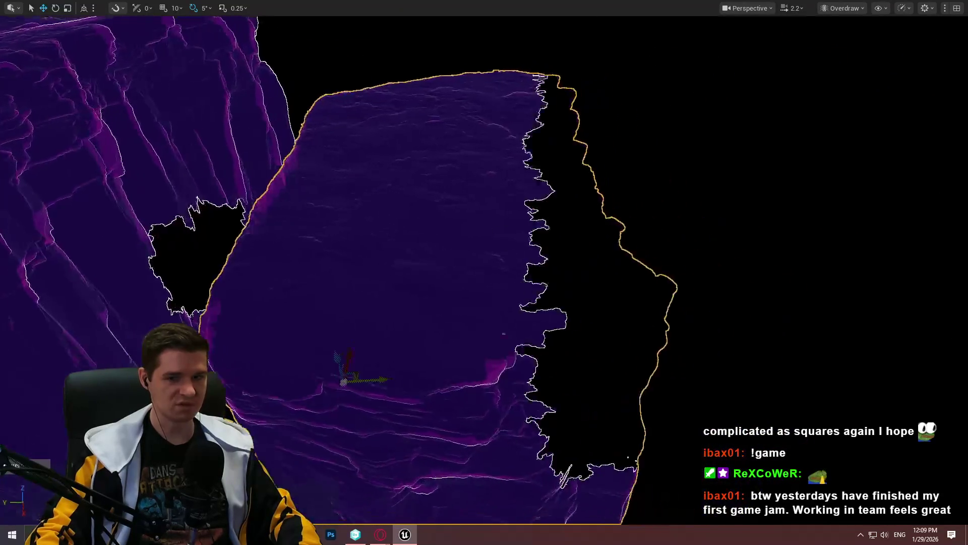
key(s)
key(w)
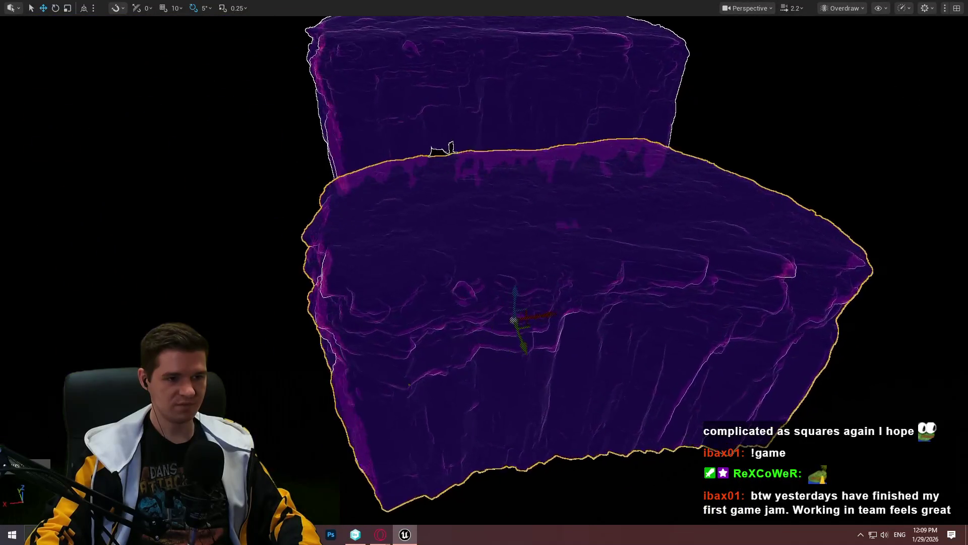
key(w)
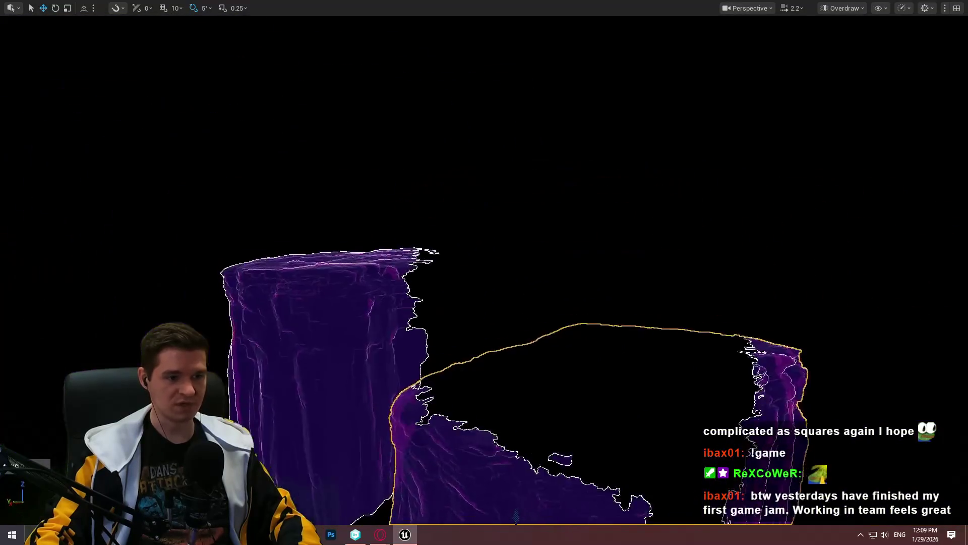
key(s)
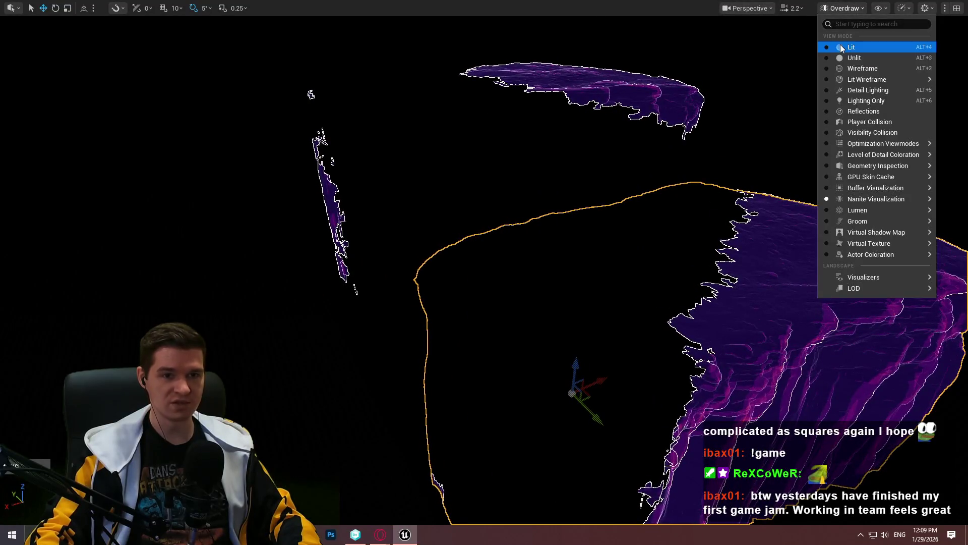
Step: Return the viewport to Lit shading and exit fullscreen to restore the editor panels
click(842, 48)
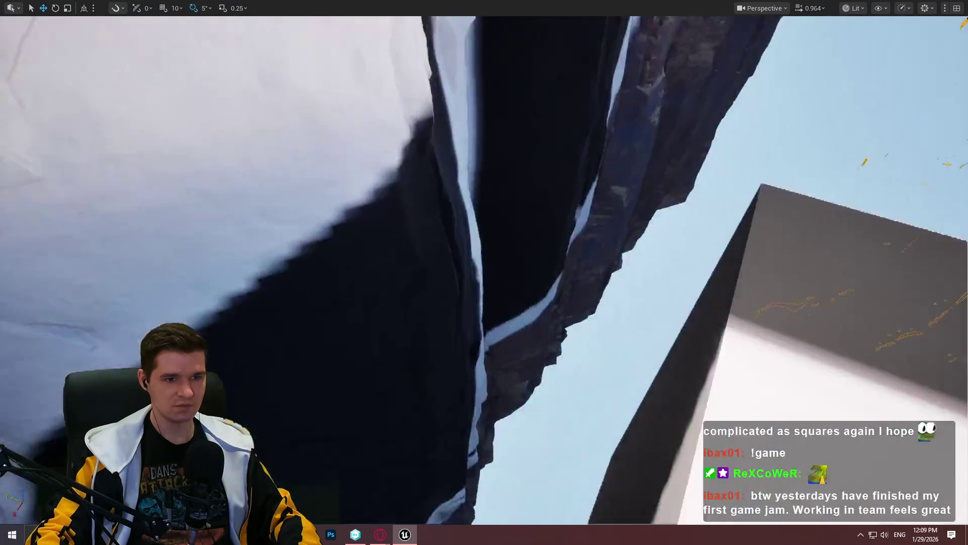
scroll(484, 272, down, 5)
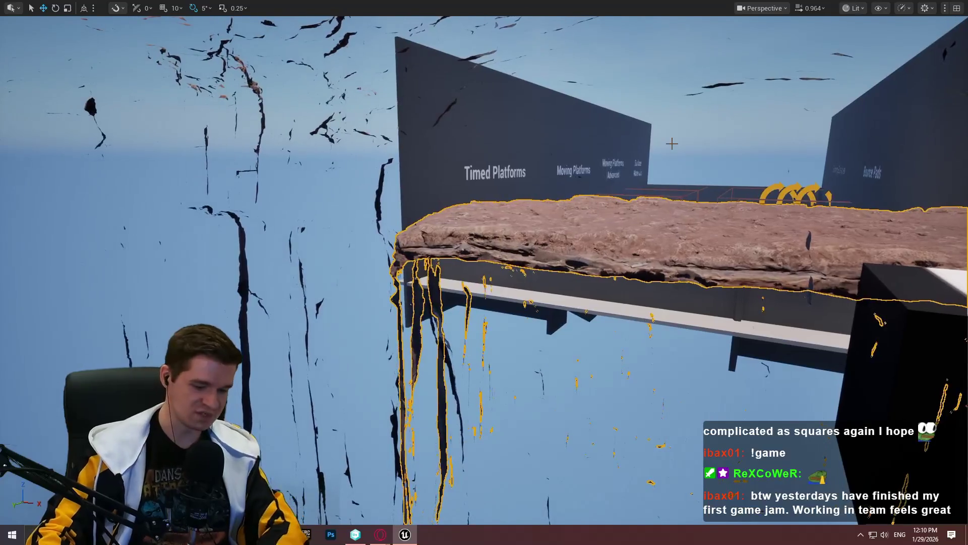
key(F11)
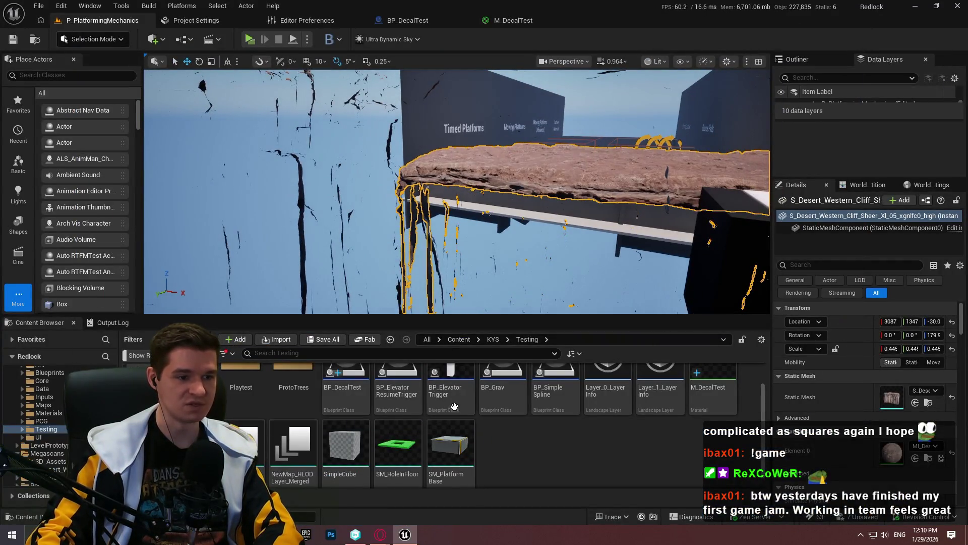
Step: Open the cliff's parent material M_MS_Default_Material and apply and save it
double_click(892, 452)
text(do)
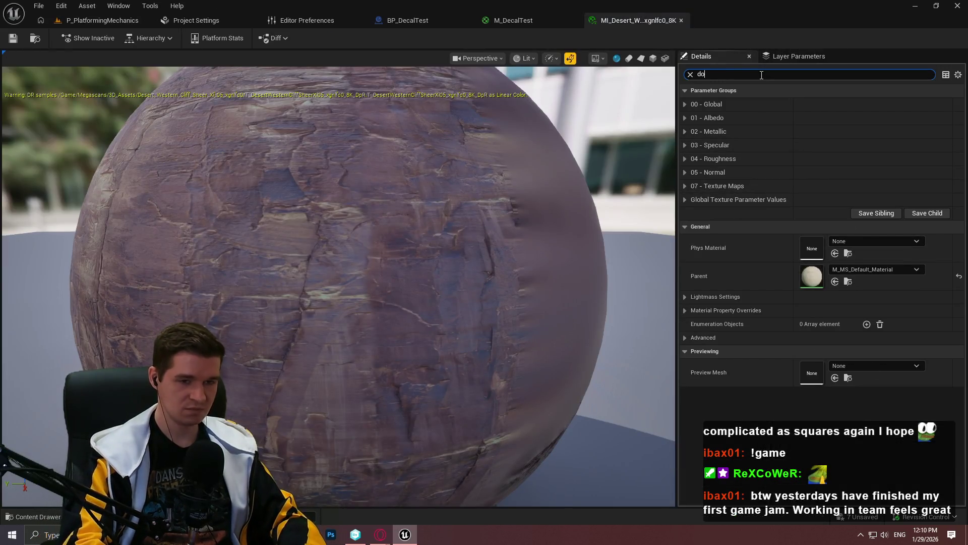
text(u)
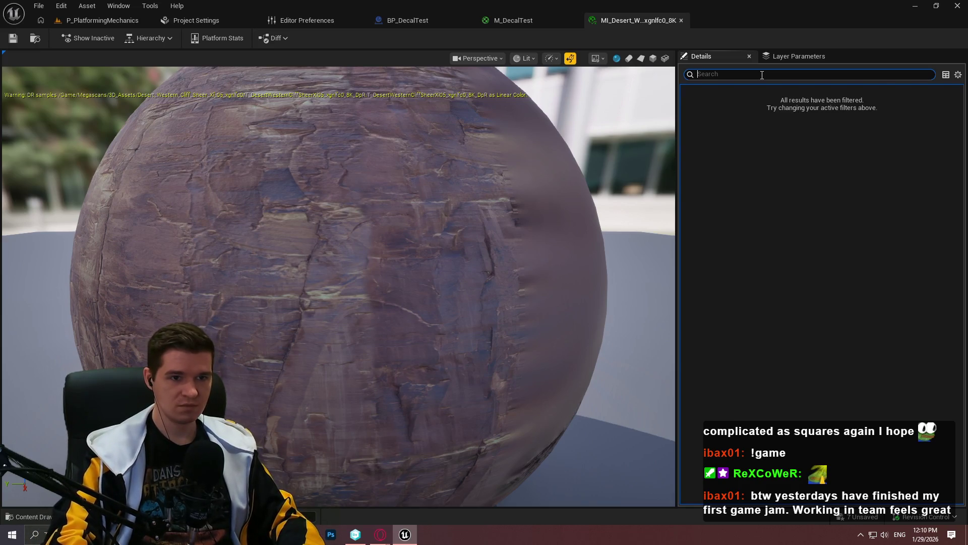
double_click(811, 277)
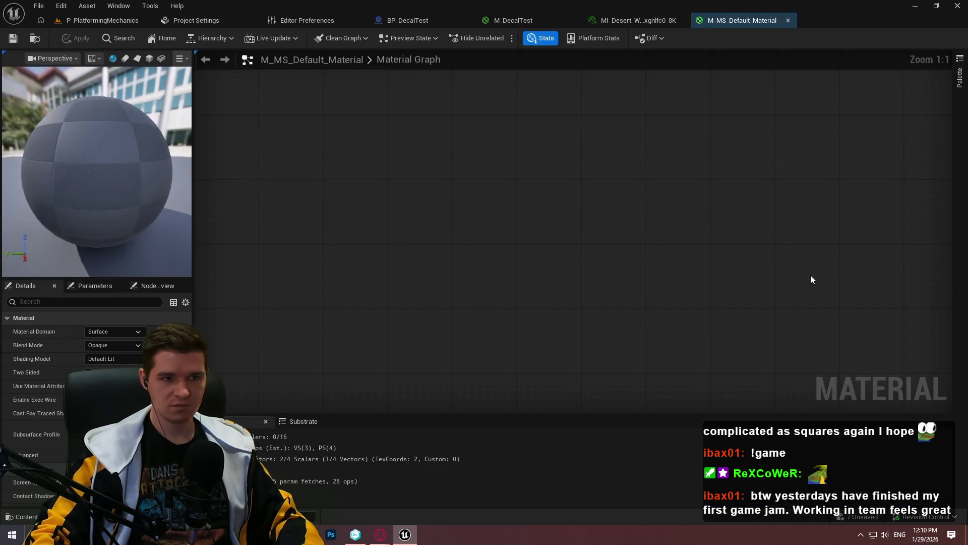
scroll(520, 166, down, 3)
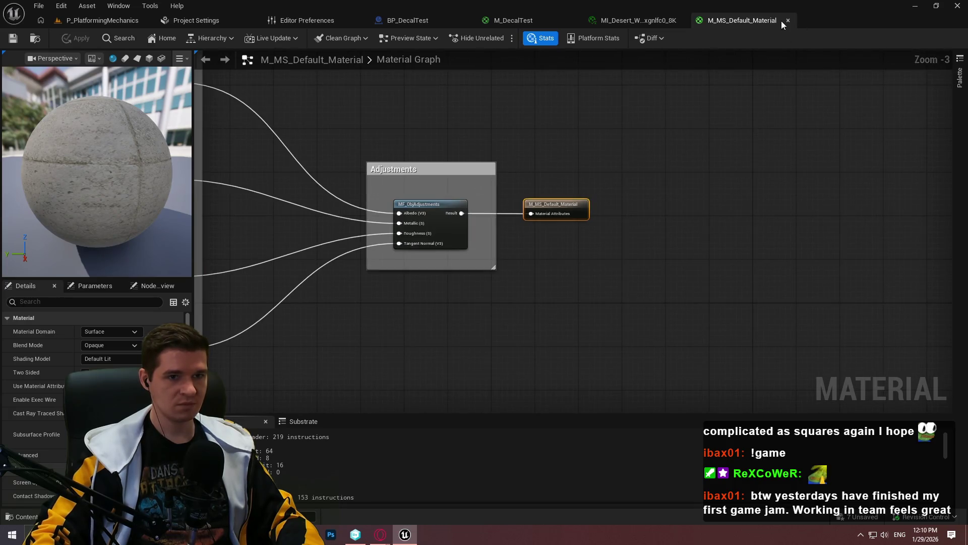
click(35, 38)
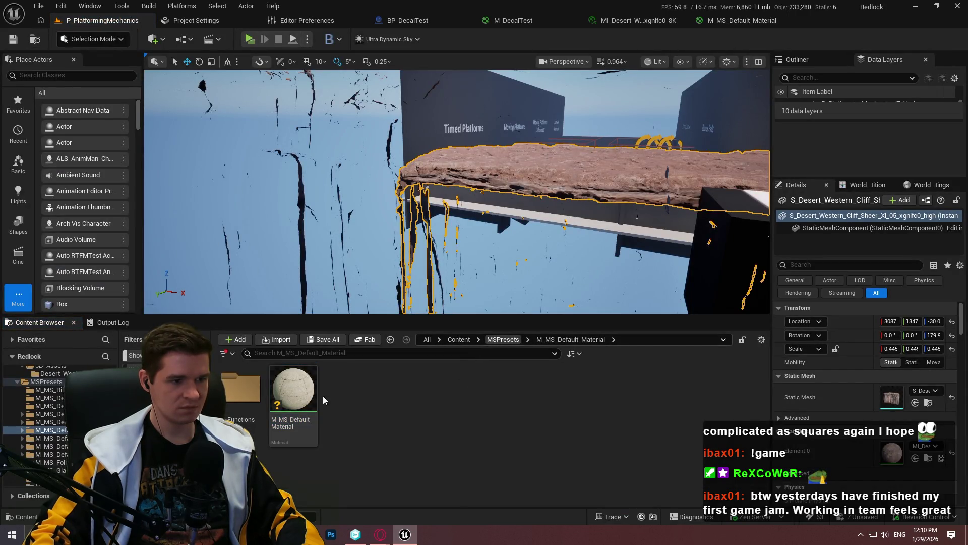
double_click(307, 422)
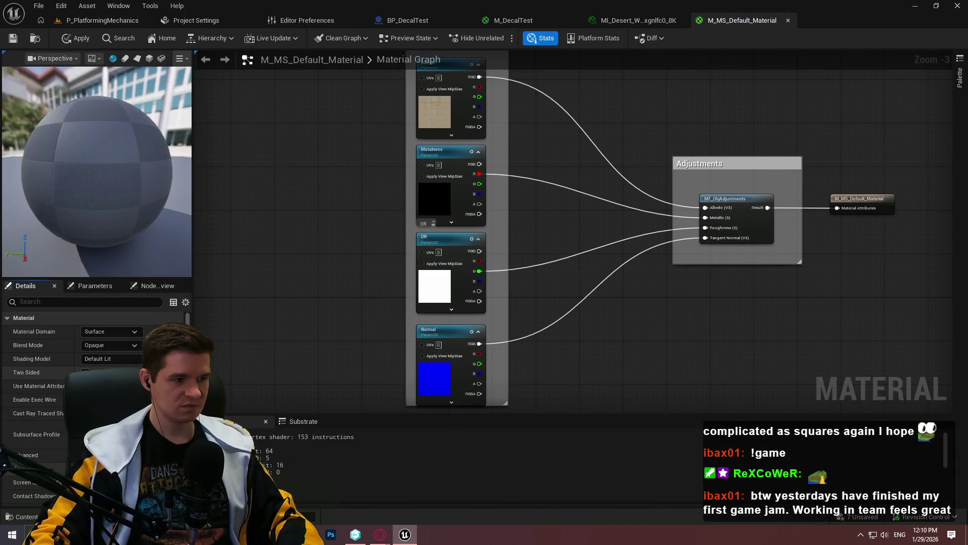
key(ctrl+s)
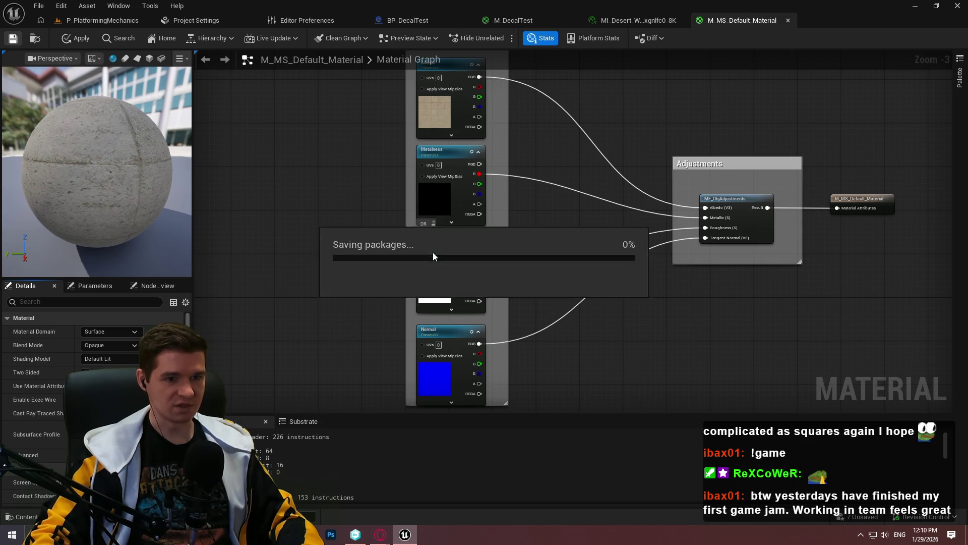
Step: Back in the level, open the static mesh S_Desert_Western_Cliff_Sheer_XI_05 in the mesh editor
click(104, 19)
mouse_move(553, 190)
mouse_down()
mouse_move(494, 195)
mouse_move(548, 176)
mouse_up()
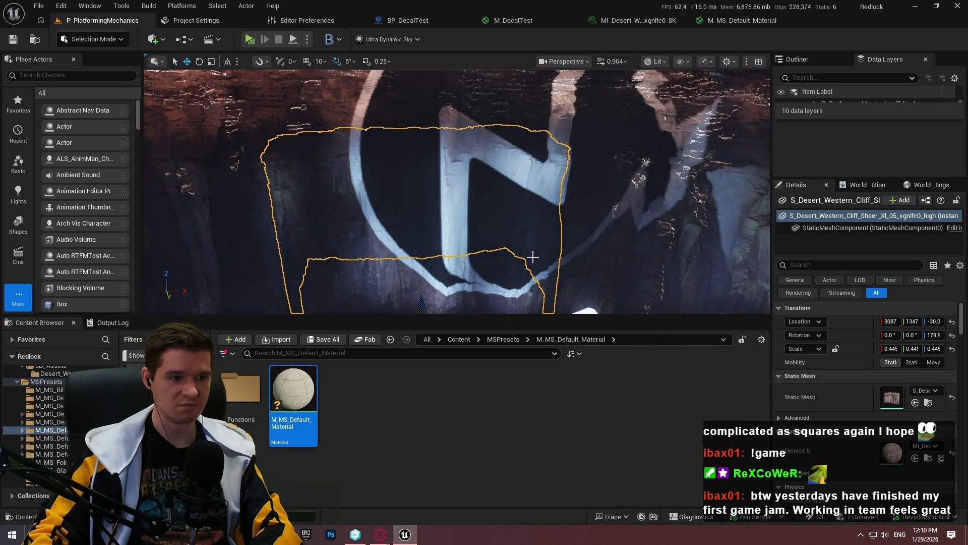
click(573, 417)
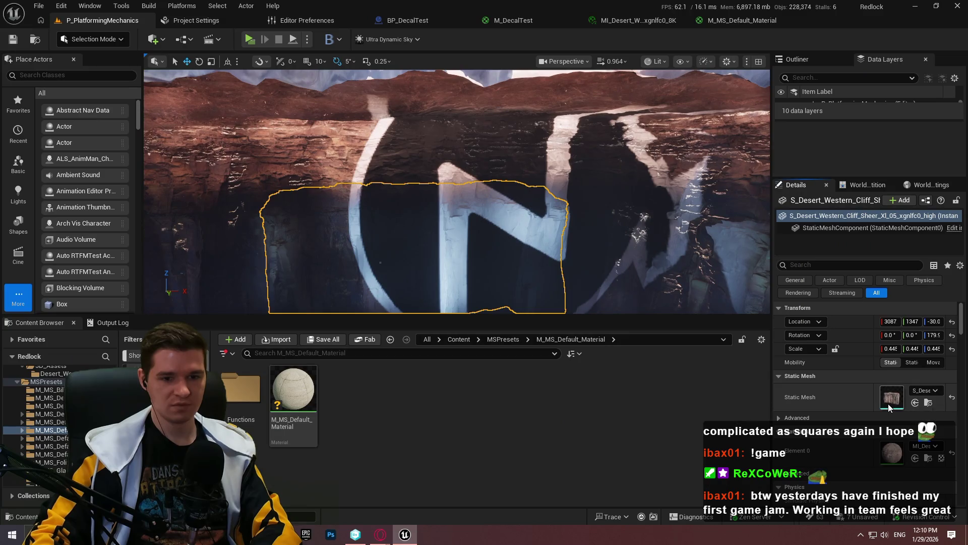
double_click(891, 398)
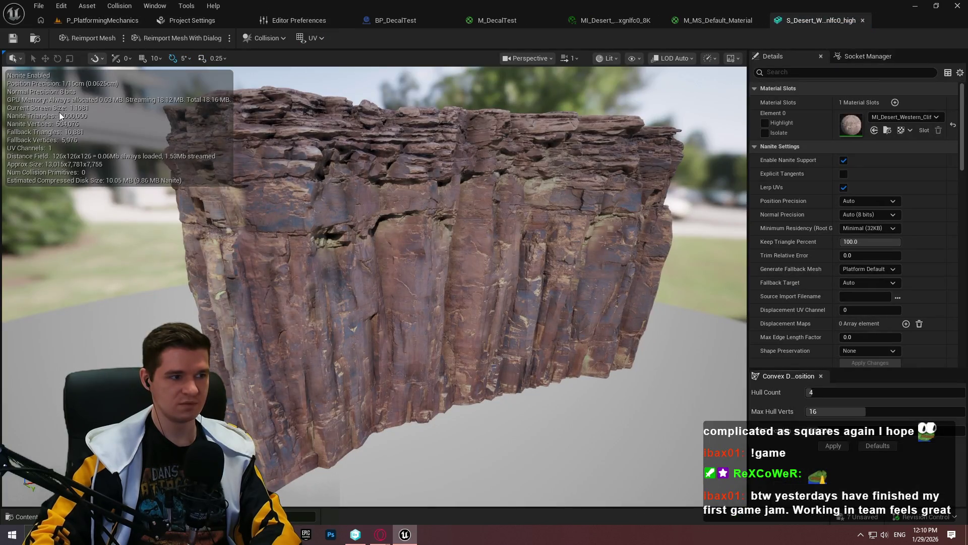
click(88, 20)
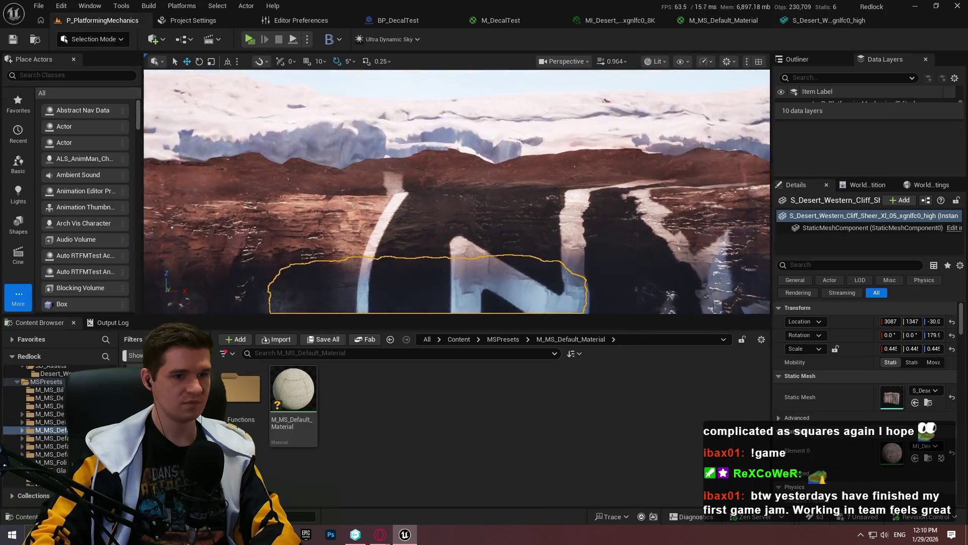
key(F11)
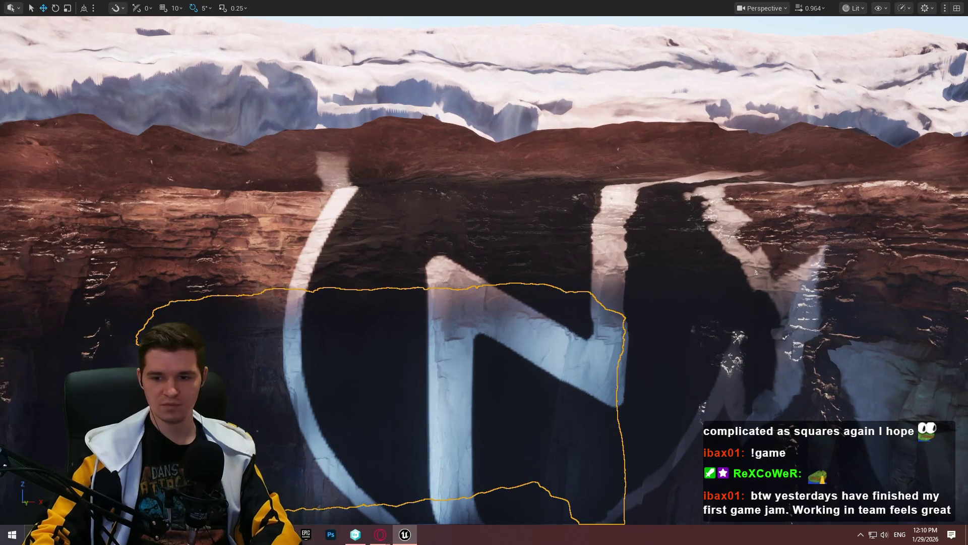
key(alt+Tab)
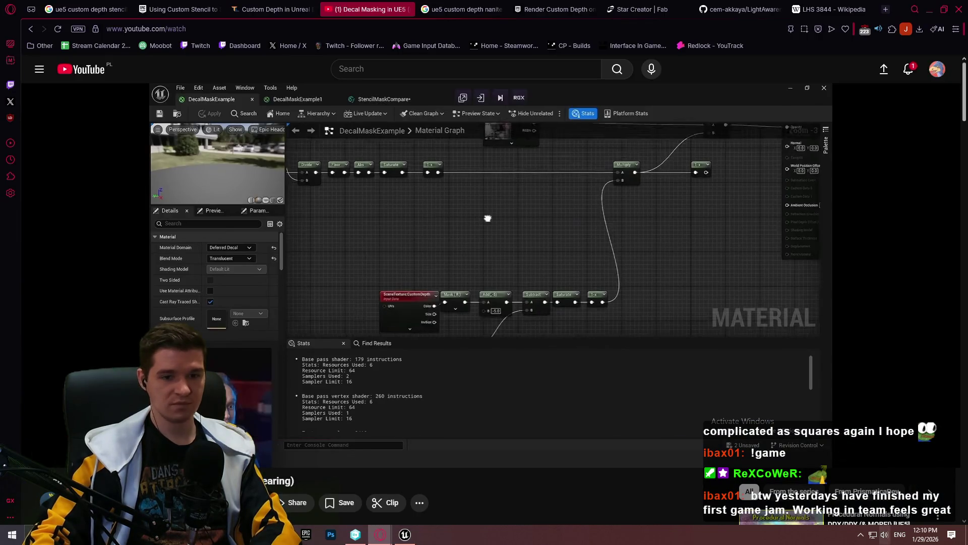
key(alt+Tab)
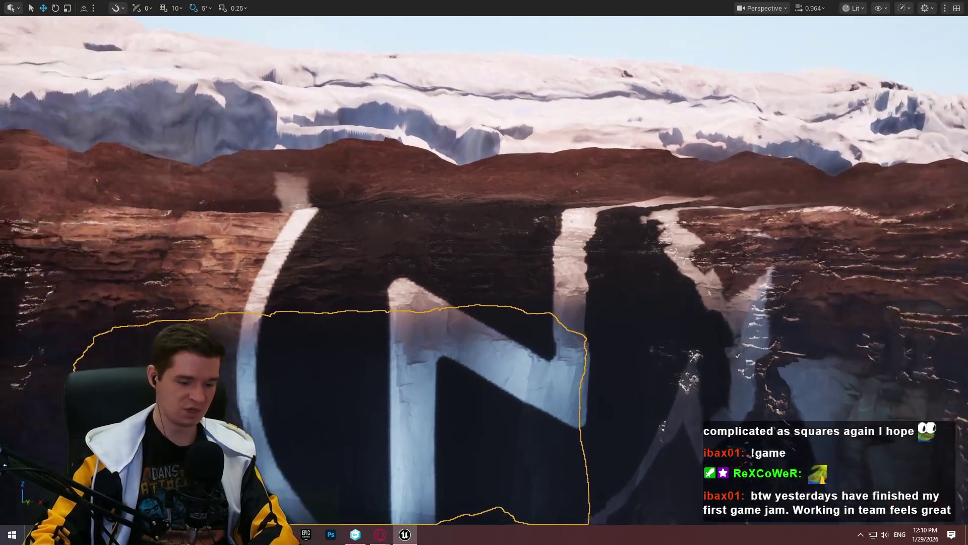
key(F11)
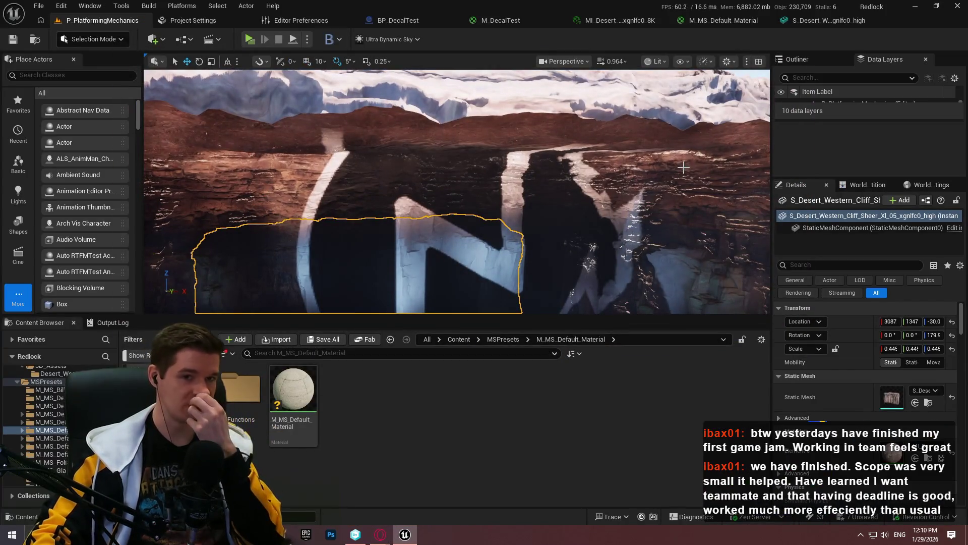
click(827, 20)
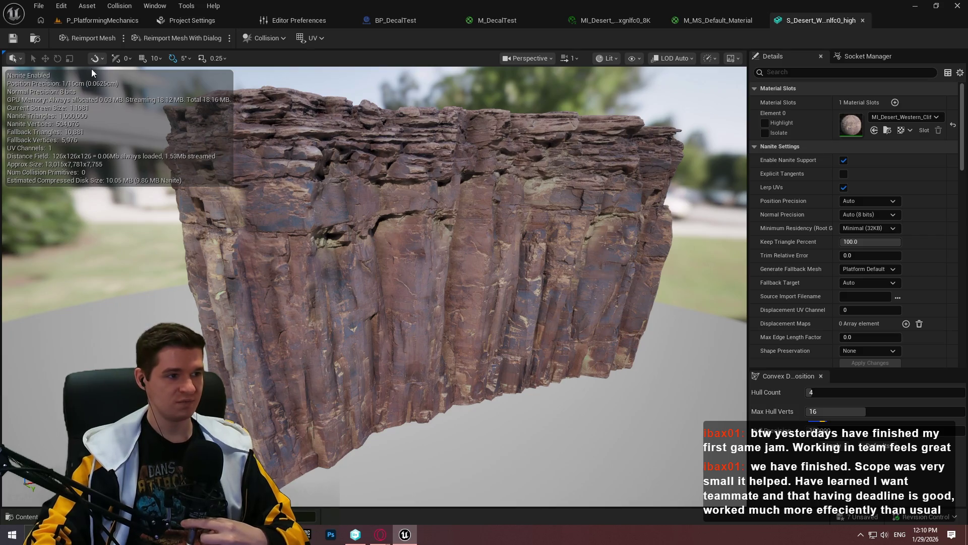
Step: Open the cliff material instance and look over the level, parent material graph and mesh editor tabs
double_click(852, 126)
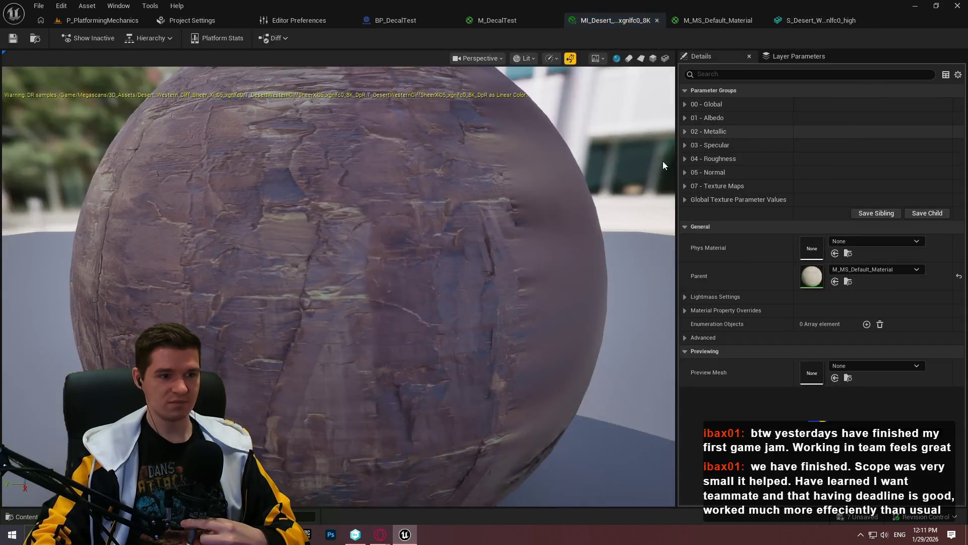
click(102, 20)
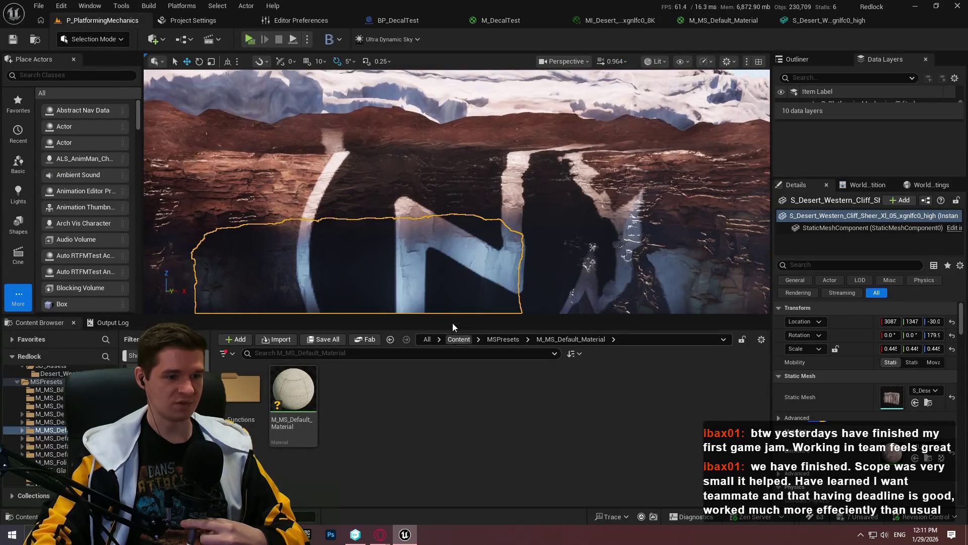
click(458, 339)
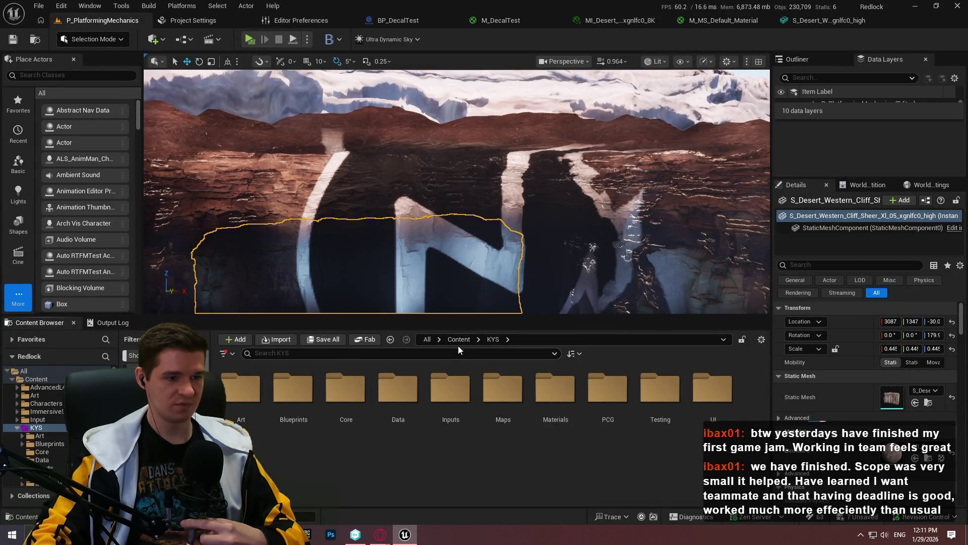
click(812, 25)
click(731, 20)
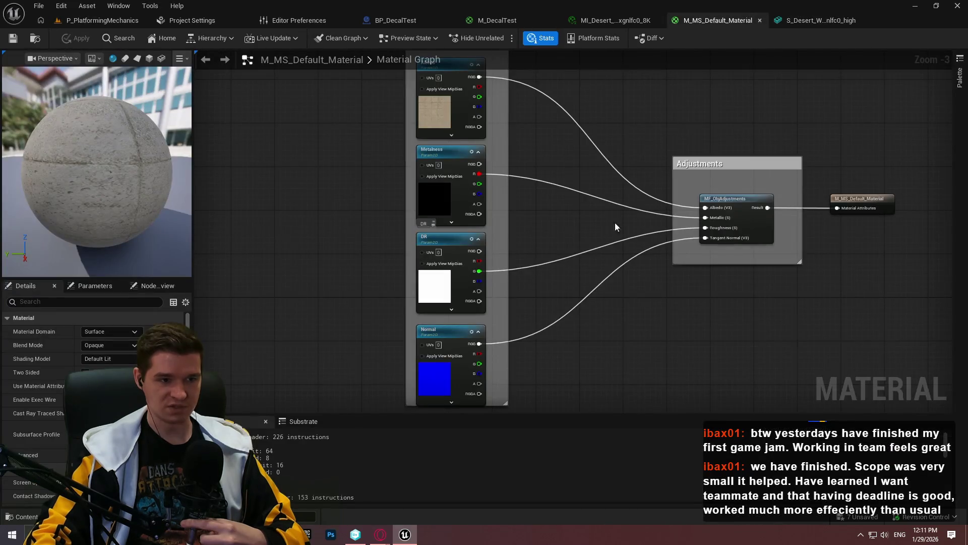
drag(431, 116, 444, 182)
click(796, 20)
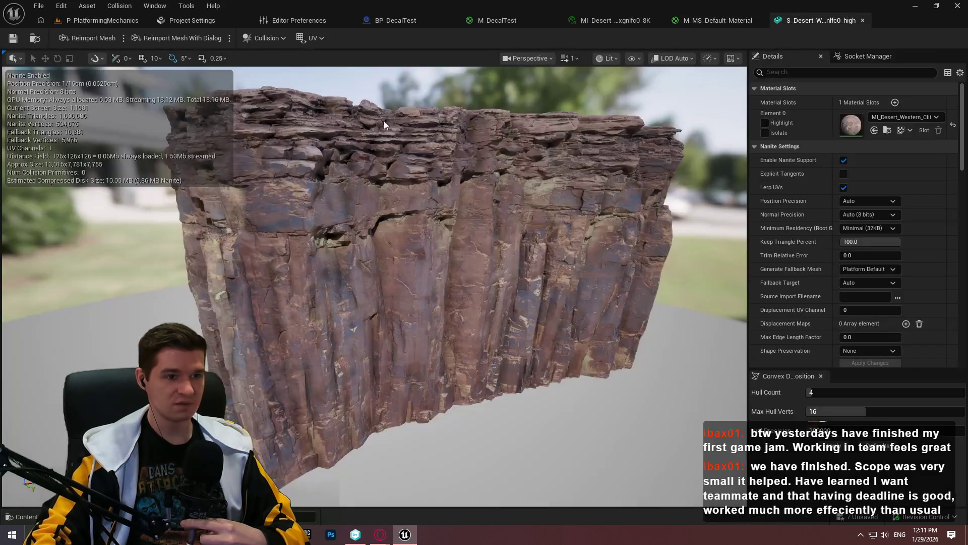
Step: Expand 00 - Global, 01 - Albedo and 07 - Texture Maps, and locate the 8192×8192 albedo texture
double_click(854, 126)
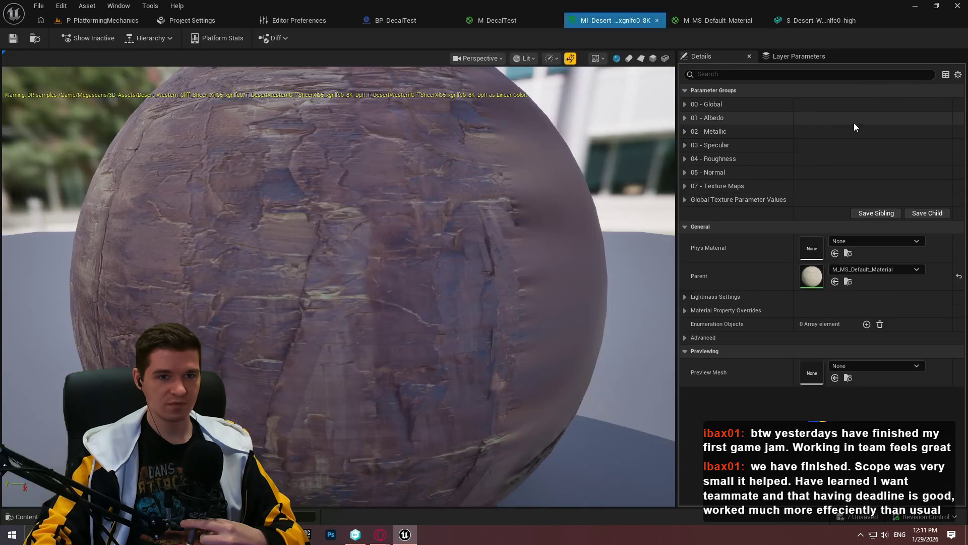
click(690, 109)
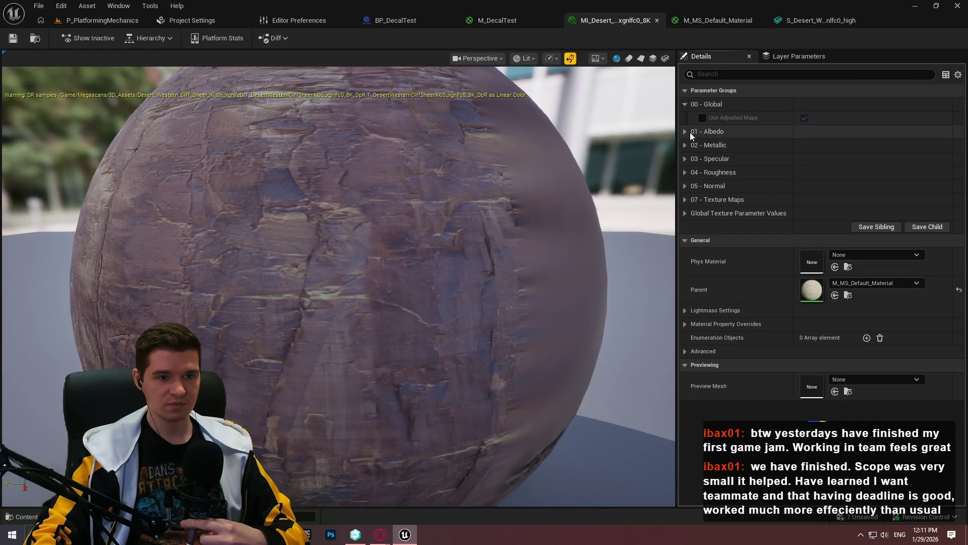
click(689, 132)
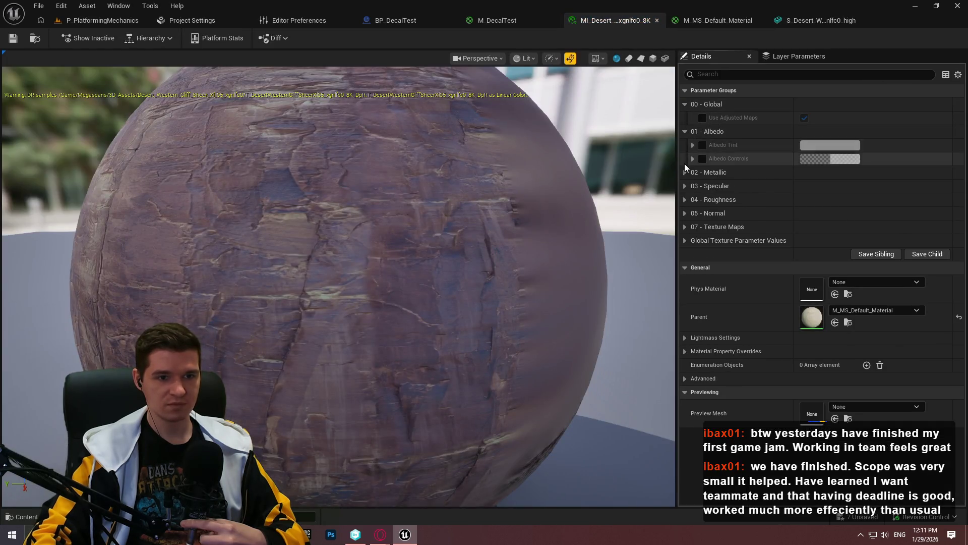
click(688, 227)
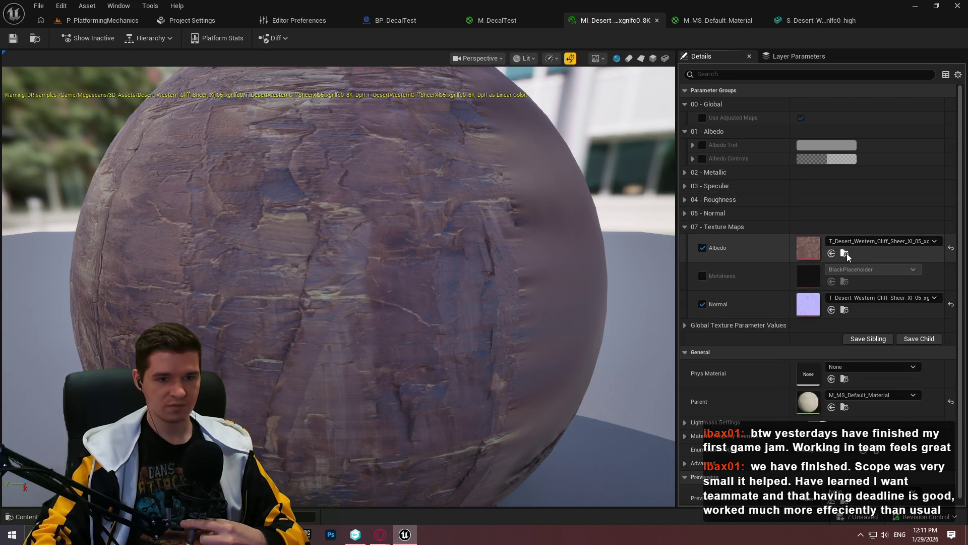
click(846, 253)
click(353, 446)
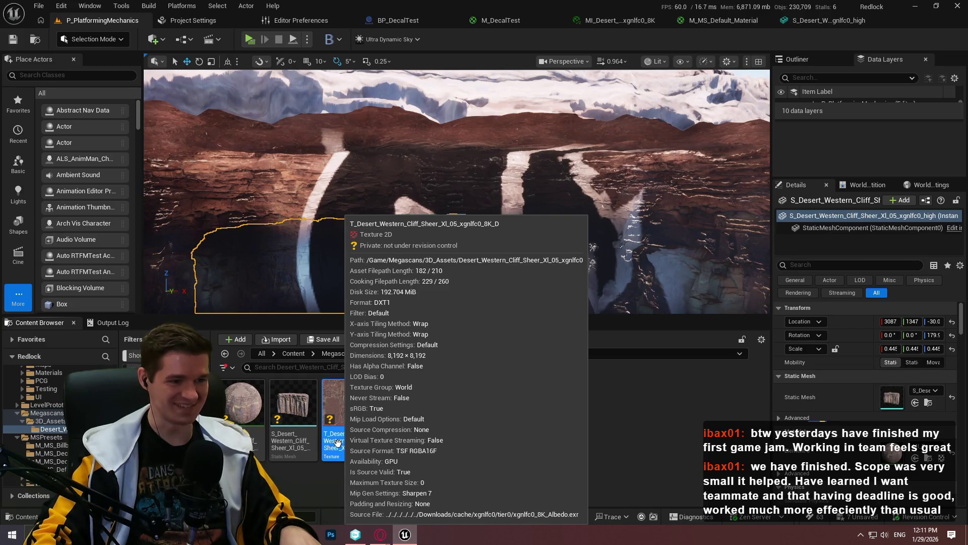
Step: Inspect the cliff's albedo texture in the Texture Editor and return to the level
mouse_move(378, 443)
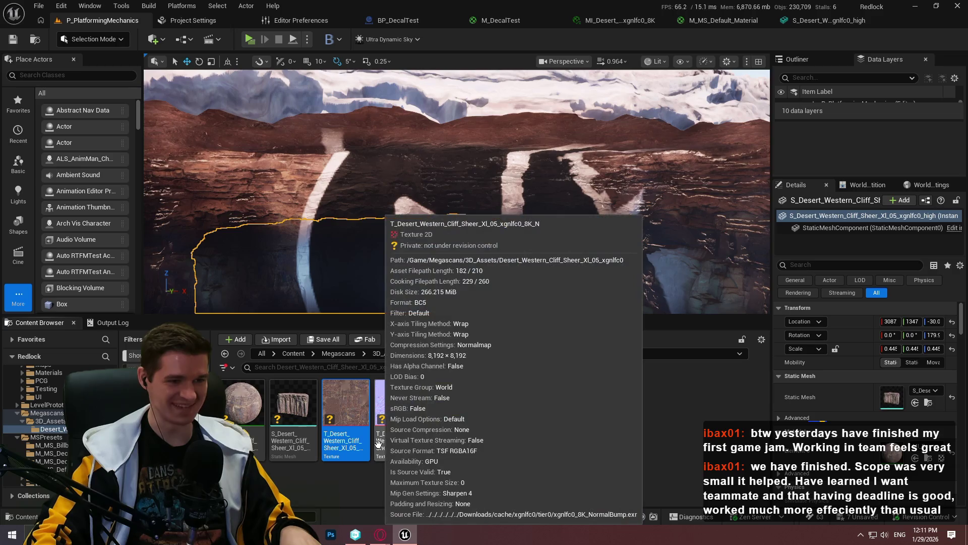
click(359, 438)
key(Escape)
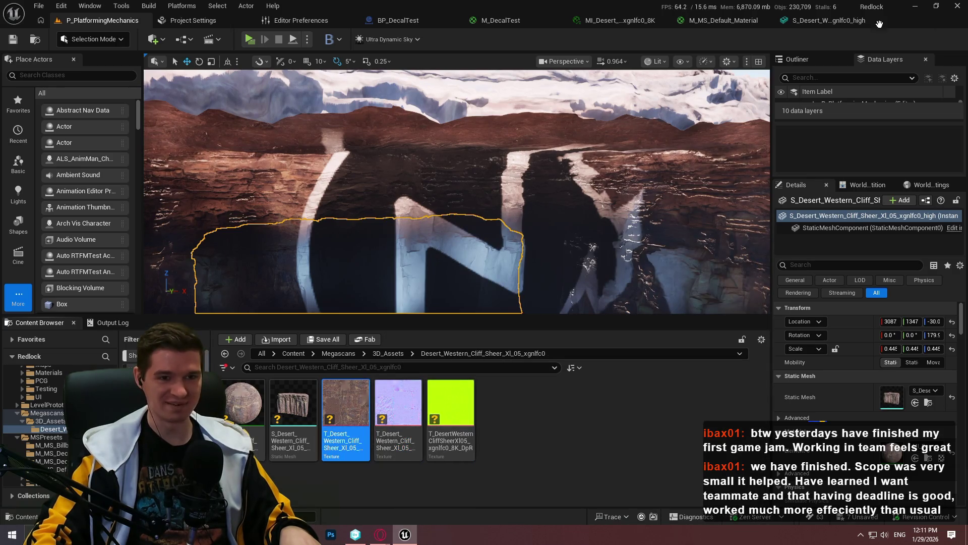
double_click(348, 408)
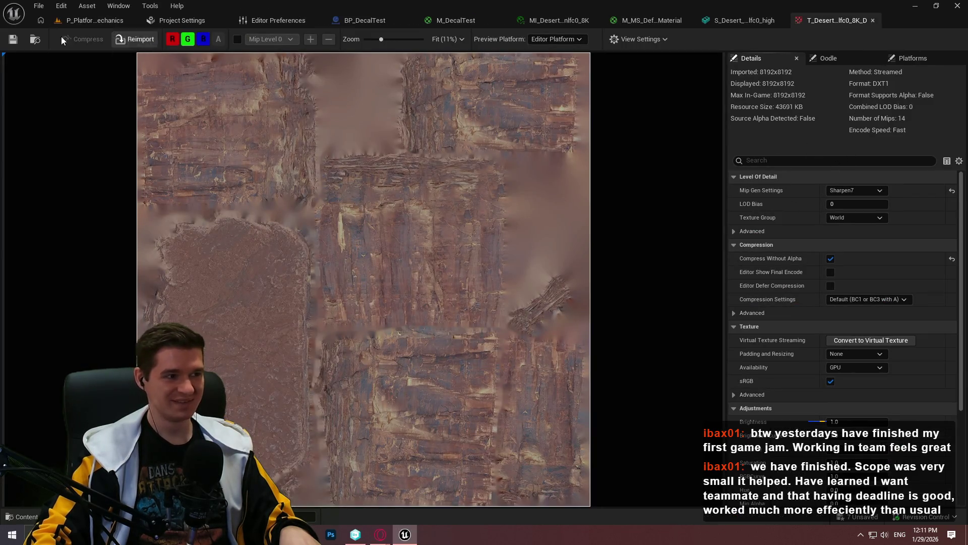
click(89, 20)
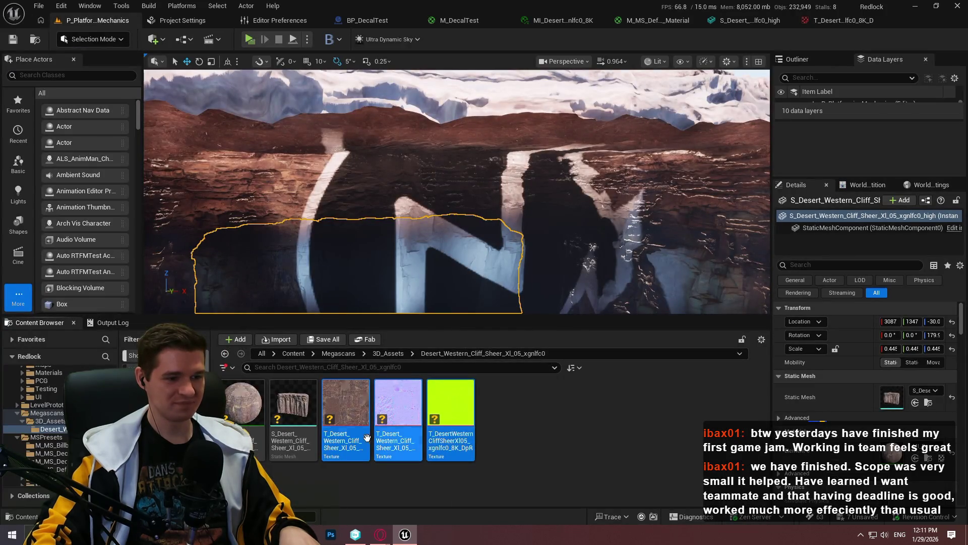
Step: Open a Size Map for the three selected cliff textures, totalling 574.9 MiB
right_click(367, 437)
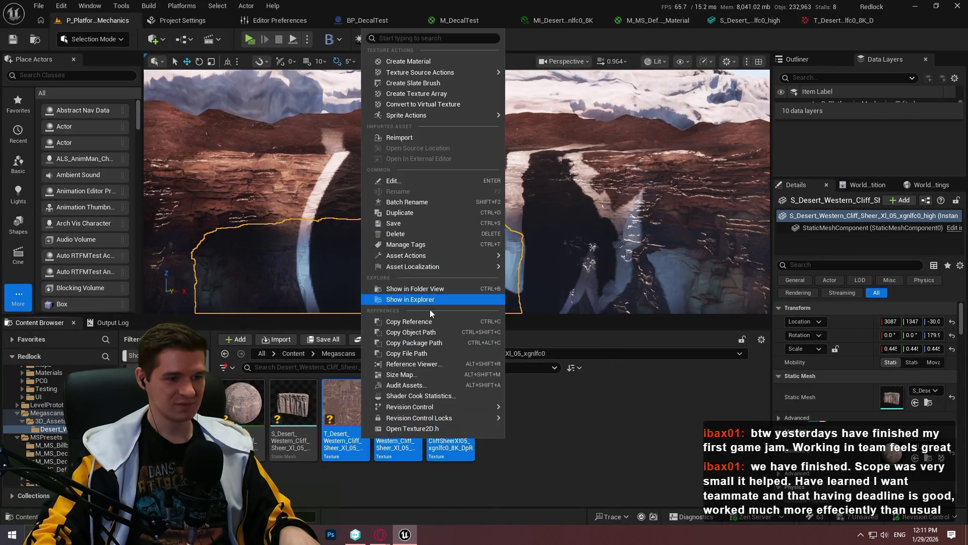
click(435, 374)
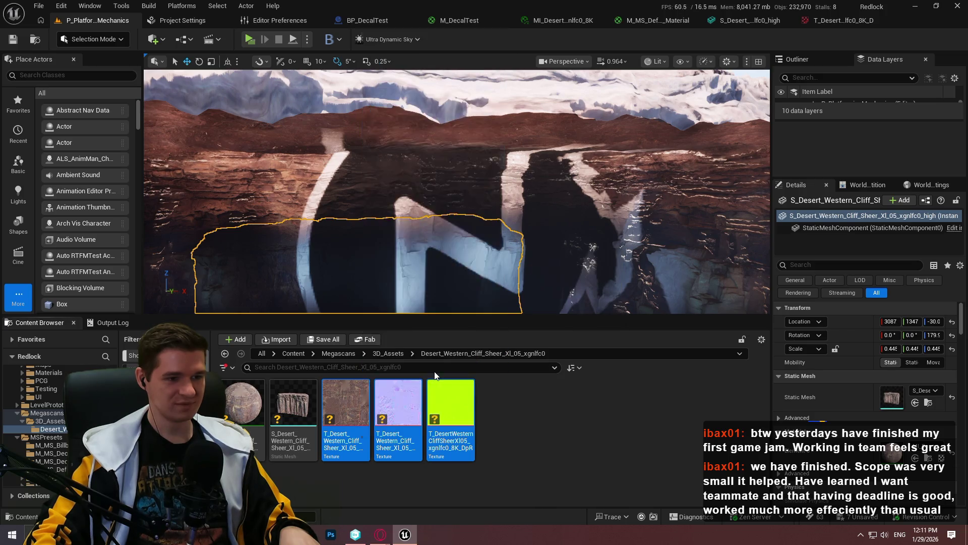
drag(534, 111, 554, 53)
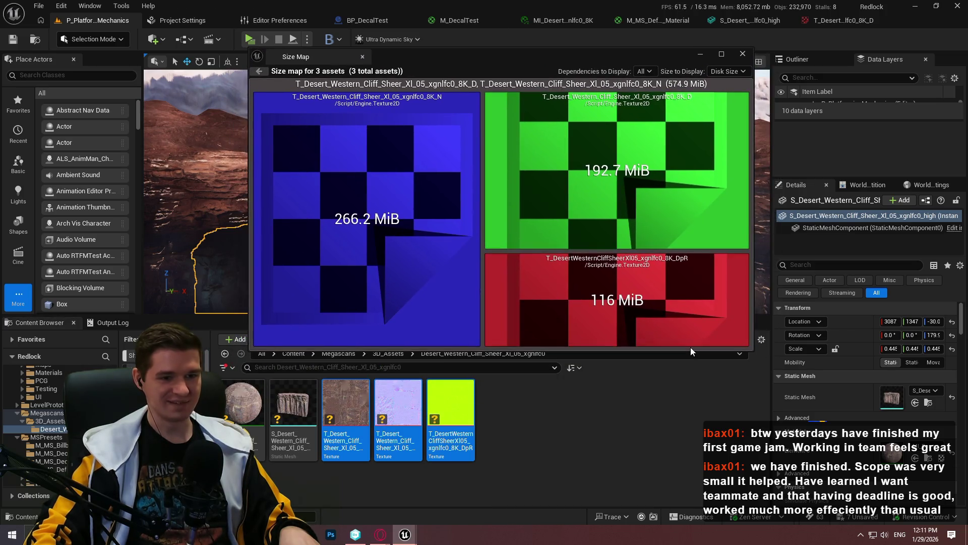
Step: Enlarge the Size Map, compare Memory Size (170.8 MiB) against Disk Size (574.9 MiB), and close it
drag(690, 350, 690, 454)
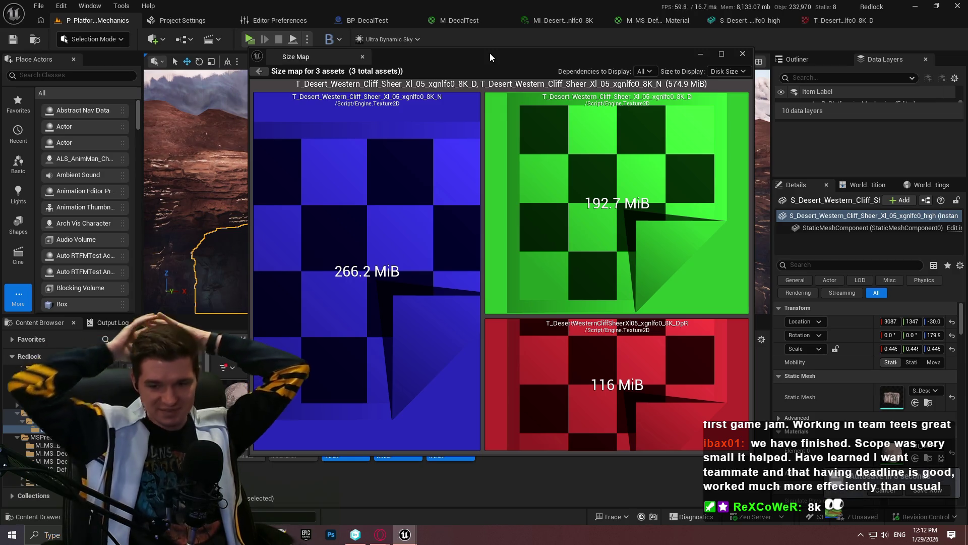
click(727, 71)
click(733, 94)
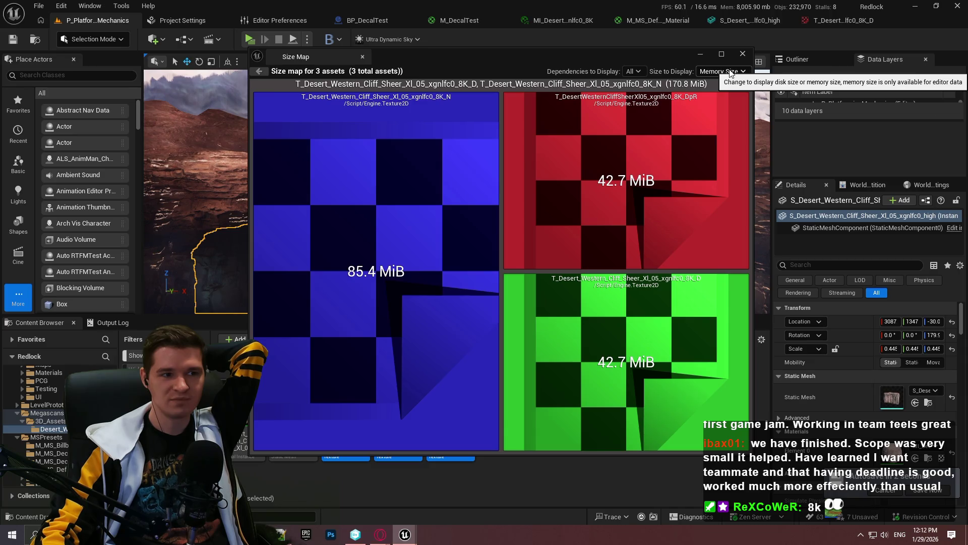
click(729, 71)
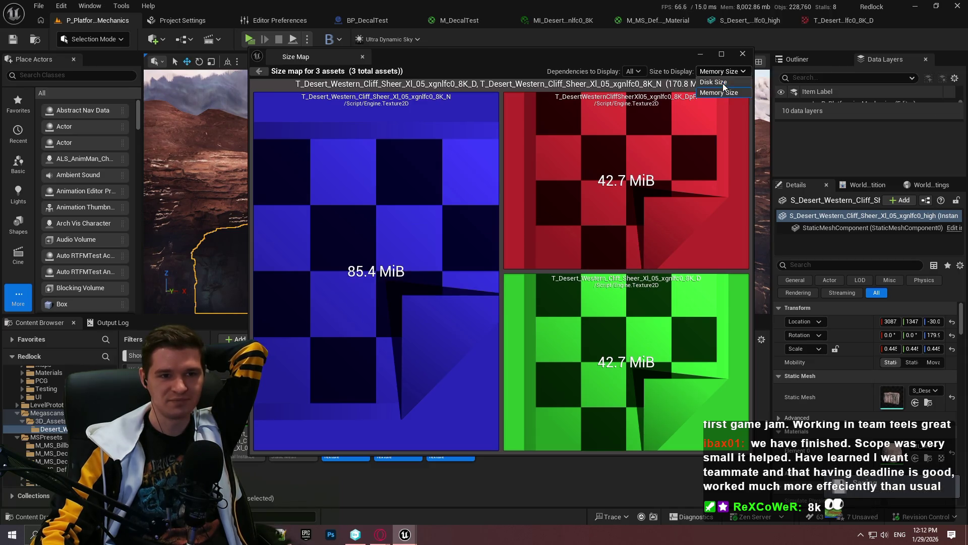
click(722, 82)
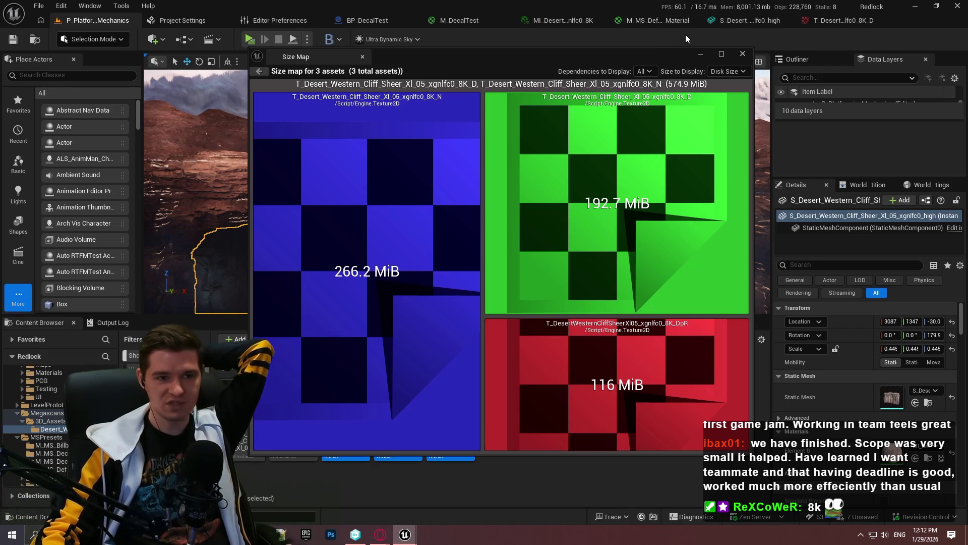
click(742, 56)
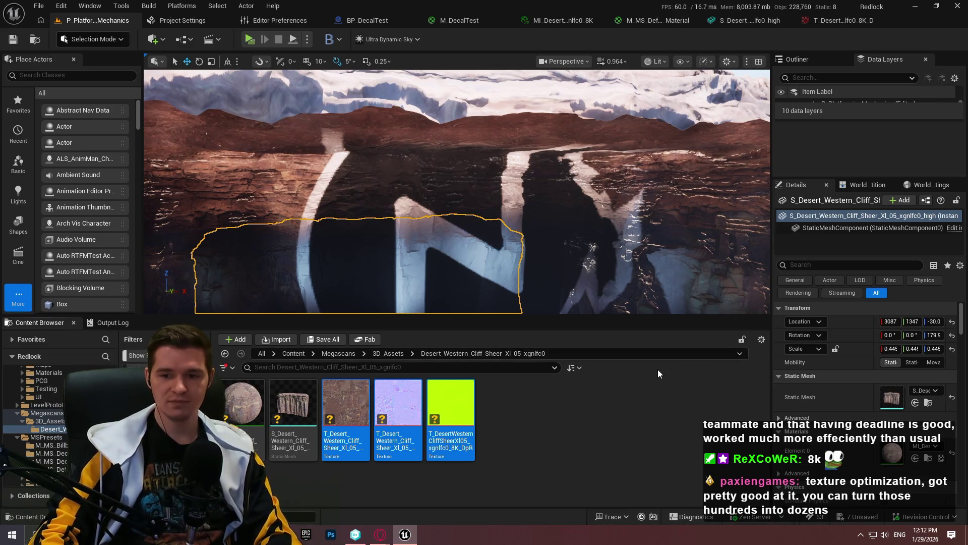
key(f)
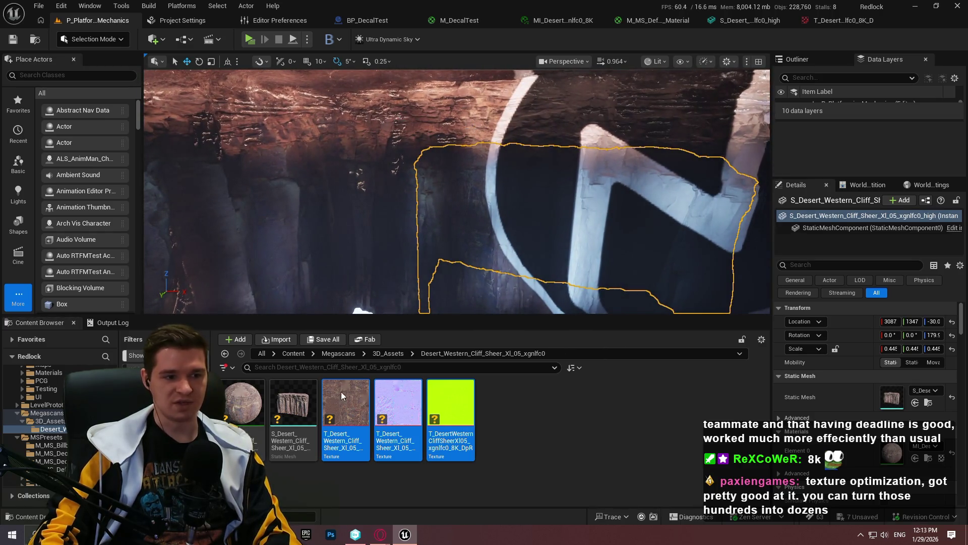
Step: Select the albedo, normal and third cliff texture and edit them together in a Property Matrix
click(571, 457)
click(350, 437)
ctrl+click(398, 418)
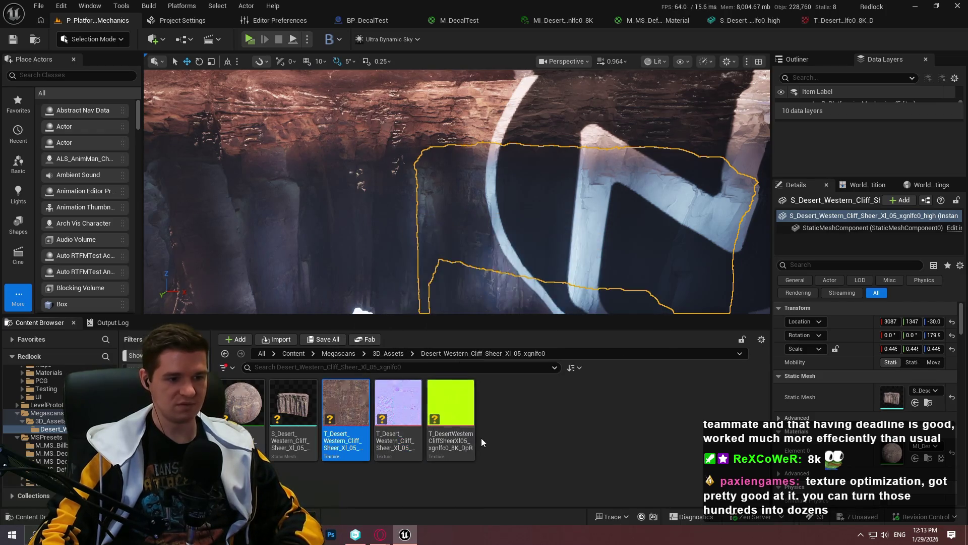
click(577, 440)
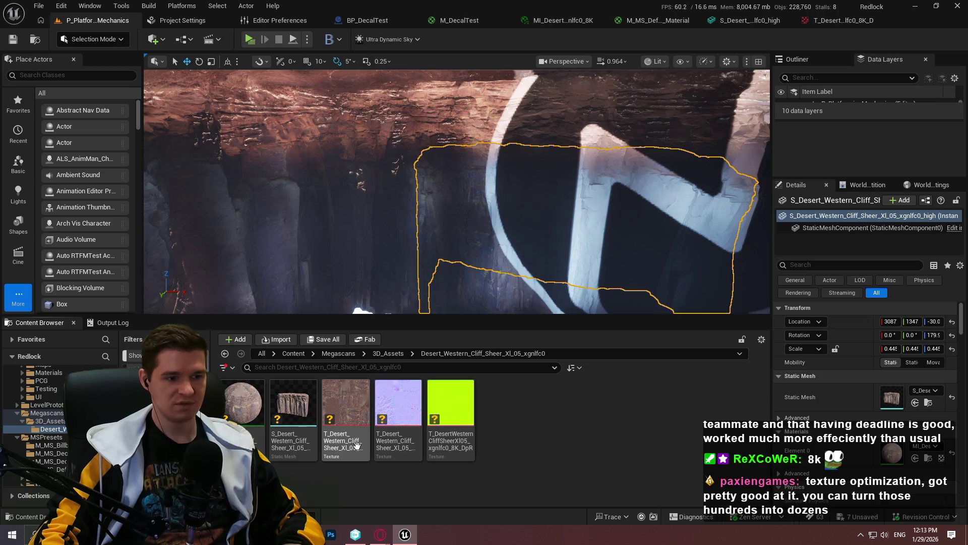
click(346, 403)
shift+click(450, 438)
right_click(360, 429)
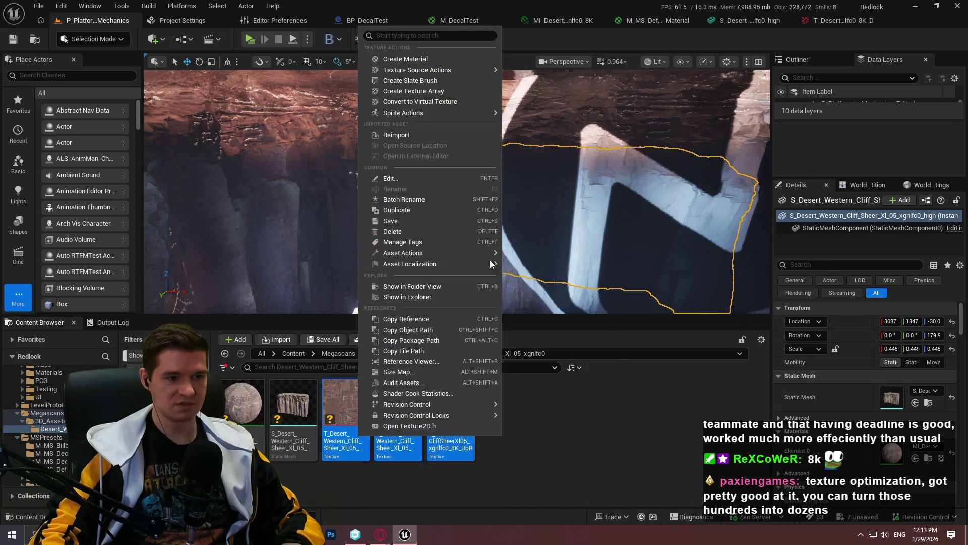
mouse_move(425, 253)
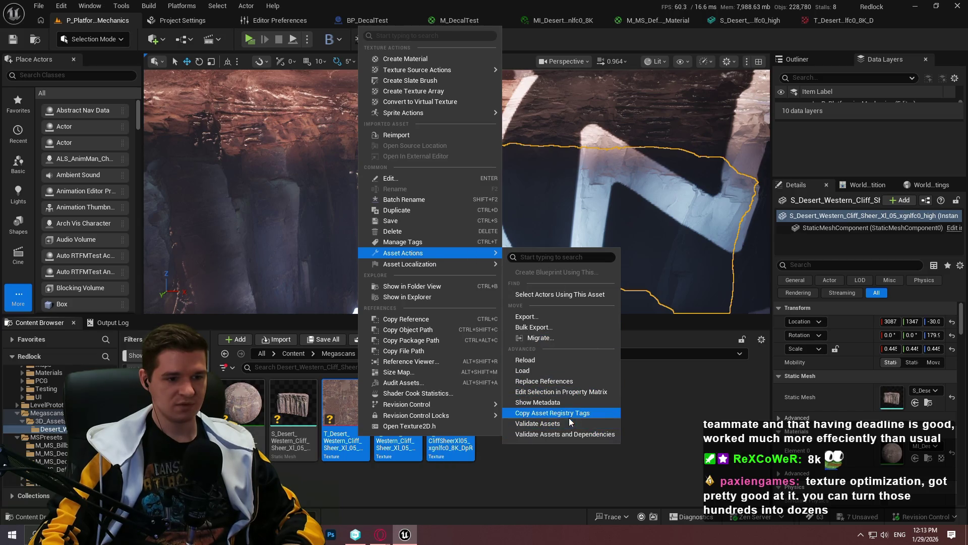
click(554, 392)
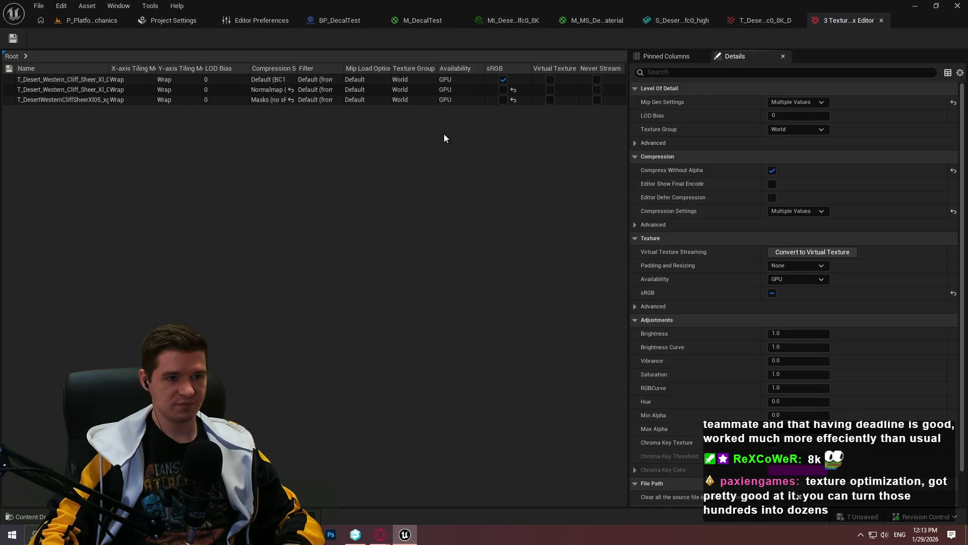
Step: Pin Maximum Texture Size as a Property Matrix column, reading 0 for all three textures
scroll(725, 137, down, 2)
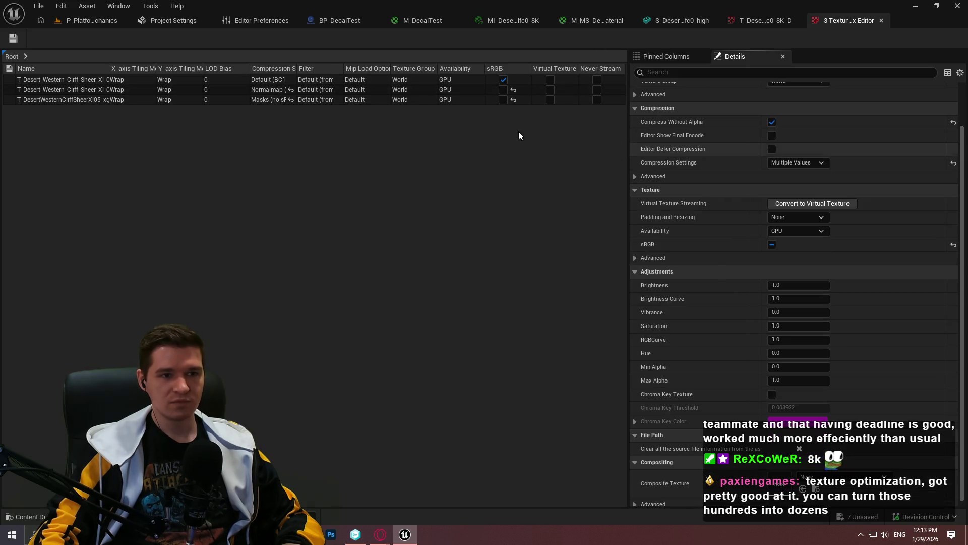
click(691, 72)
text(maxi)
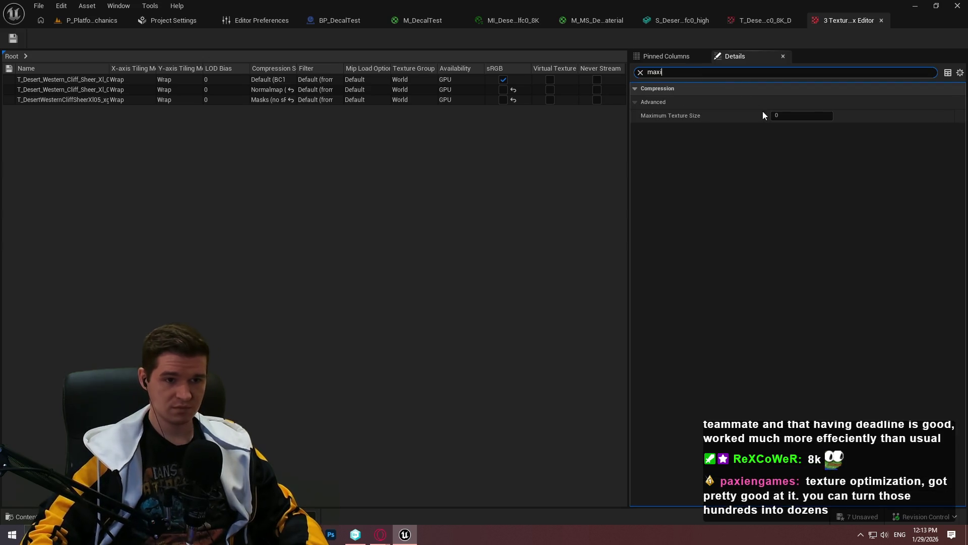
click(640, 73)
click(658, 57)
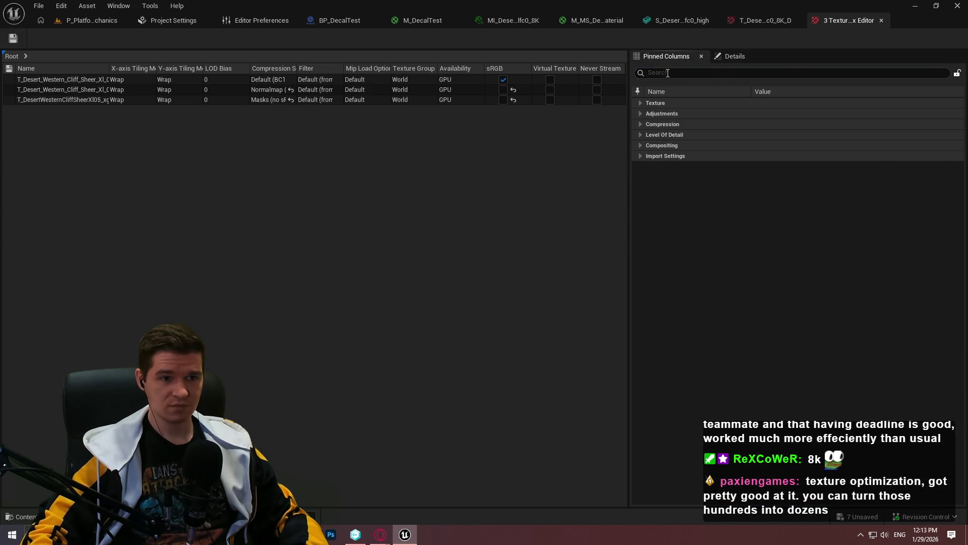
click(667, 74)
text(maxi)
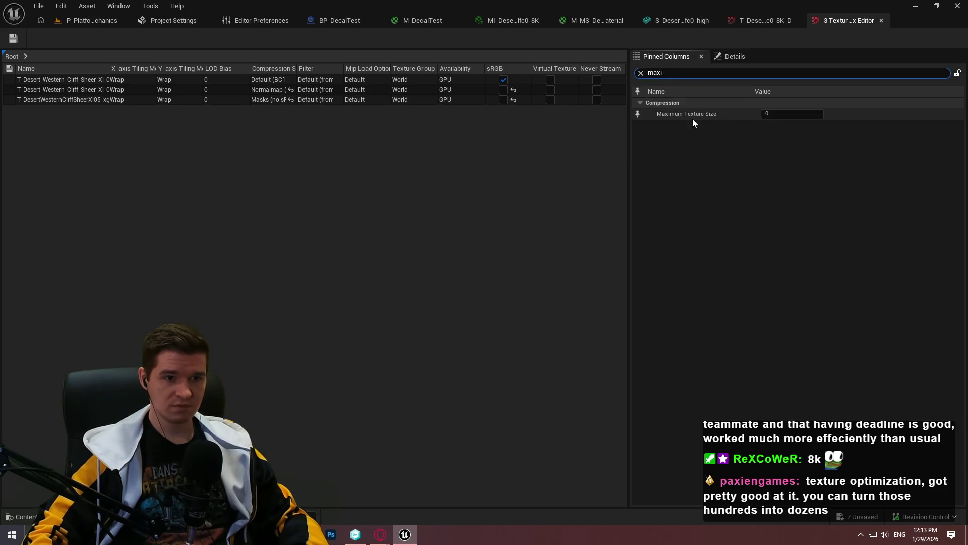
click(639, 113)
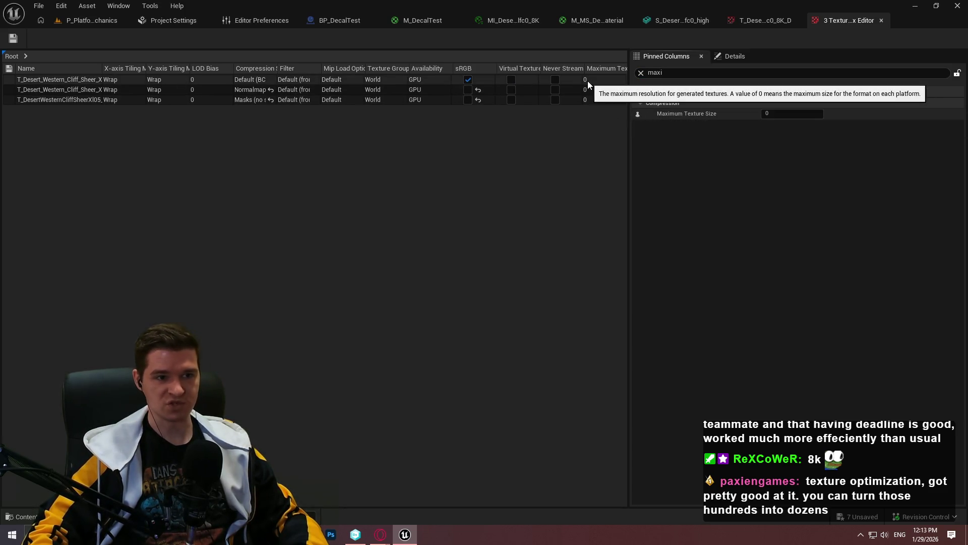
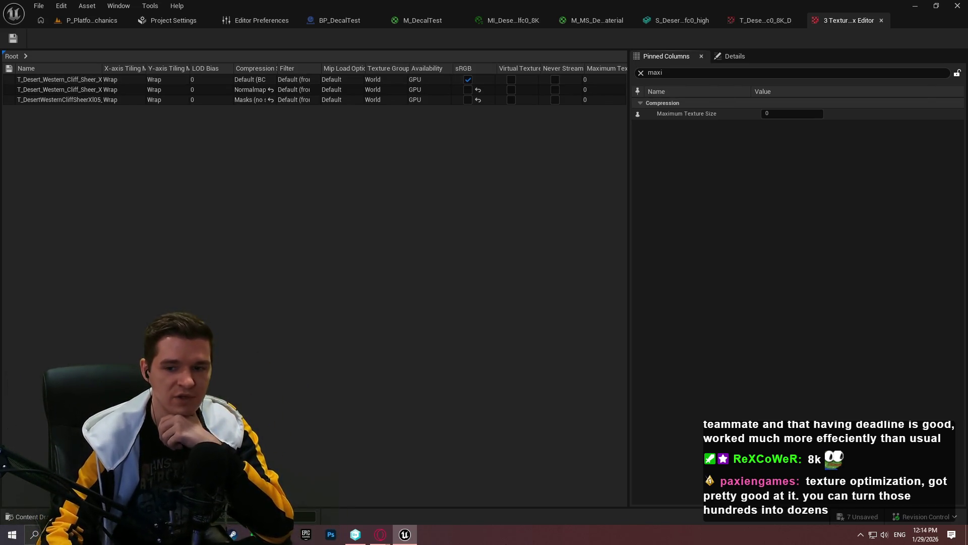
Step: Close the '3 Textures' property matrix and T_Desert texture editor, then bring up BP_DecalTest
click(881, 21)
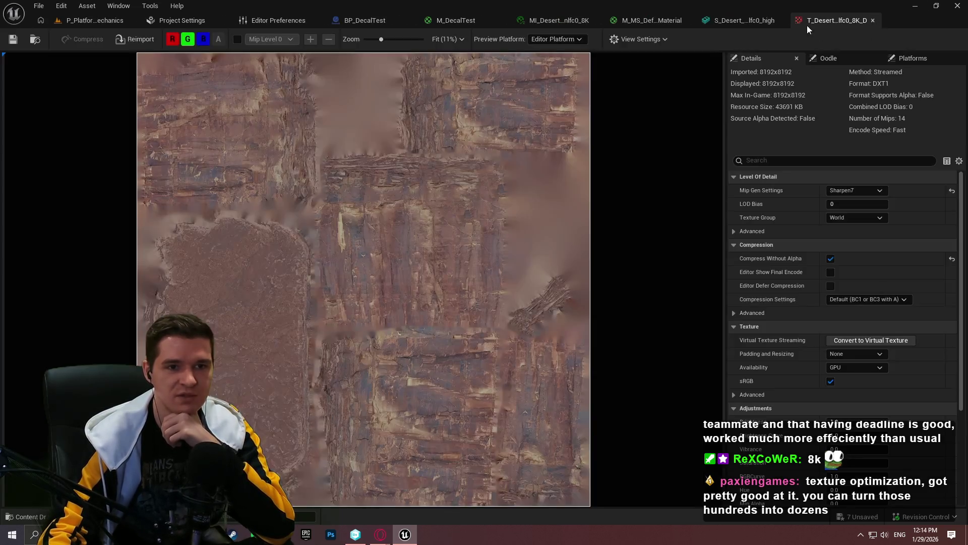
click(873, 21)
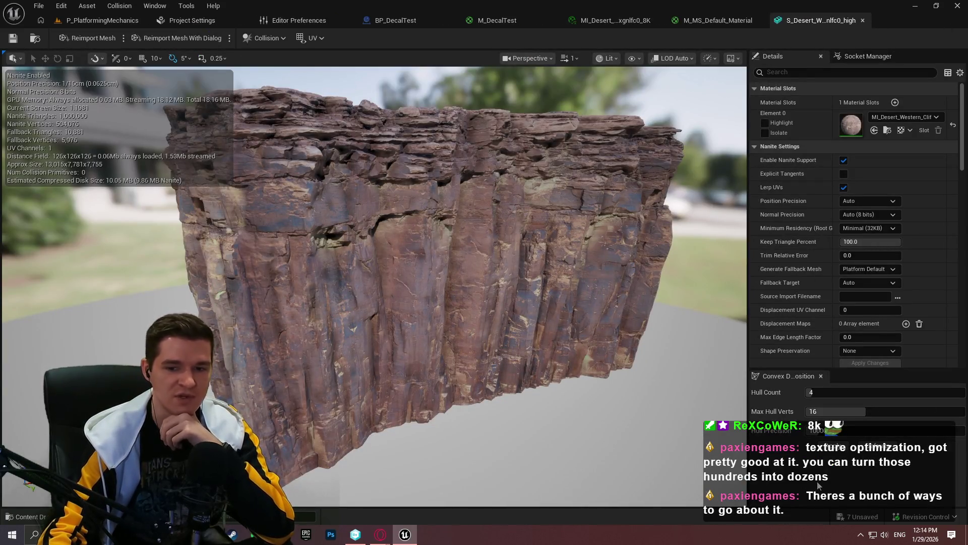
click(63, 21)
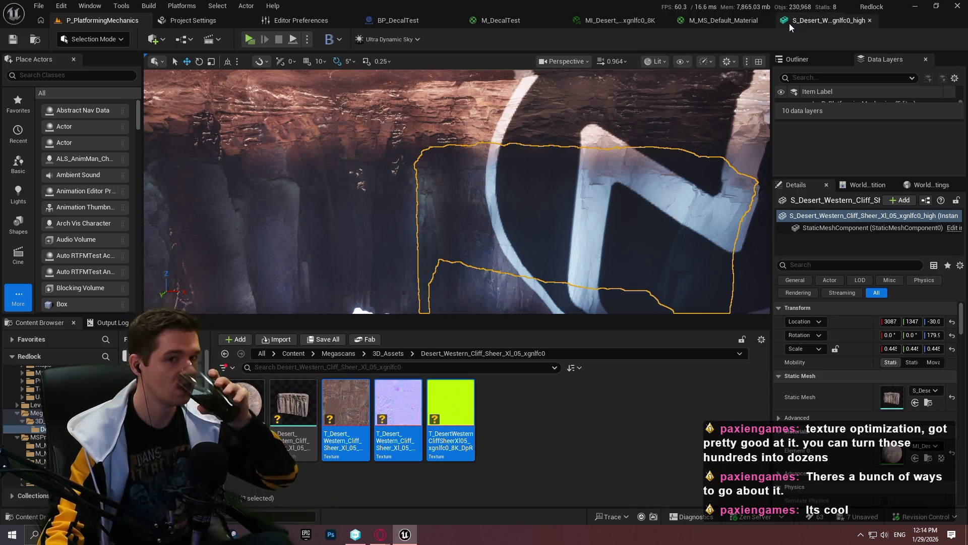
click(406, 21)
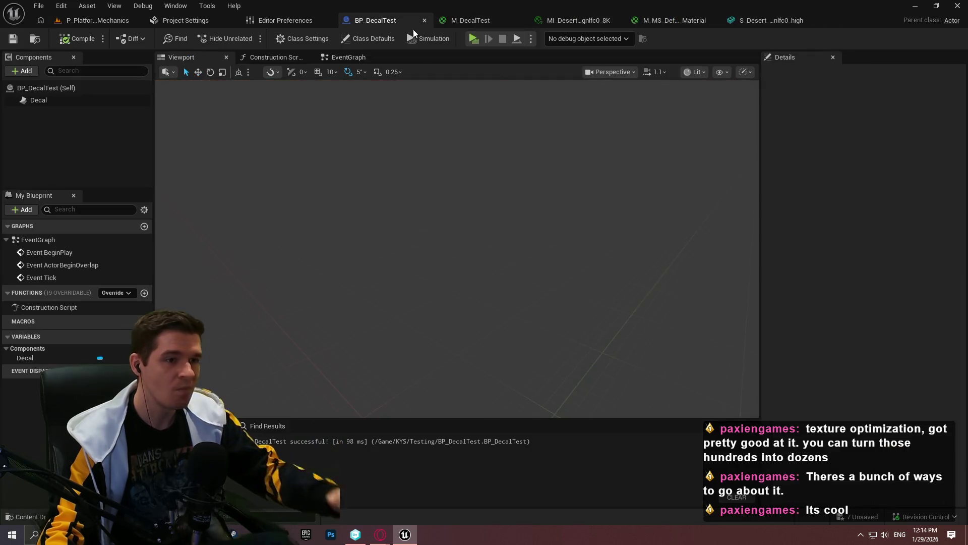
Step: In M_DecalTest, select all the material nodes and reposition the node chain
click(470, 21)
scroll(513, 141, up, 3)
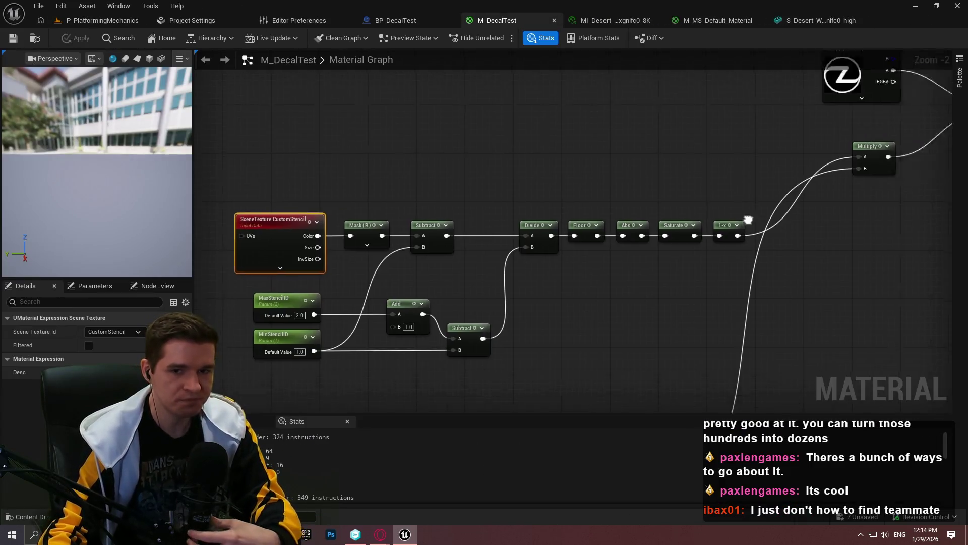
drag(512, 278, 752, 282)
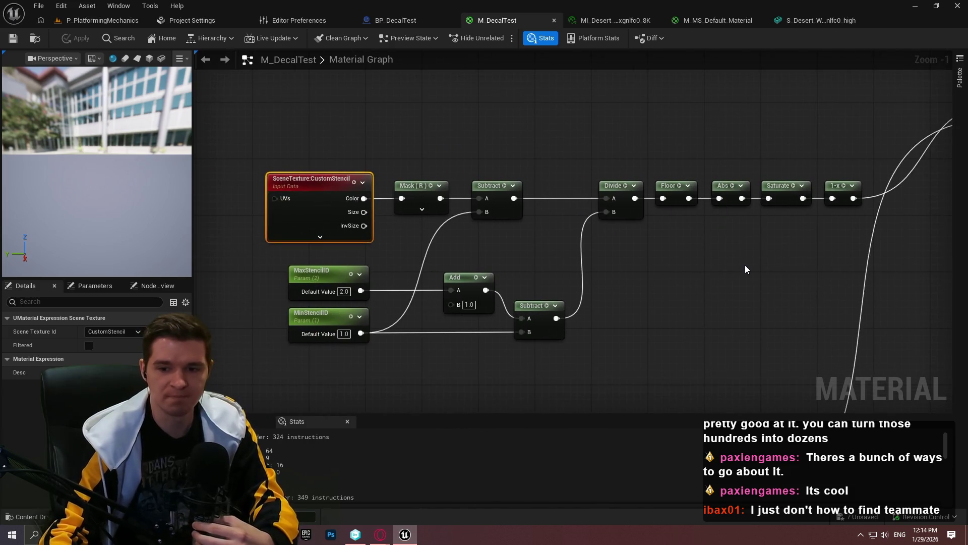
mouse_move(888, 167)
mouse_down()
mouse_move(368, 202)
mouse_move(282, 353)
mouse_up()
mouse_move(857, 191)
mouse_down()
mouse_move(711, 287)
mouse_move(667, 183)
mouse_move(658, 195)
mouse_up()
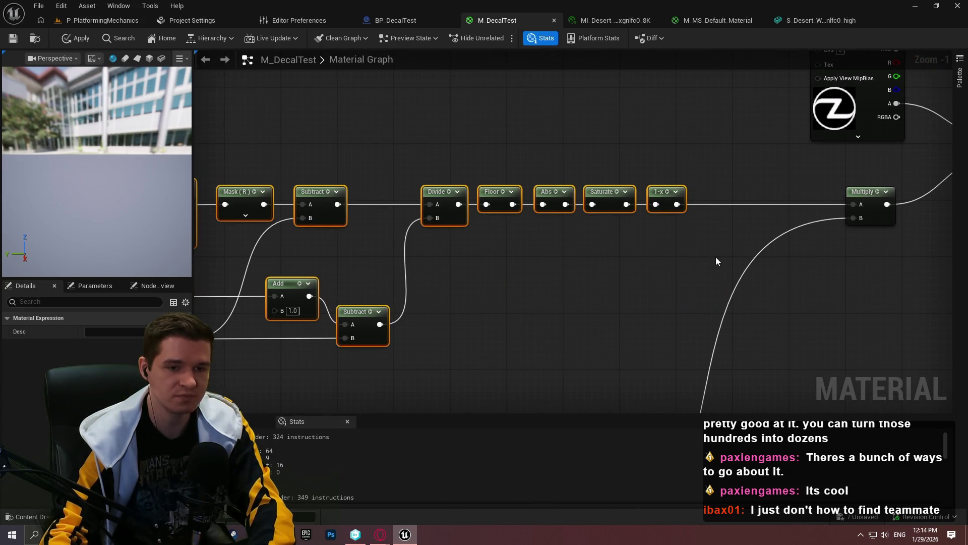
drag(758, 312, 768, 180)
scroll(777, 130, down, 4)
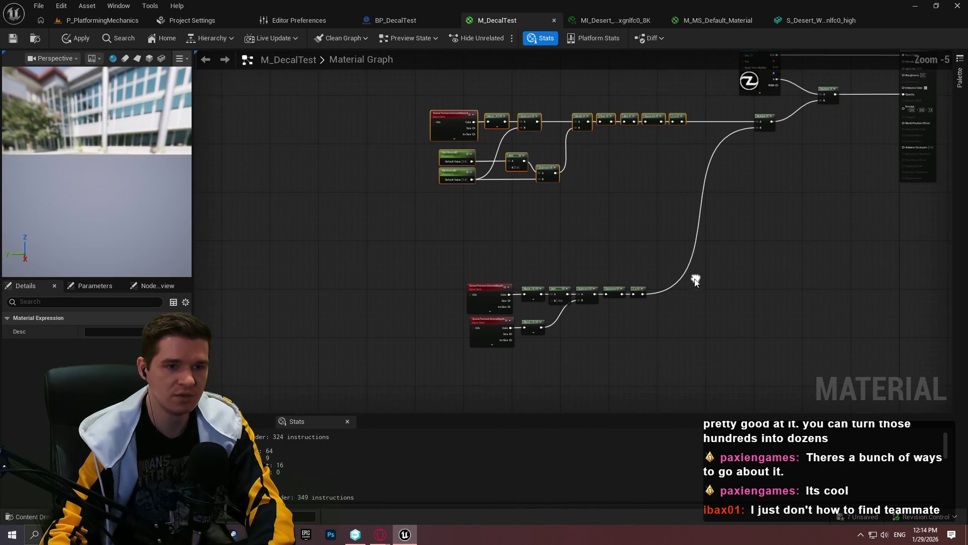
scroll(672, 332, up, 2)
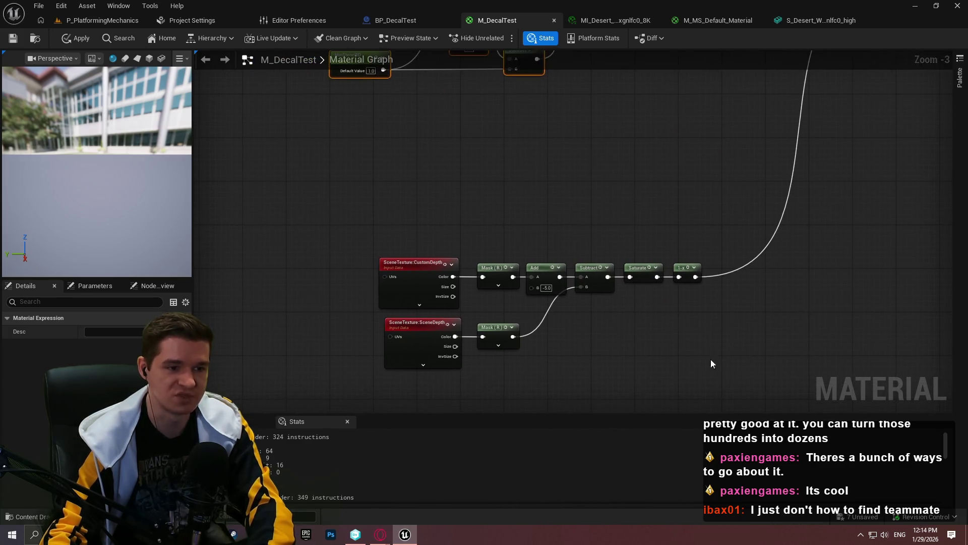
drag(709, 319, 666, 368)
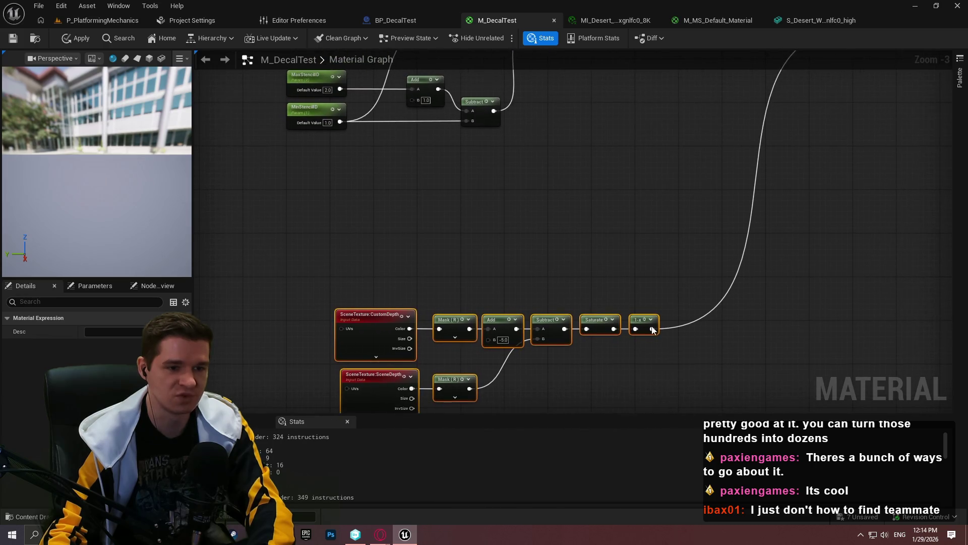
mouse_move(631, 259)
mouse_down()
mouse_move(631, 159)
mouse_move(602, 321)
mouse_move(580, 342)
mouse_up()
mouse_move(713, 276)
mouse_down()
mouse_move(674, 135)
mouse_move(671, 195)
mouse_move(611, 212)
mouse_up()
Step: Move the Texture Sample, Multiply and output nodes right, shift the Divide-to-Multiply chain, and save
drag(441, 101, 782, 217)
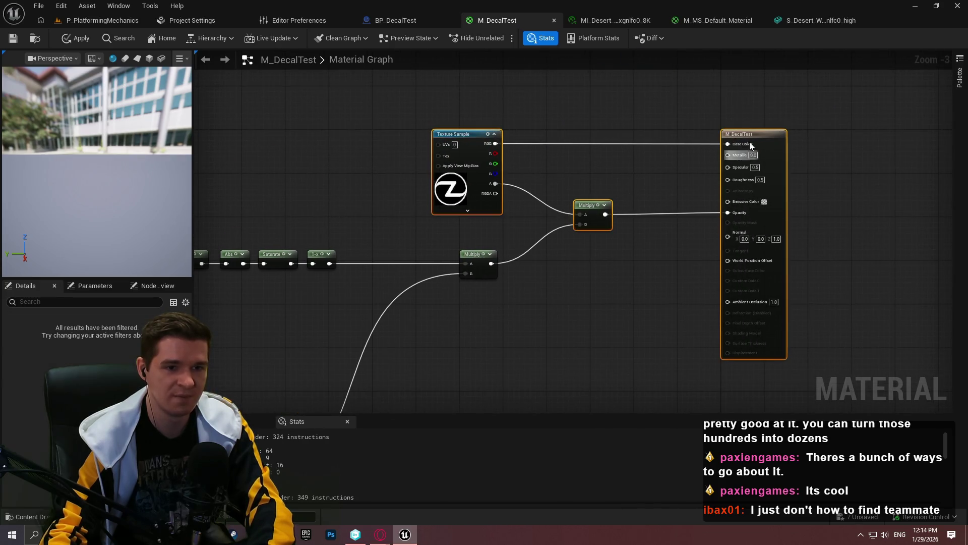
drag(769, 138, 877, 137)
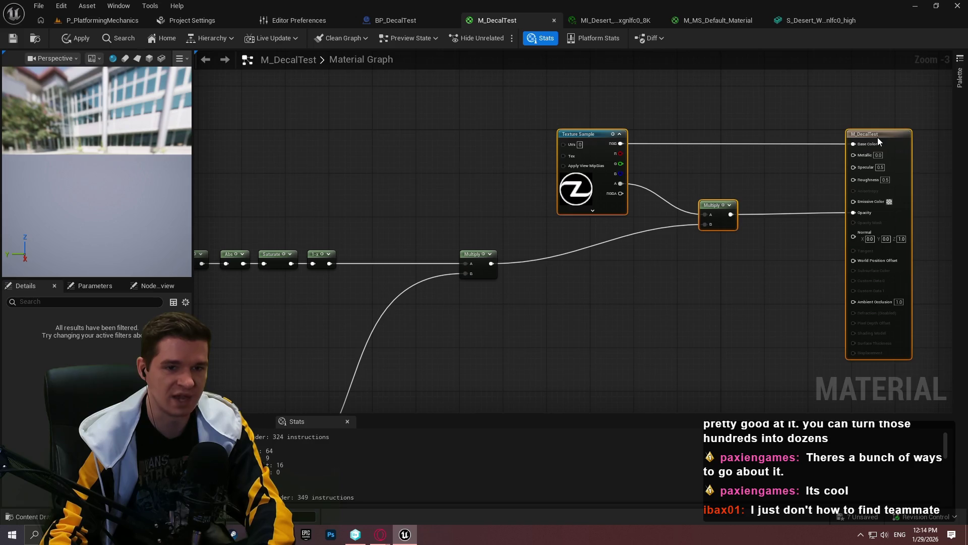
scroll(692, 279, down, 2)
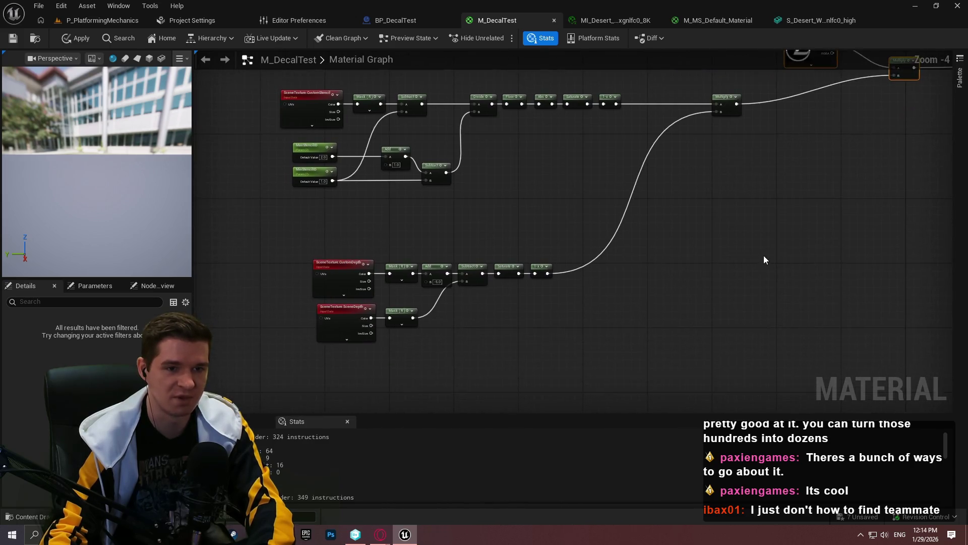
drag(746, 400, 401, 136)
scroll(662, 203, up, 2)
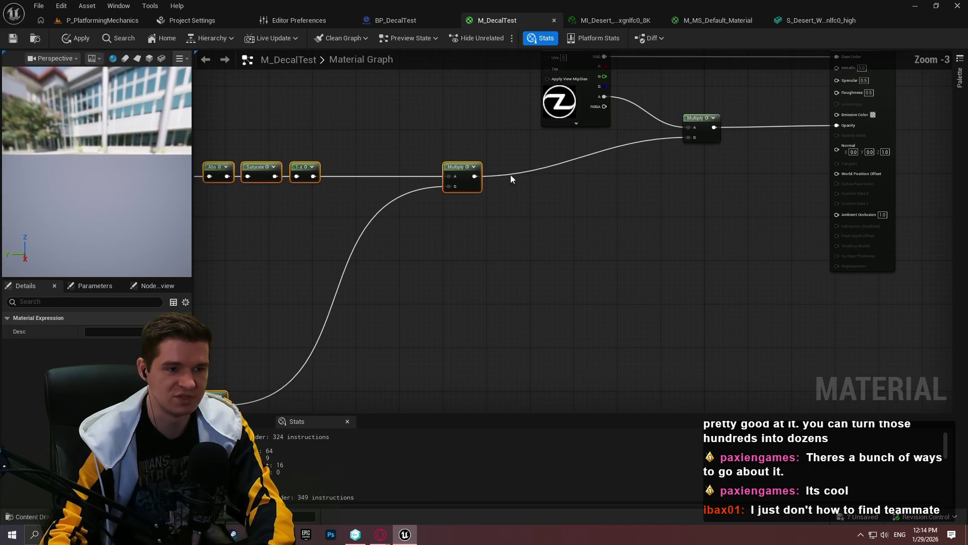
mouse_move(454, 165)
mouse_down()
mouse_move(596, 209)
mouse_move(581, 211)
mouse_up()
click(643, 222)
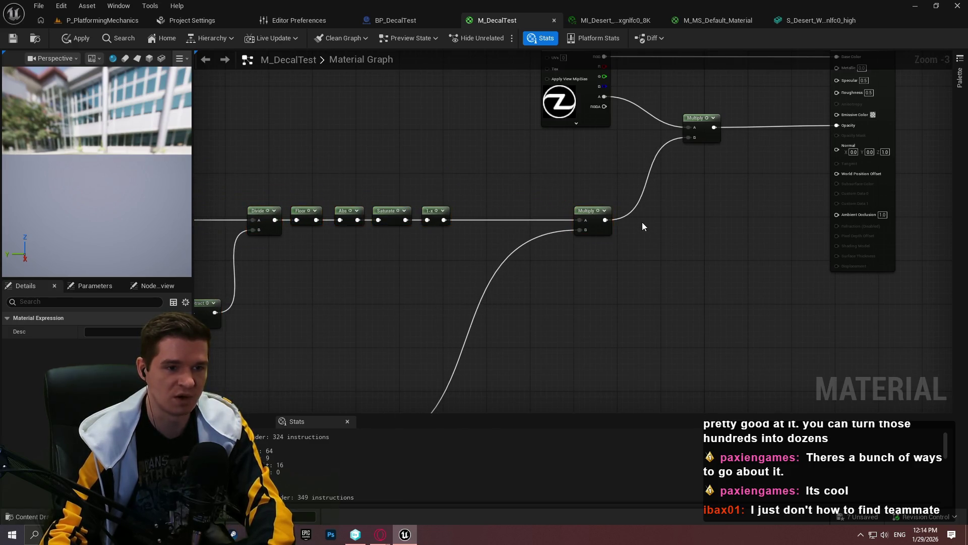
click(13, 38)
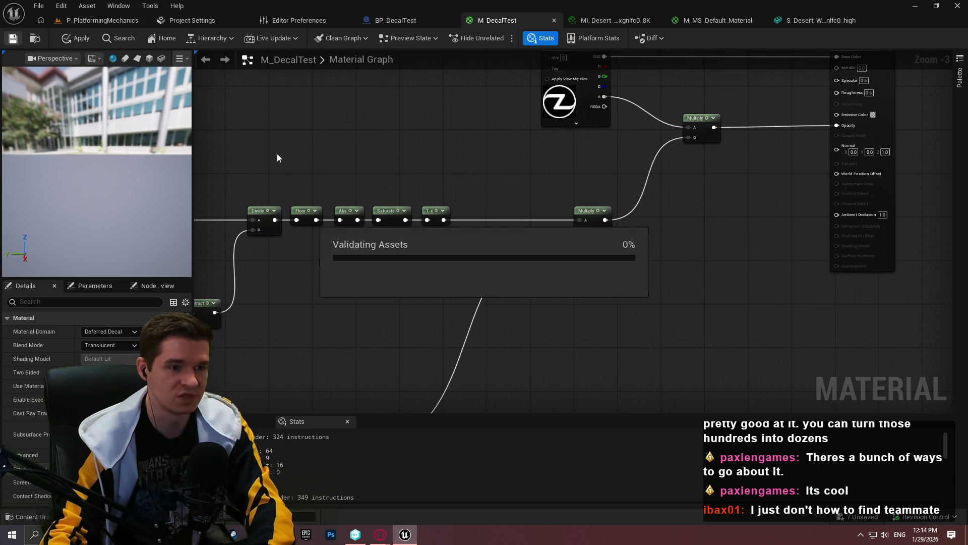
scroll(478, 201, down, 1)
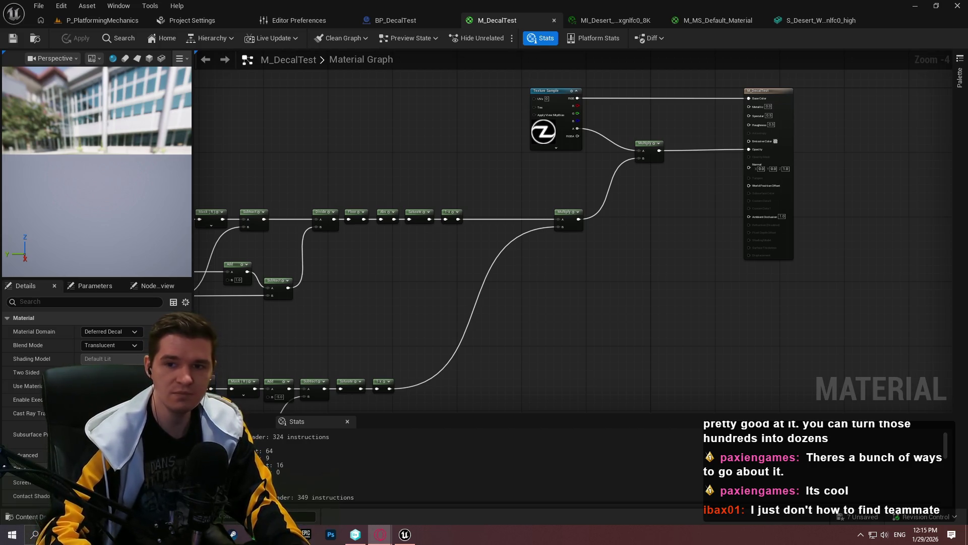
Step: Scroll and pan through the itch.io game jam calendar
key(alt+Tab)
scroll(438, 222, down, 2)
scroll(439, 222, down, 3)
drag(527, 359, 269, 352)
scroll(569, 361, down, 4)
drag(633, 309, 516, 262)
scroll(516, 263, down, 6)
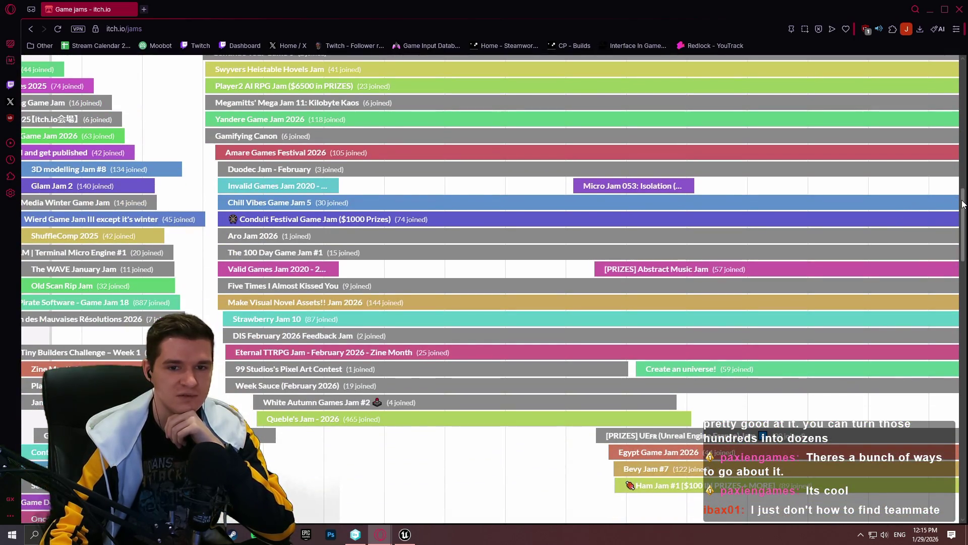
drag(964, 204, 963, 210)
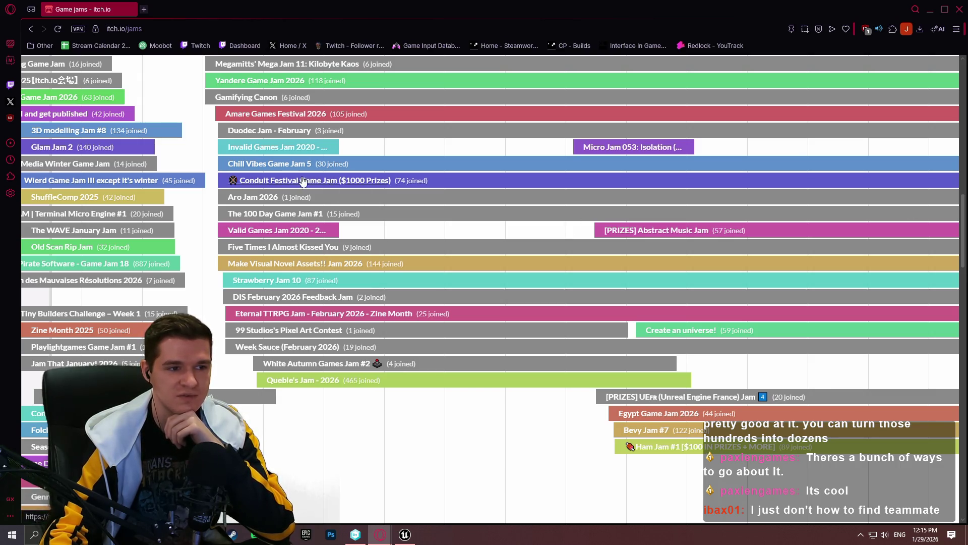
scroll(942, 109, up, 10)
scroll(942, 109, down, 4)
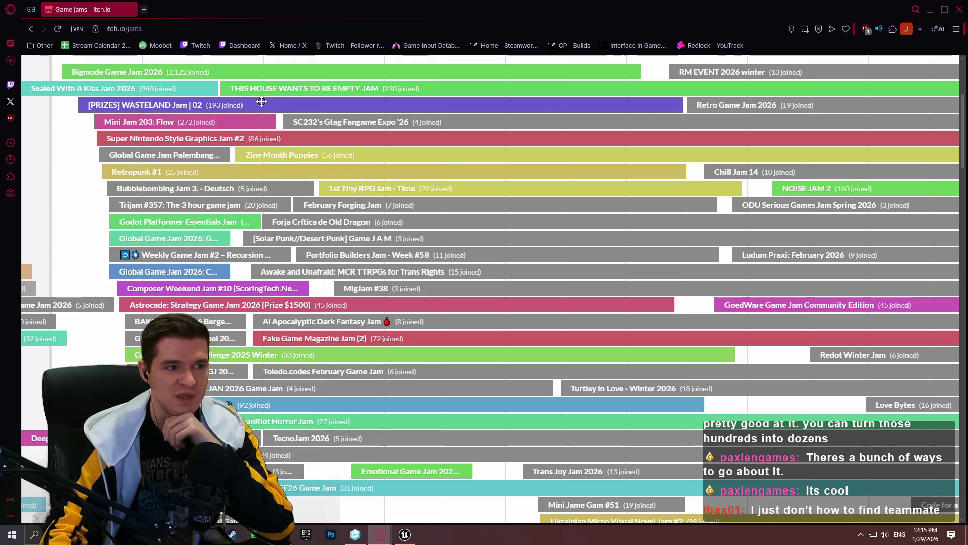
Step: Open Bigmode Game Jam 2026 in a background tab and switch to it
drag(156, 81, 163, 133)
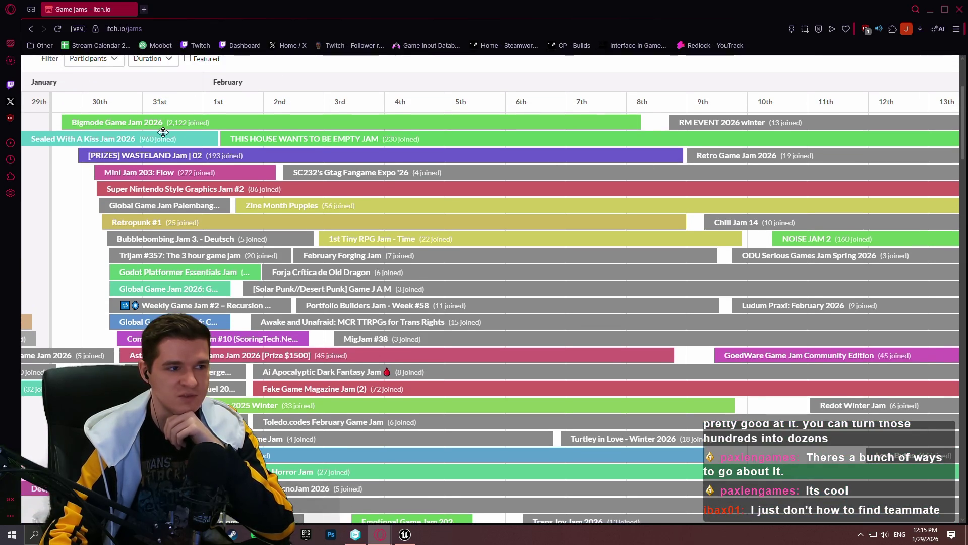
middle_click(166, 126)
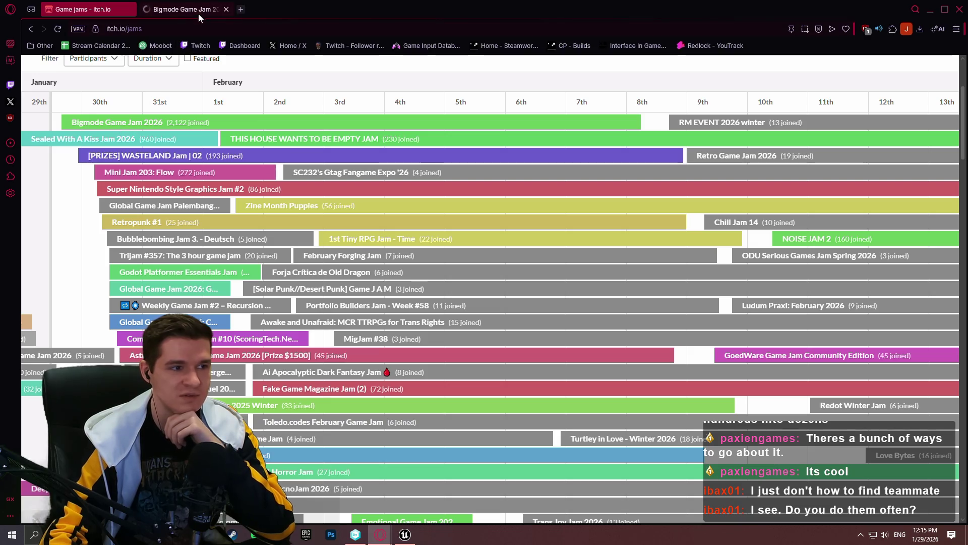
click(192, 17)
Step: Scroll through the Bigmode Game Jam 2026 rules and Q&A, then go back to the jams calendar
scroll(649, 207, down, 5)
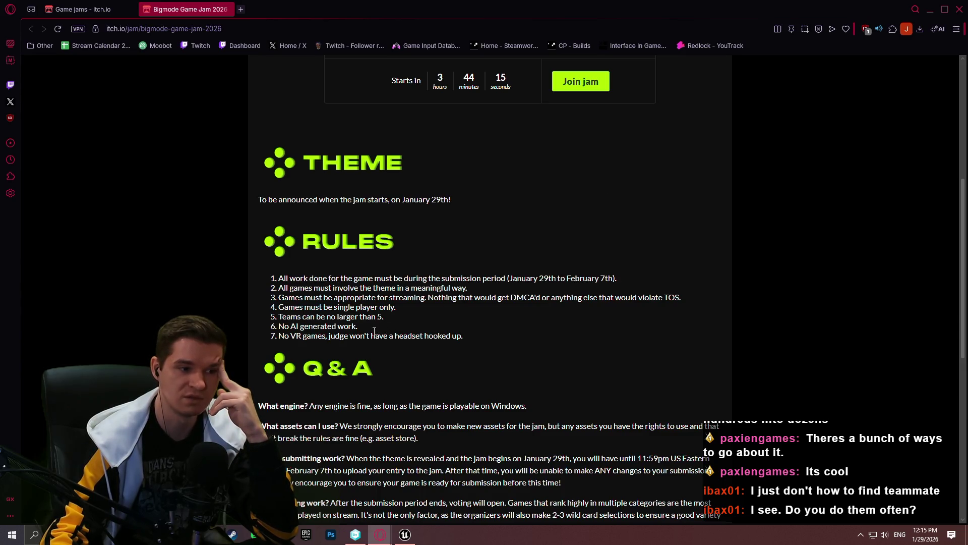
scroll(374, 330, down, 3)
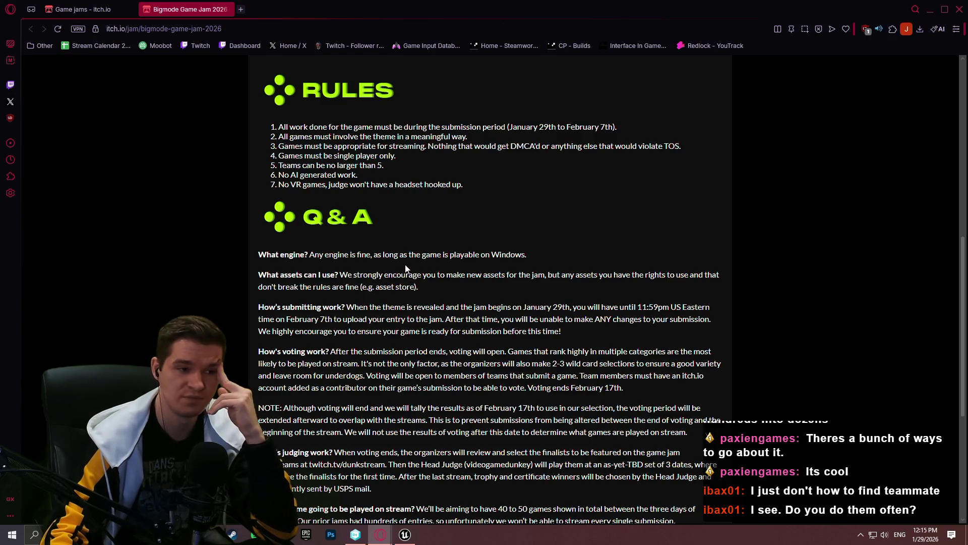
click(80, 9)
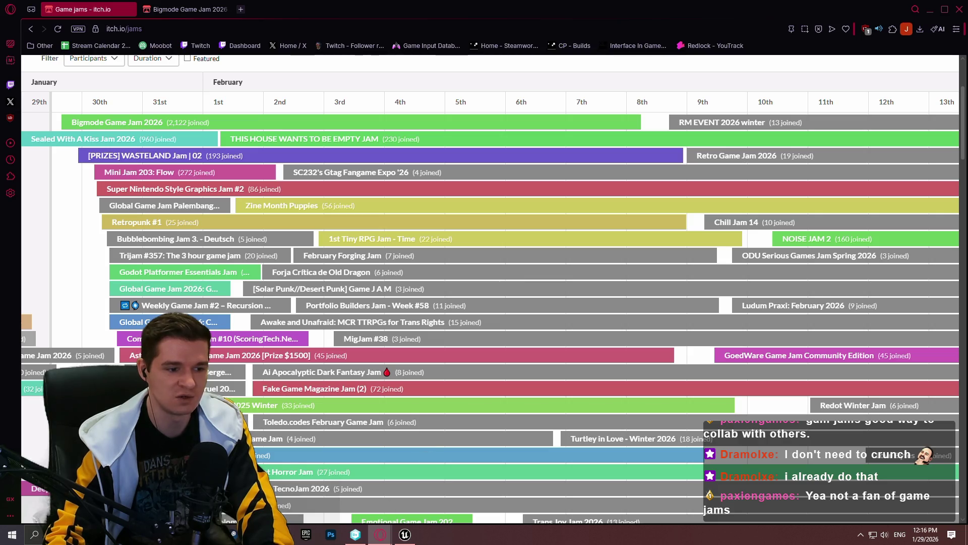
Step: Close the browser and run CoinDozerReloaded.exe from Desktop > Coin Dozer Reloaded > Build > Windows
click(964, 3)
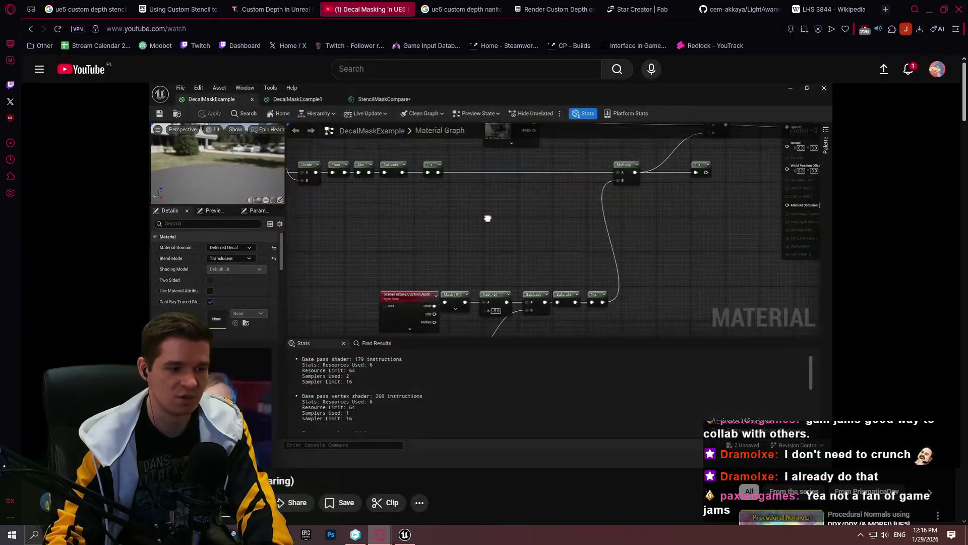
double_click(465, 159)
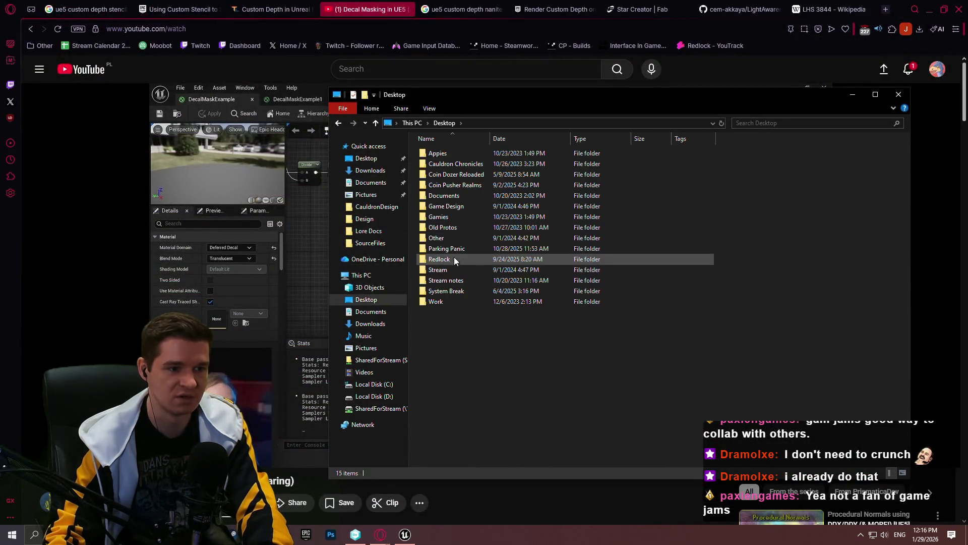
double_click(473, 176)
double_click(655, 164)
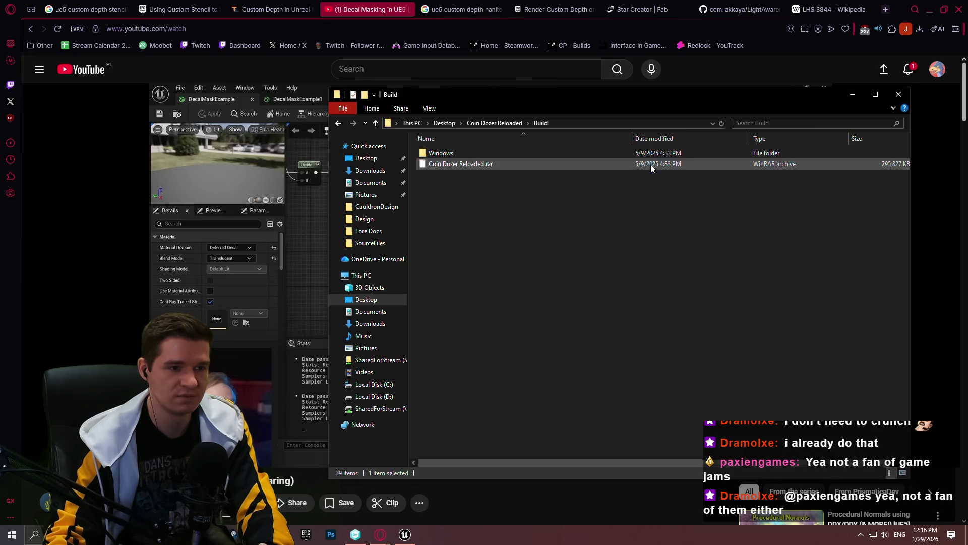
double_click(454, 153)
double_click(461, 175)
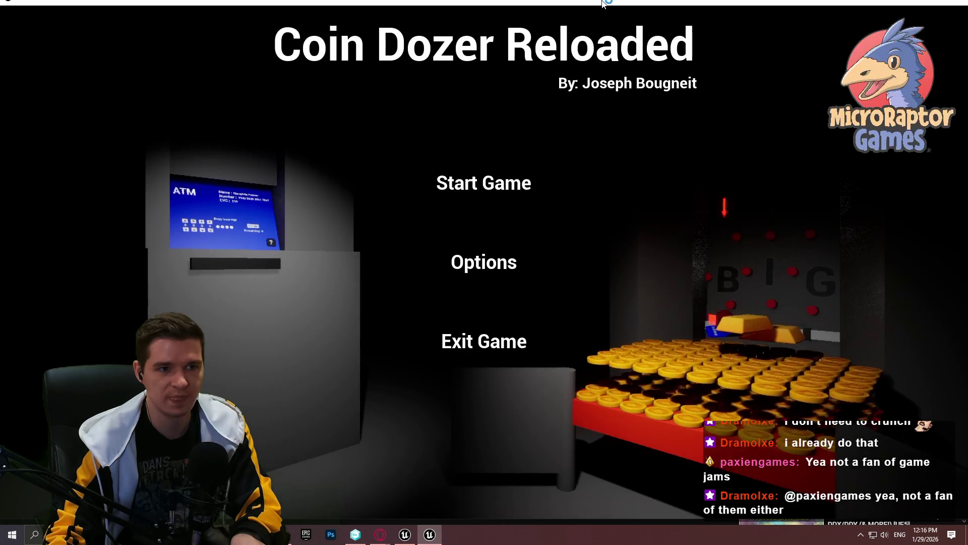
Step: Start a new game and drop four coins onto the peg board
click(482, 195)
click(555, 195)
click(553, 195)
click(551, 196)
click(555, 195)
Step: Spend the gold bar in the Gold Shop on Spawn 5 BIG Coins
click(525, 192)
click(949, 91)
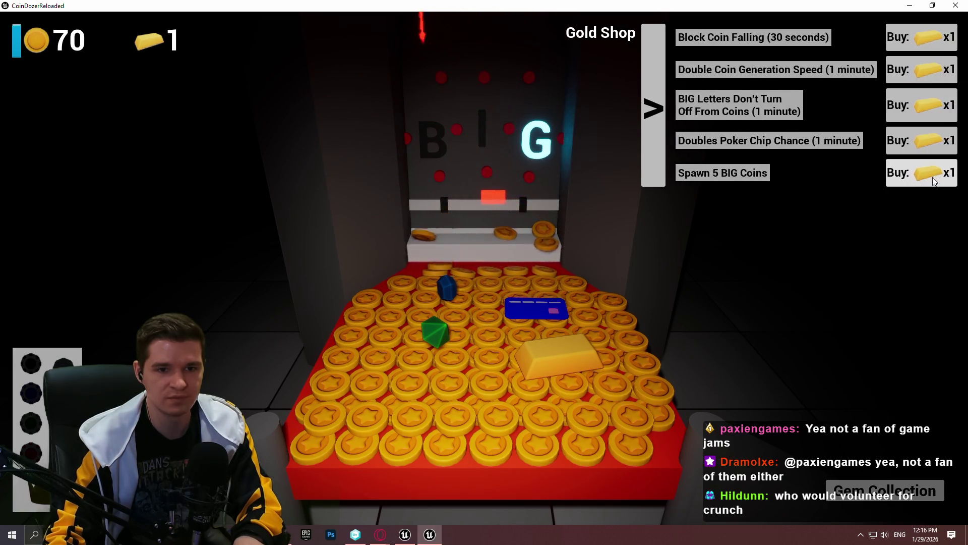
click(903, 168)
click(651, 106)
Step: Drop a long run of coins onto the board, then view the Gem Collection overview
click(583, 191)
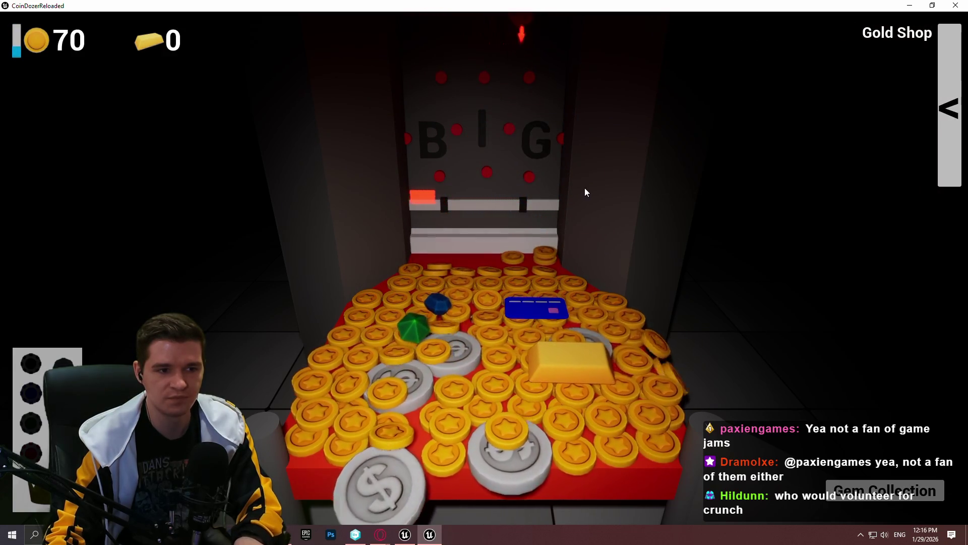
click(582, 189)
click(581, 188)
click(580, 187)
click(579, 187)
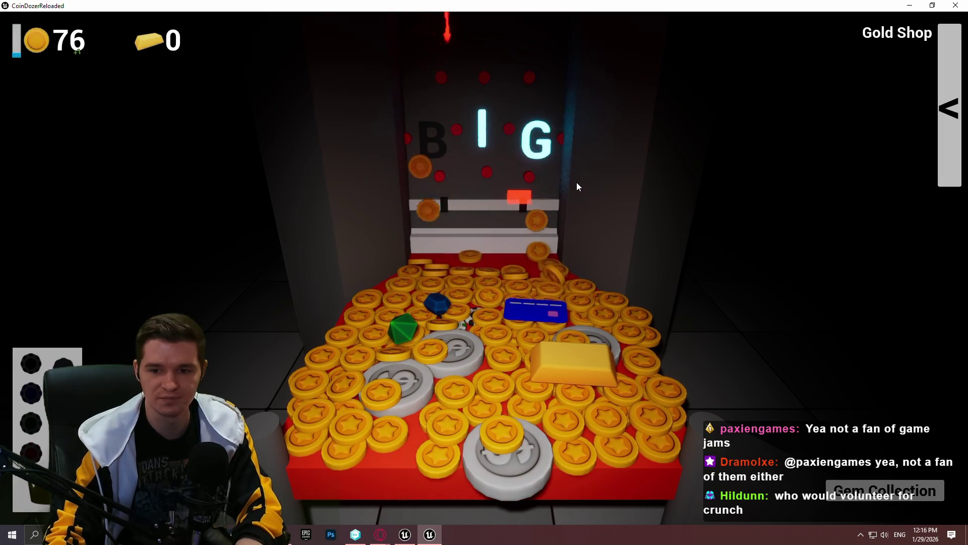
click(578, 186)
click(577, 187)
click(577, 186)
click(575, 183)
click(575, 182)
click(572, 178)
click(570, 176)
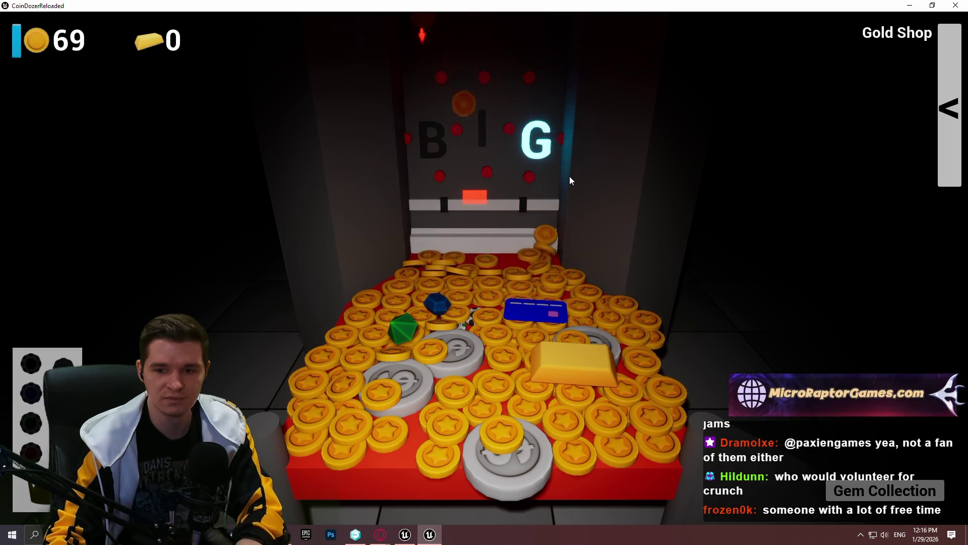
click(570, 176)
click(570, 176)
click(568, 175)
click(568, 174)
click(568, 175)
click(566, 174)
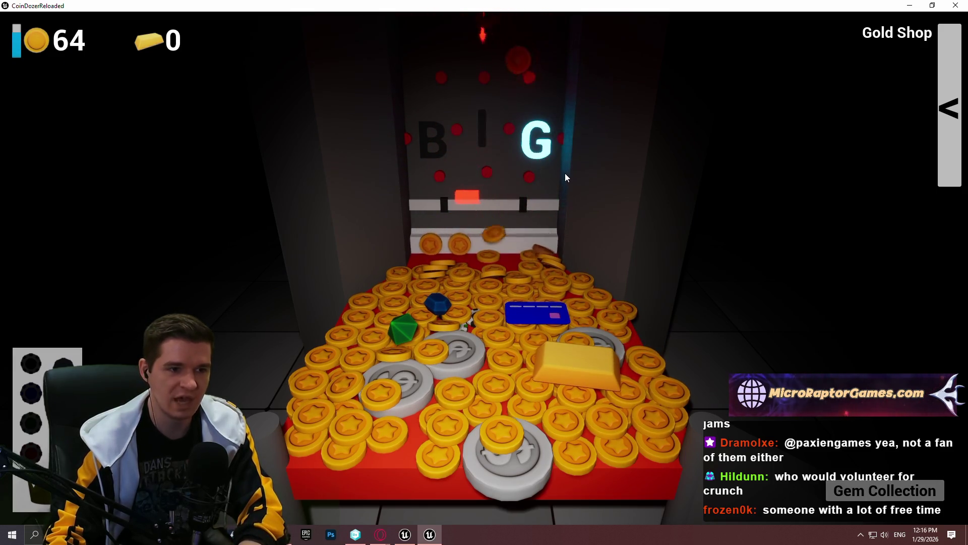
click(564, 174)
click(564, 174)
click(565, 174)
click(565, 173)
click(565, 173)
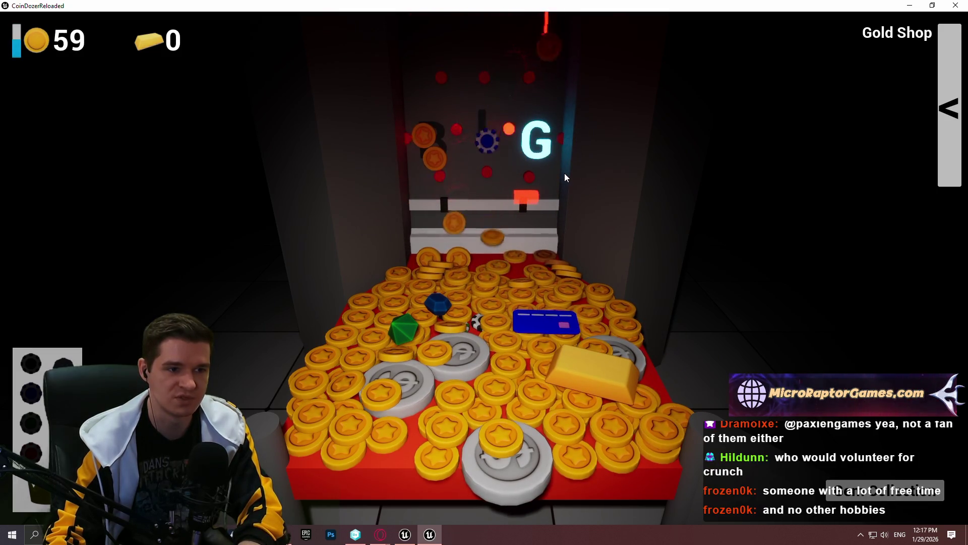
click(565, 174)
click(564, 174)
click(565, 174)
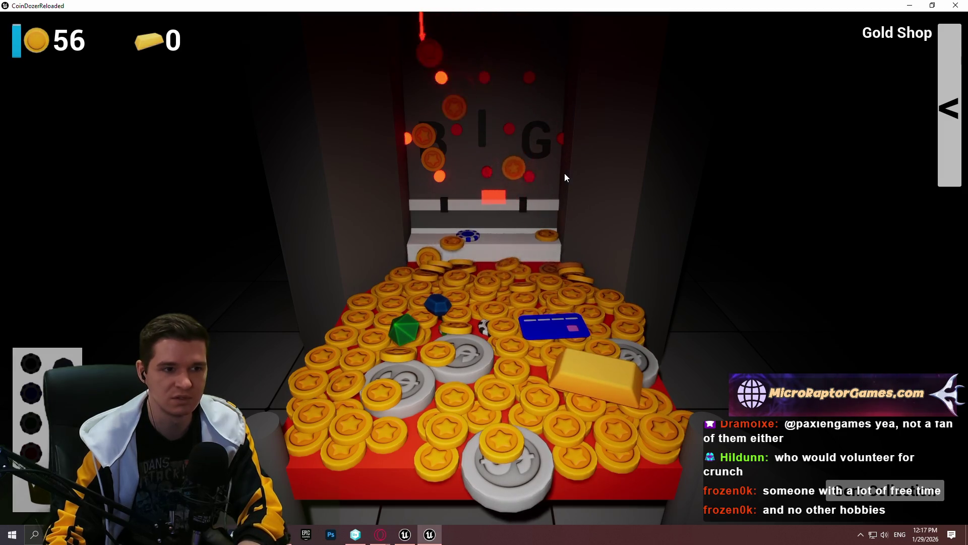
click(563, 172)
click(562, 172)
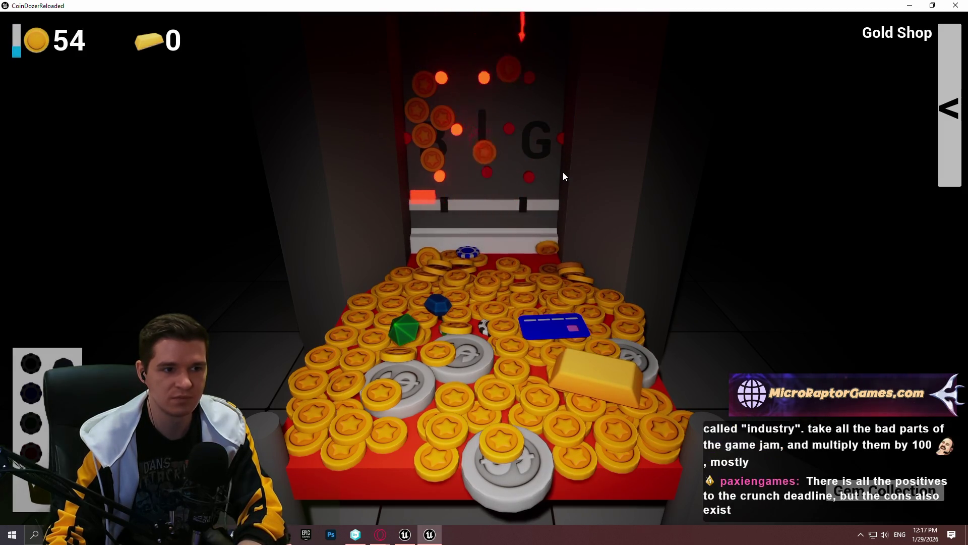
click(562, 172)
click(562, 172)
click(561, 171)
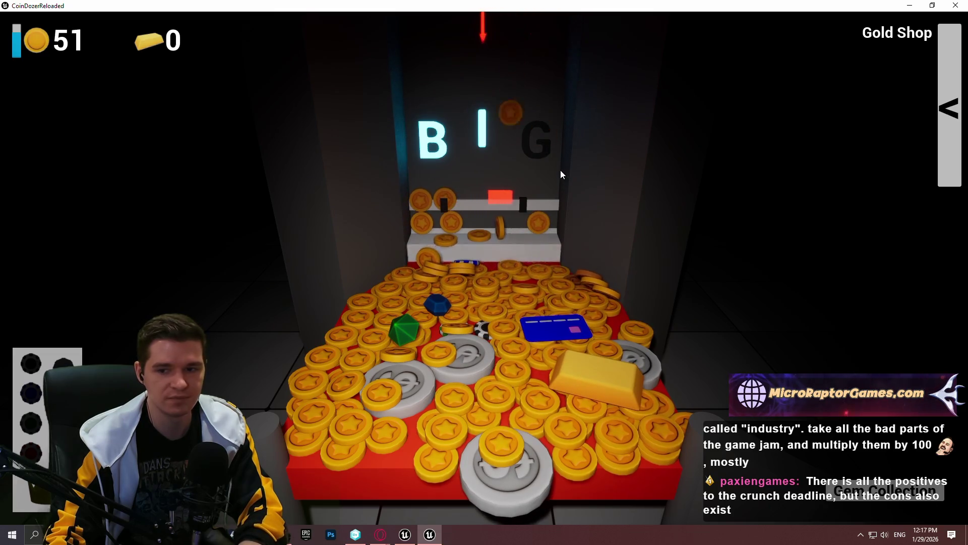
click(560, 170)
click(559, 169)
click(559, 168)
click(558, 169)
click(558, 168)
click(559, 169)
click(558, 169)
click(930, 84)
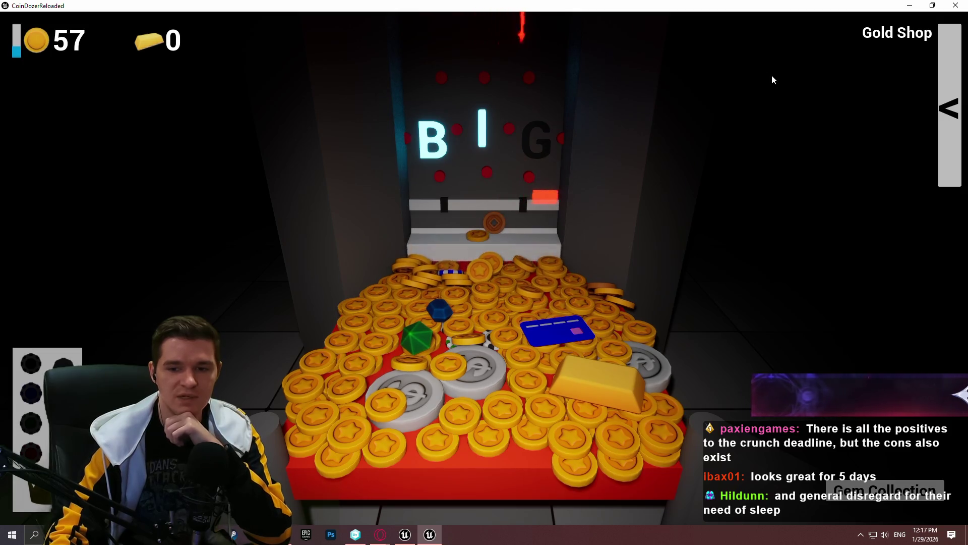
click(860, 487)
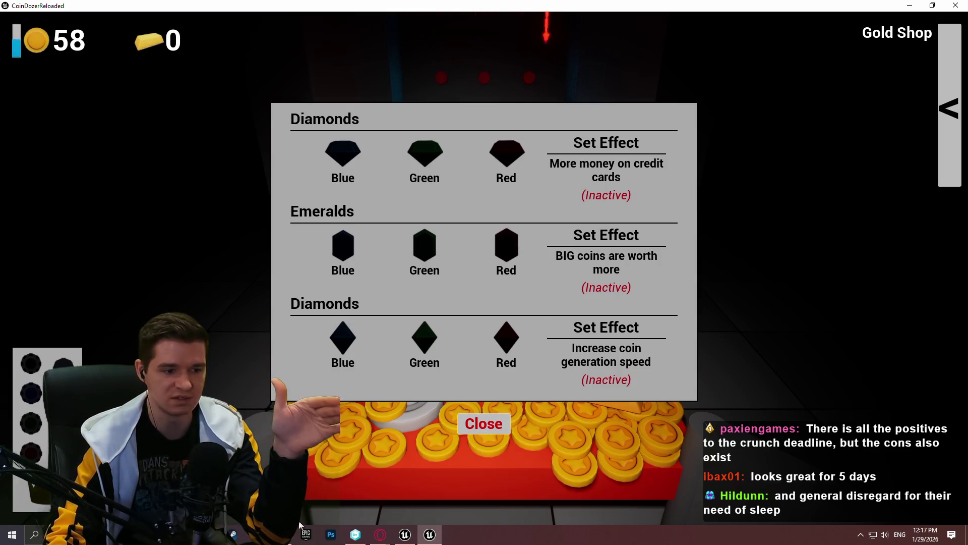
key(alt+Tab)
Step: Go from the Steam library to the Coin Pusher Reloaded store page
click(98, 29)
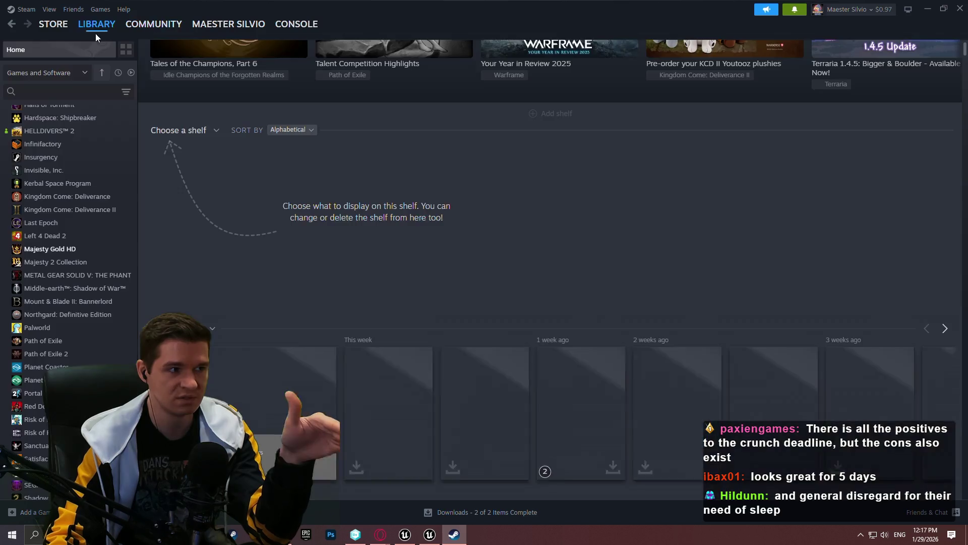
scroll(93, 173, up, 10)
scroll(103, 143, up, 2)
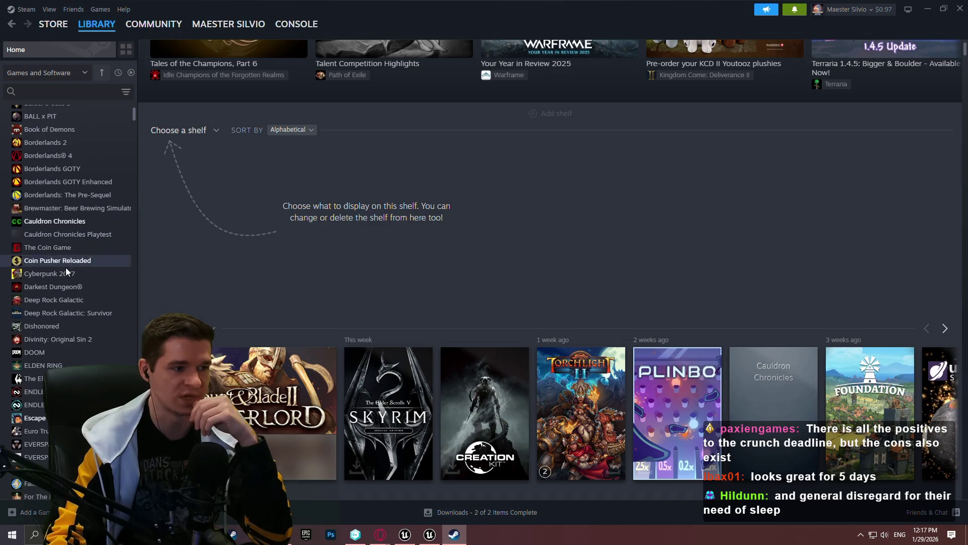
click(66, 260)
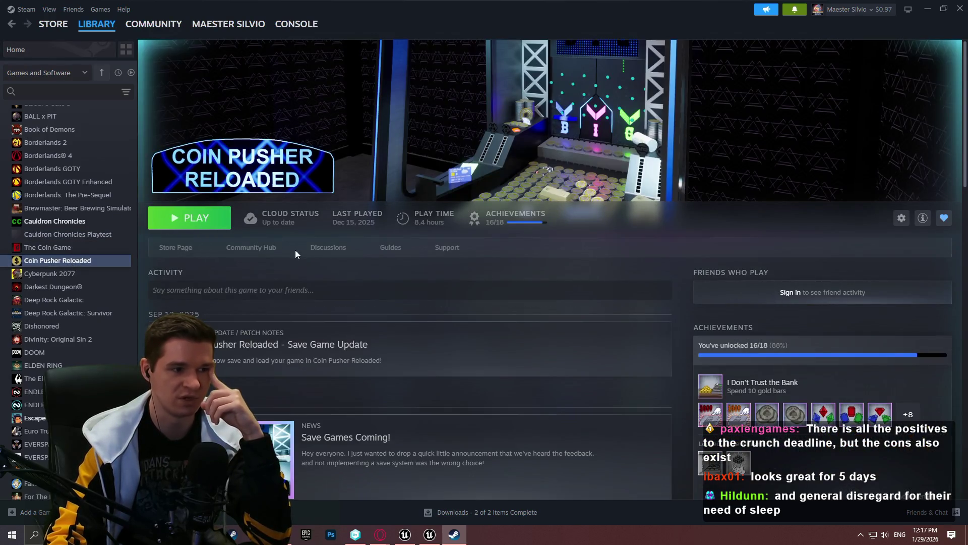
click(189, 252)
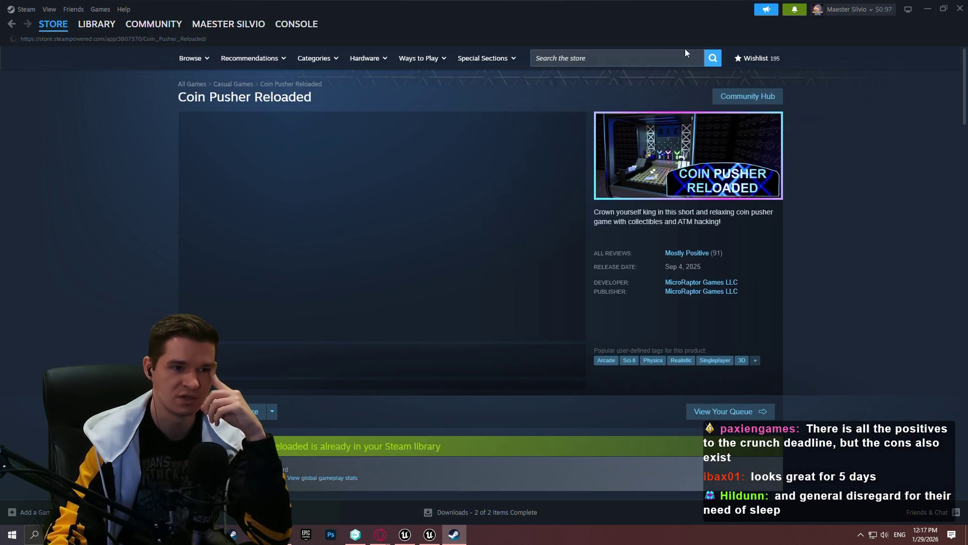
Step: Browse the store page's screenshots and trailer in the enlarged gallery viewer
click(299, 356)
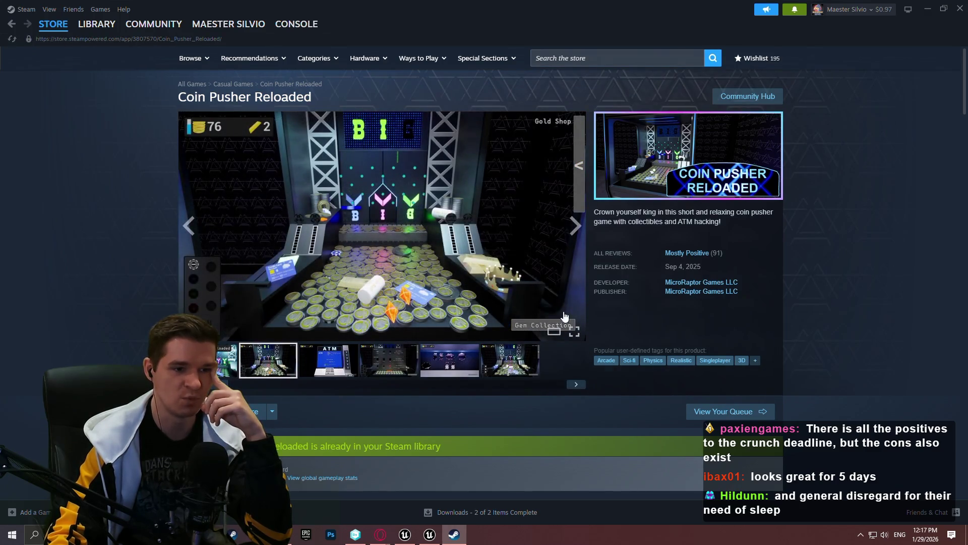
click(564, 316)
click(822, 272)
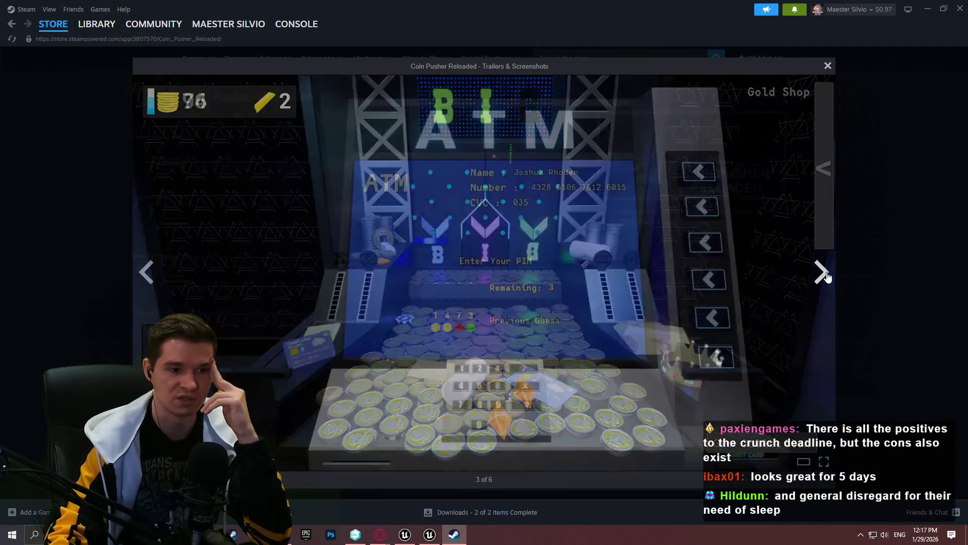
click(822, 274)
click(821, 273)
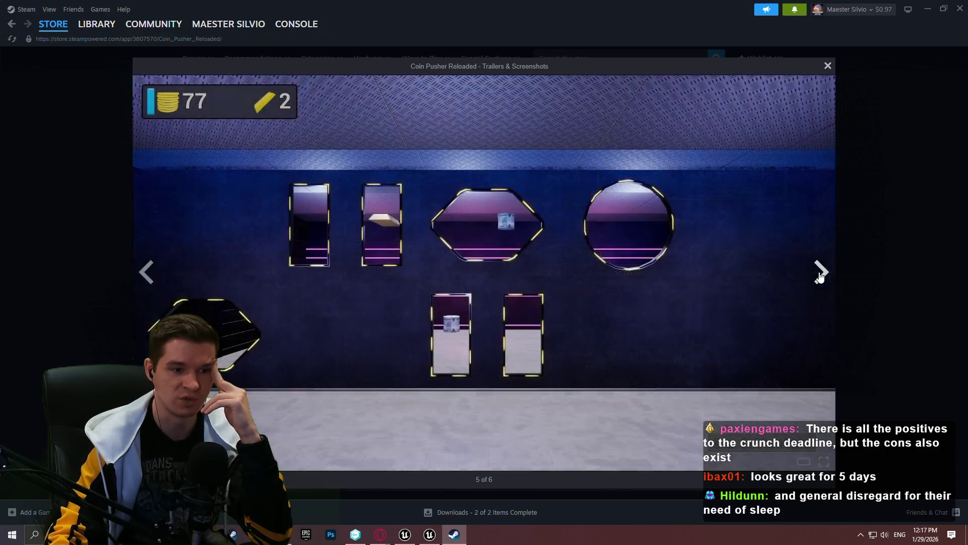
click(820, 275)
click(821, 274)
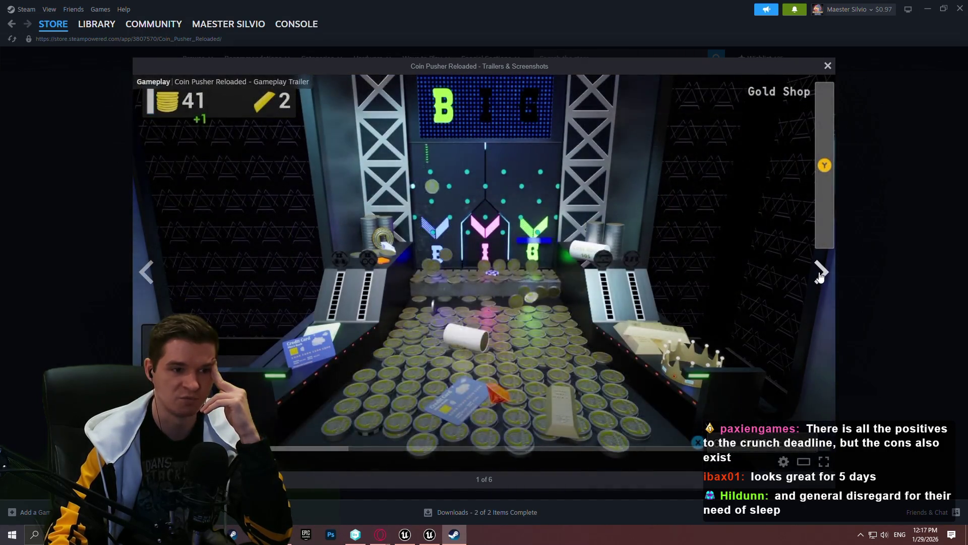
click(821, 275)
click(869, 413)
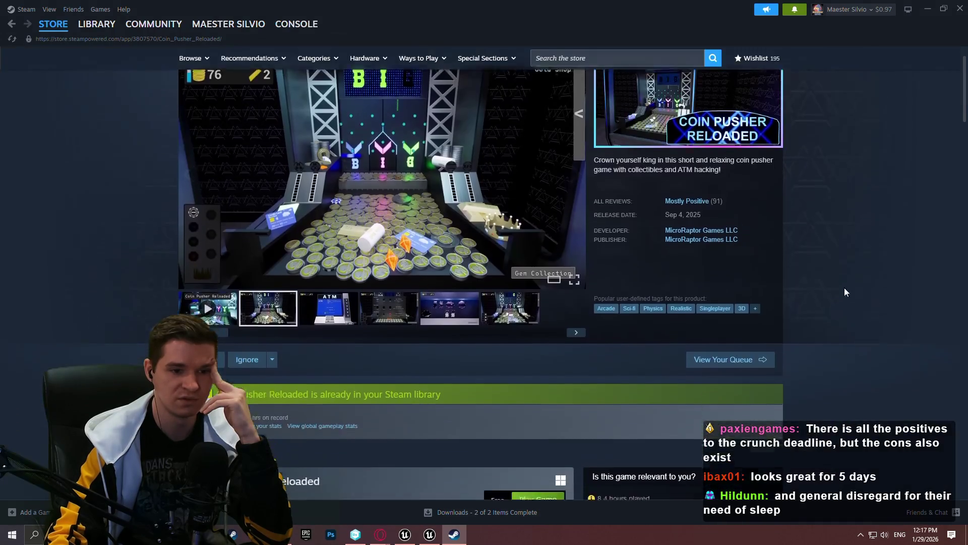
Step: Expand the supported languages list and view all 18 achievements, then return to the store page
scroll(797, 304, down, 10)
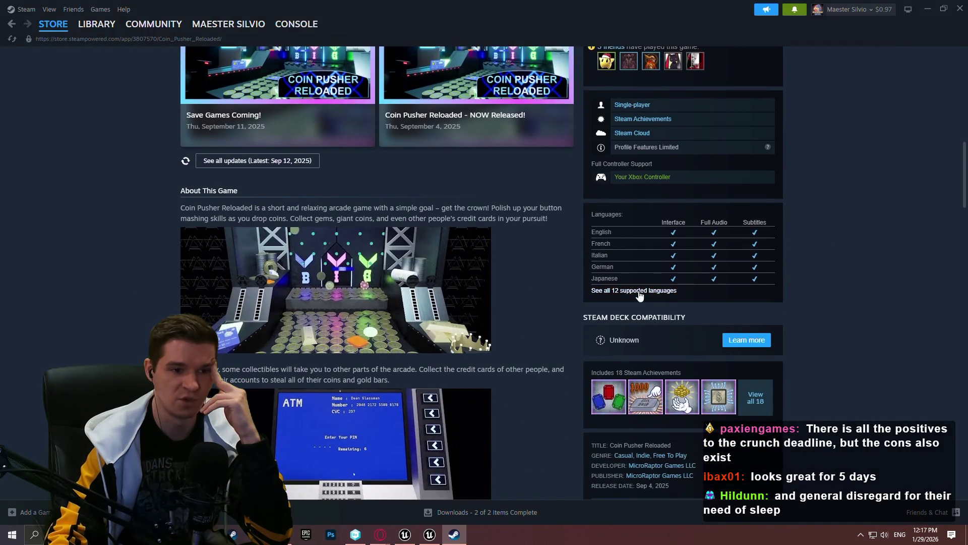
click(640, 291)
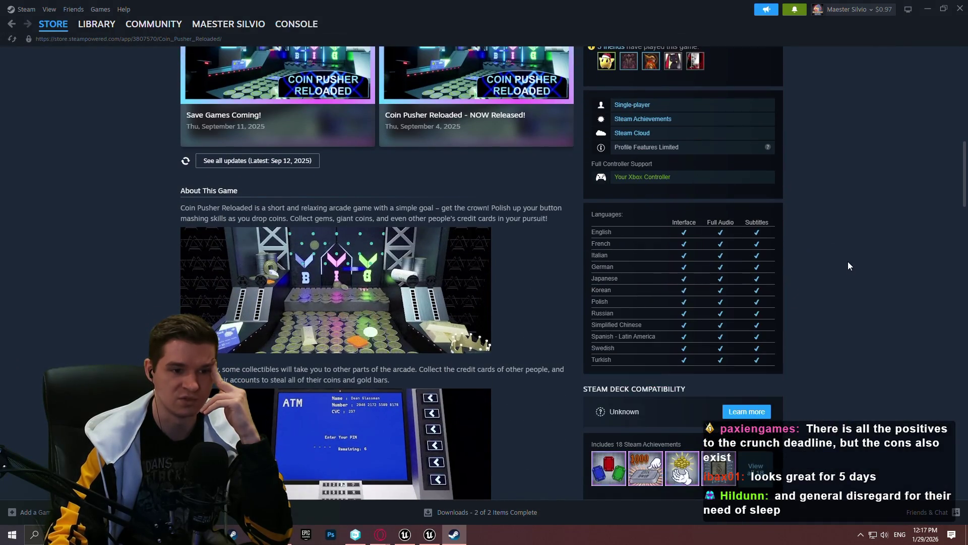
scroll(848, 261, down, 2)
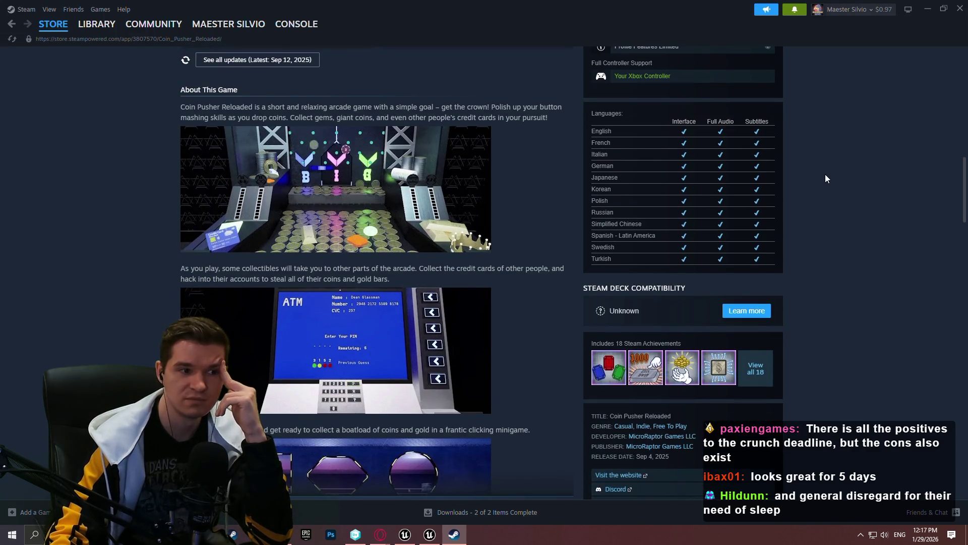
scroll(825, 182, down, 1)
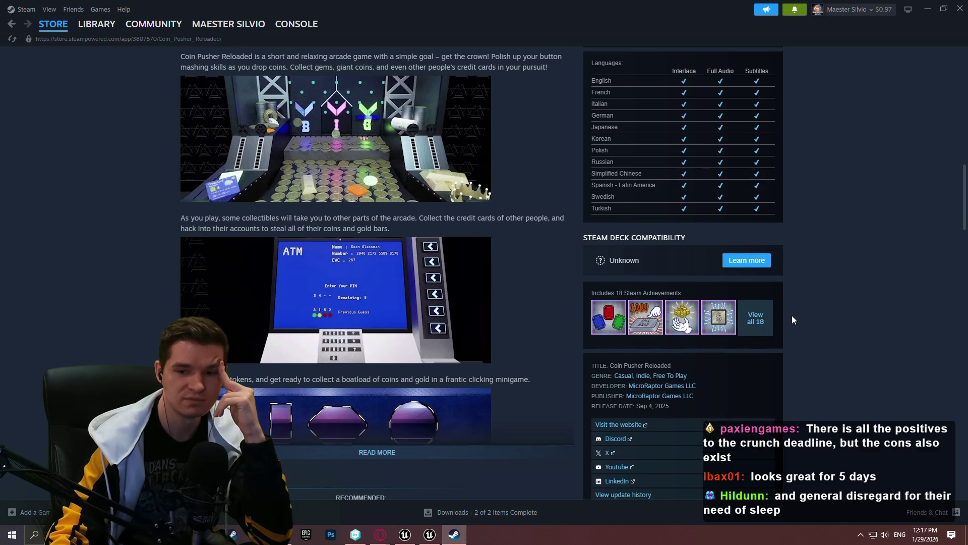
click(772, 321)
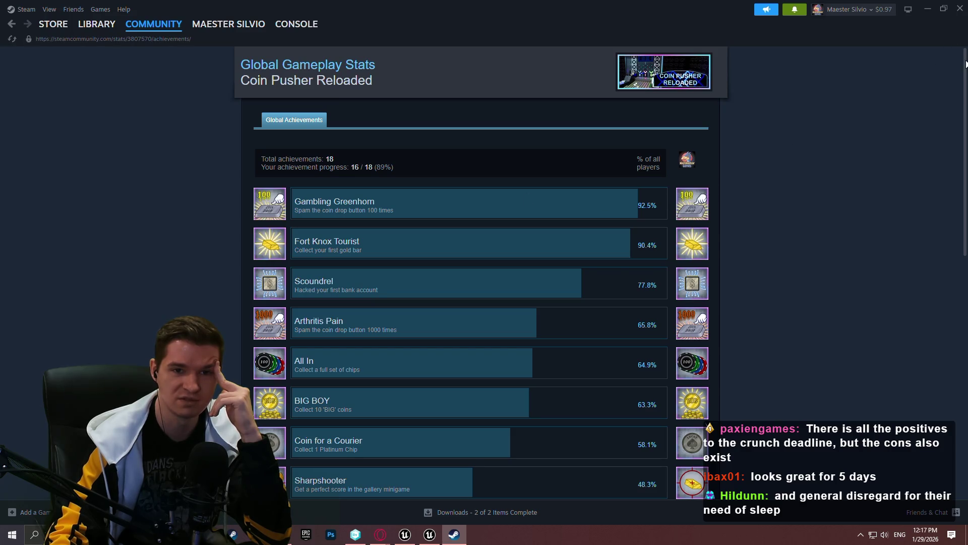
mouse_move(965, 64)
mouse_down()
mouse_move(945, 291)
mouse_move(937, 61)
mouse_move(938, 190)
mouse_up()
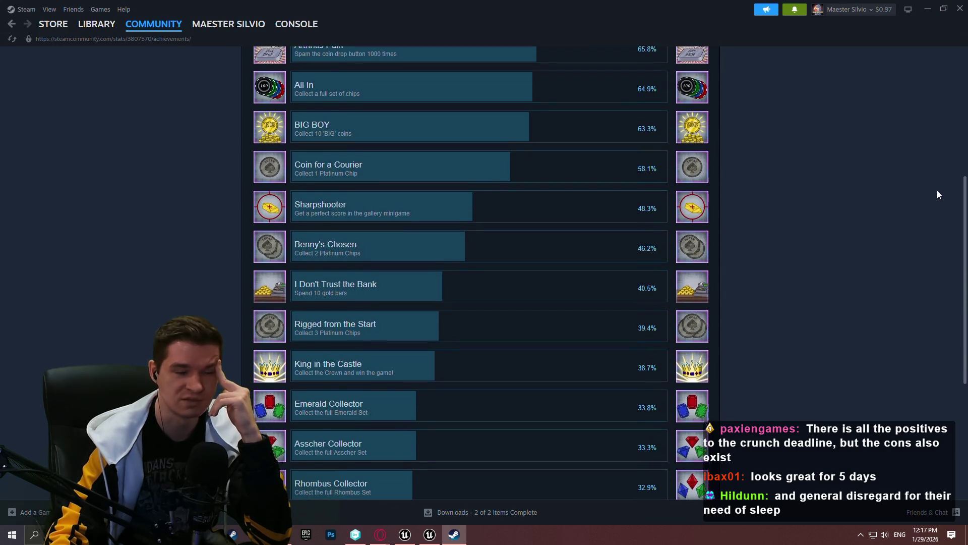
click(12, 25)
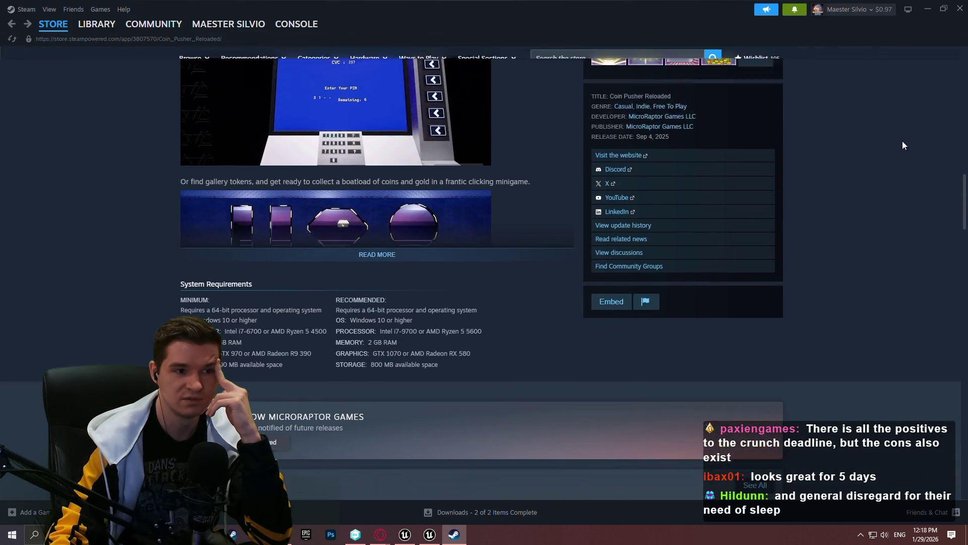
Step: Review the store page again, showing the second screenshot, then close Steam
scroll(892, 151, up, 10)
scroll(890, 126, up, 6)
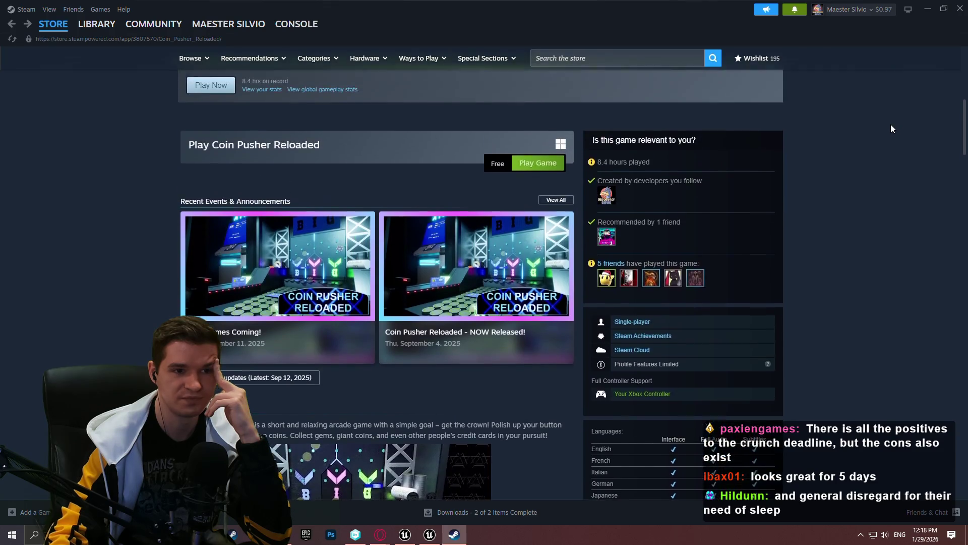
scroll(867, 144, down, 3)
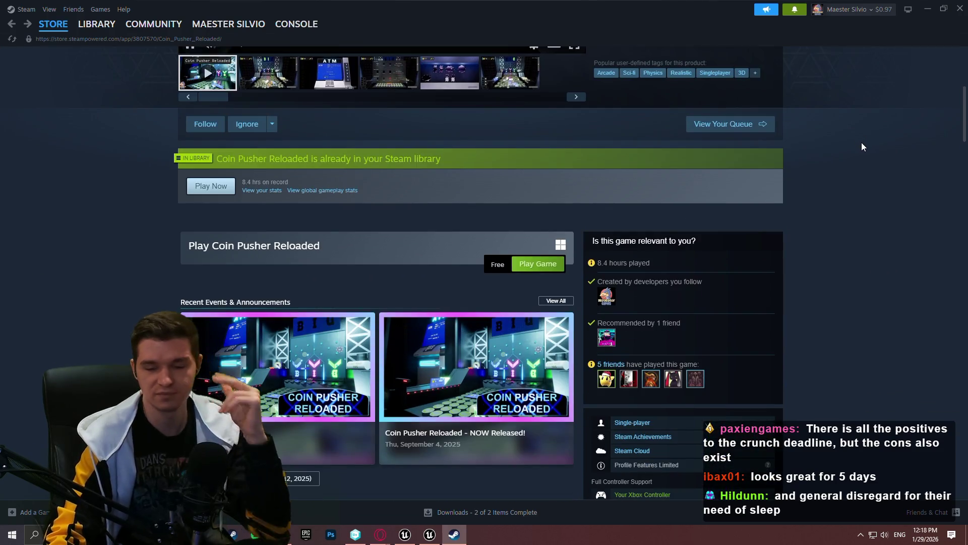
scroll(774, 141, up, 2)
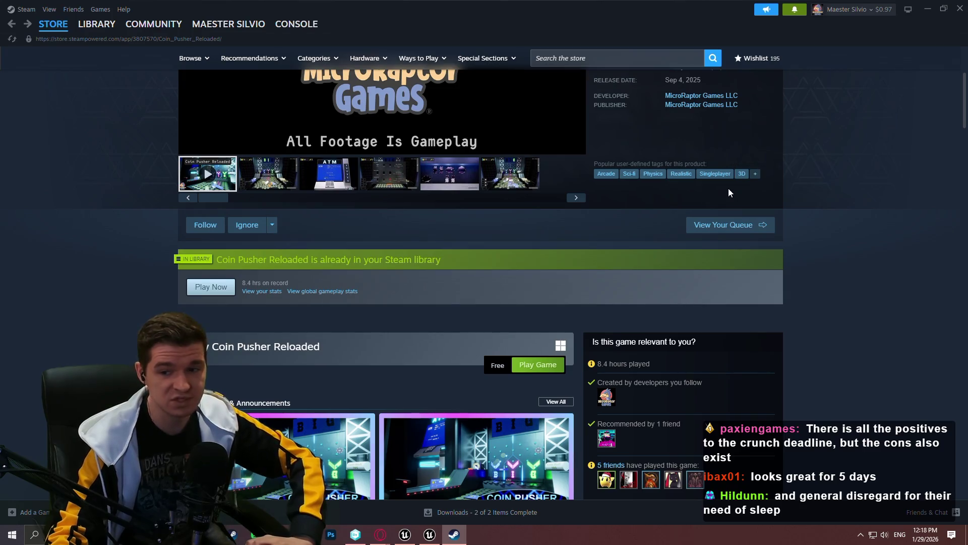
scroll(743, 179, up, 3)
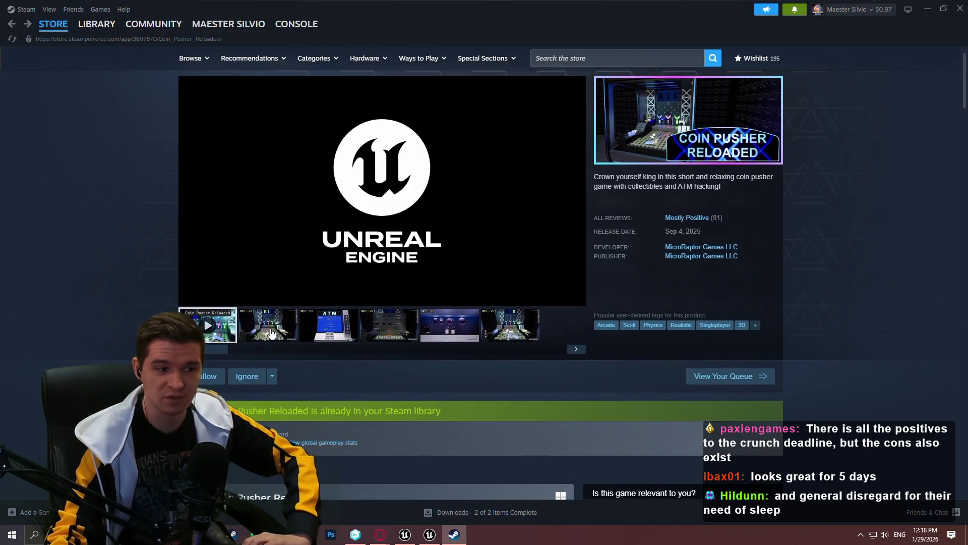
click(283, 333)
scroll(684, 210, down, 5)
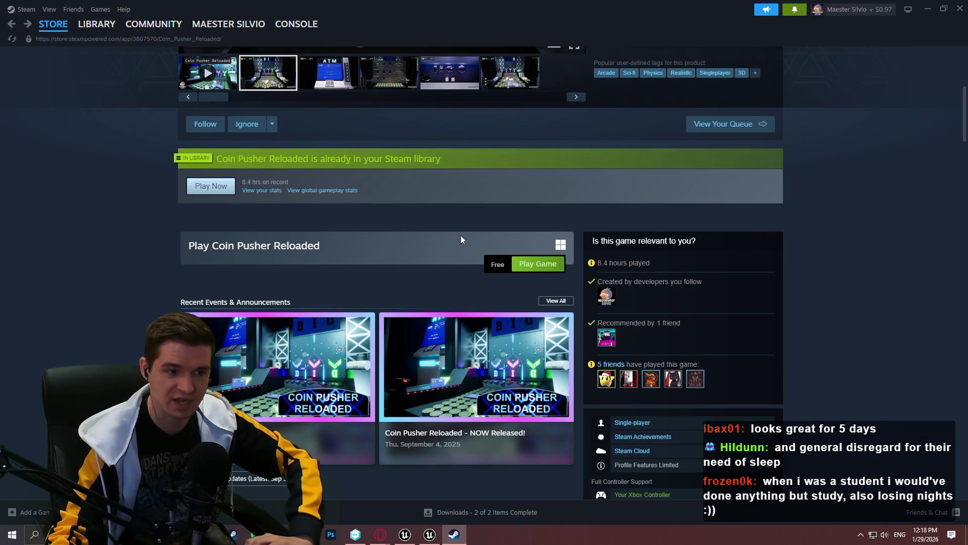
scroll(461, 239, up, 2)
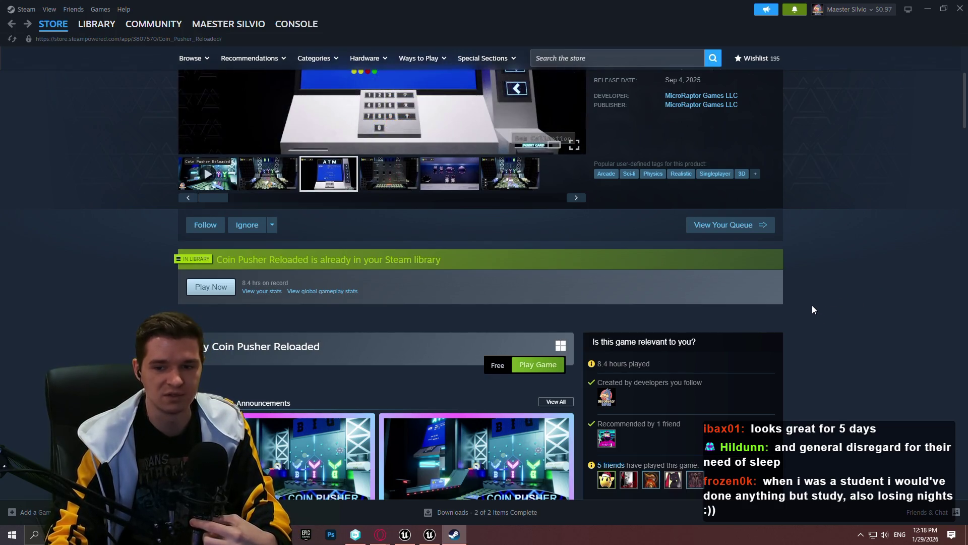
scroll(800, 303, up, 3)
scroll(828, 320, down, 7)
scroll(876, 247, up, 3)
scroll(867, 249, down, 2)
scroll(868, 249, down, 5)
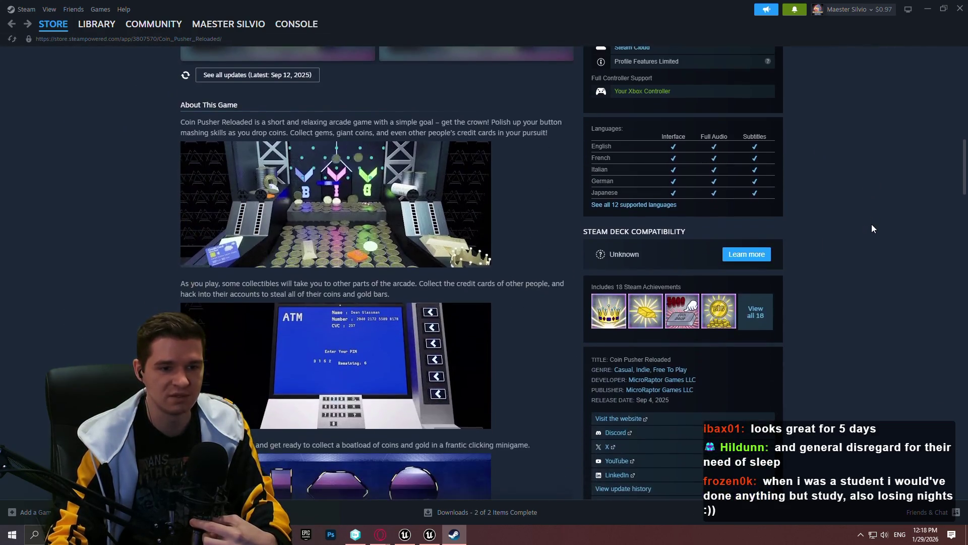
scroll(807, 237, up, 1)
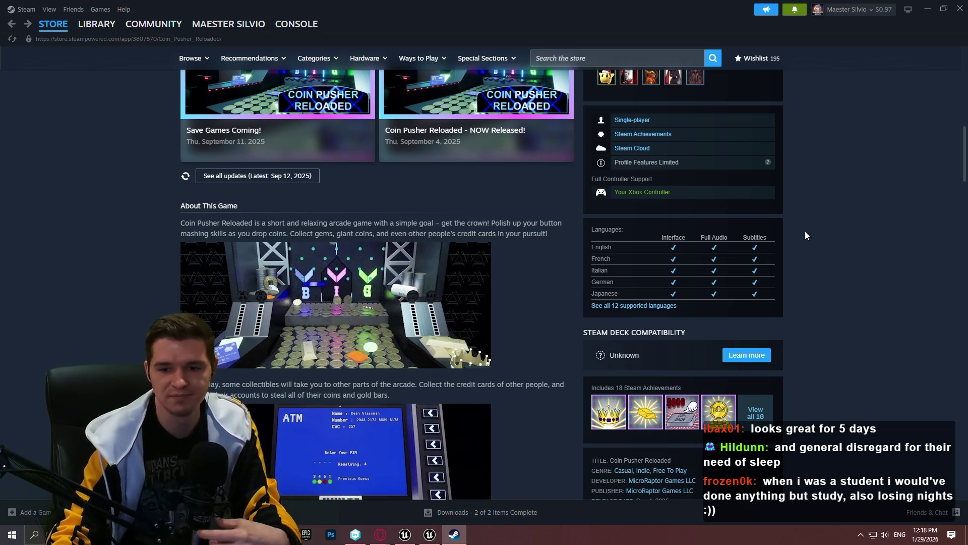
click(960, 8)
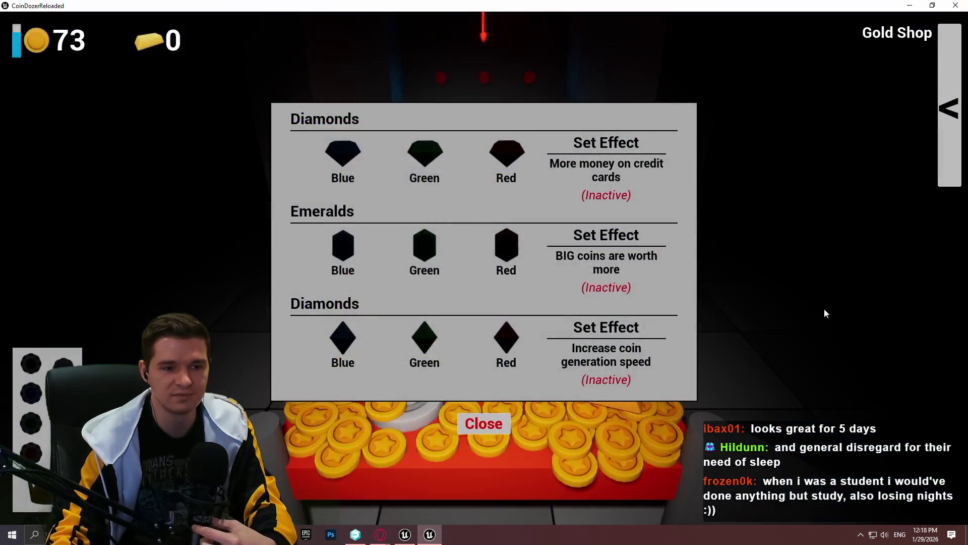
Step: Close the coin-pusher game and build folder windows, then play the decal tutorial full screen
key(alt+F4)
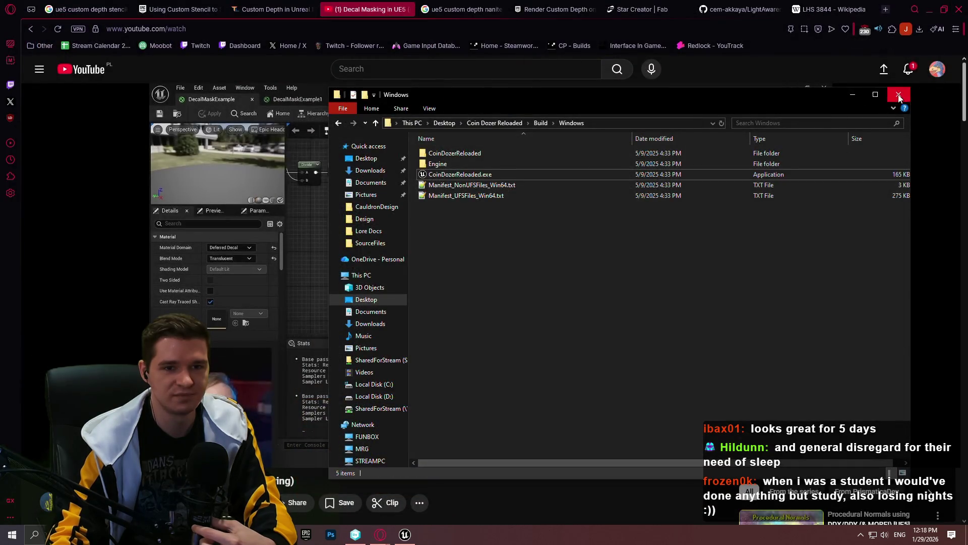
click(898, 95)
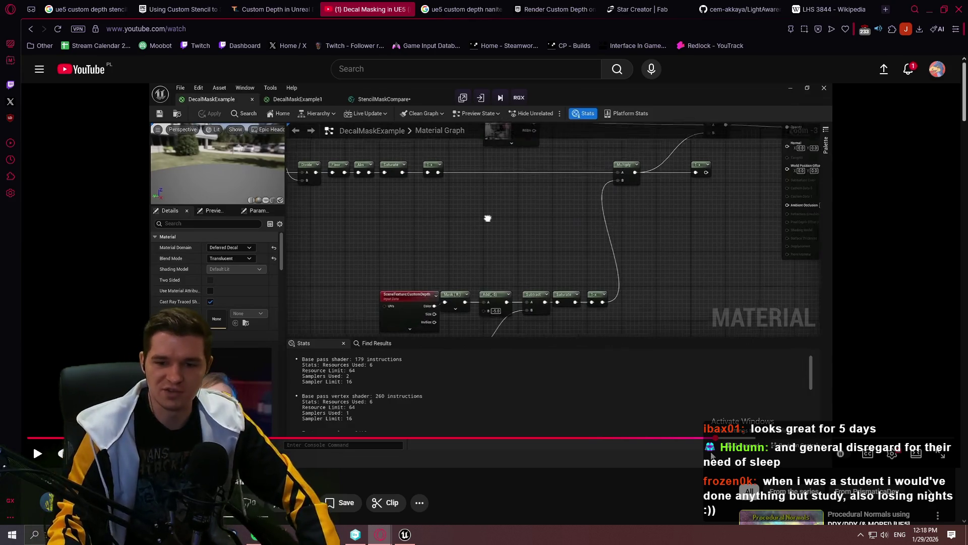
click(931, 459)
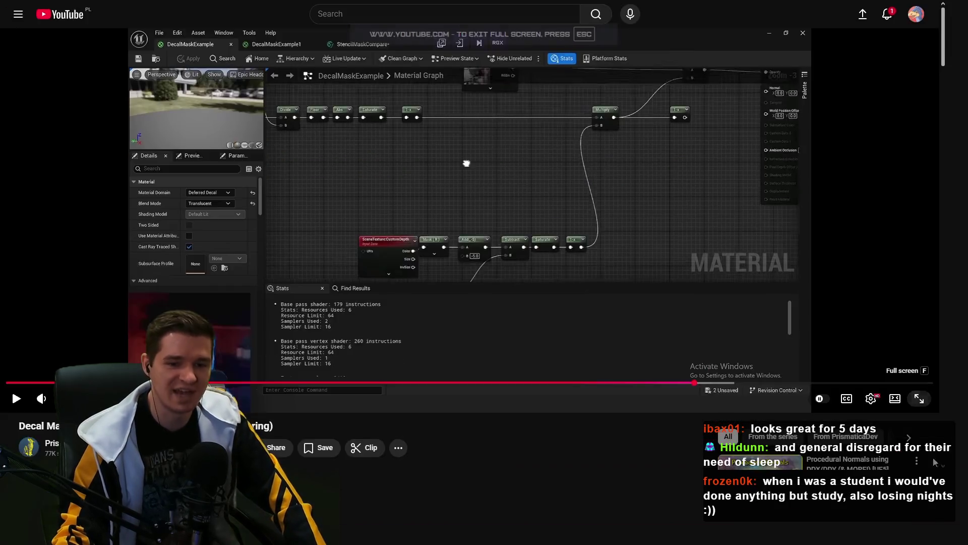
click(928, 398)
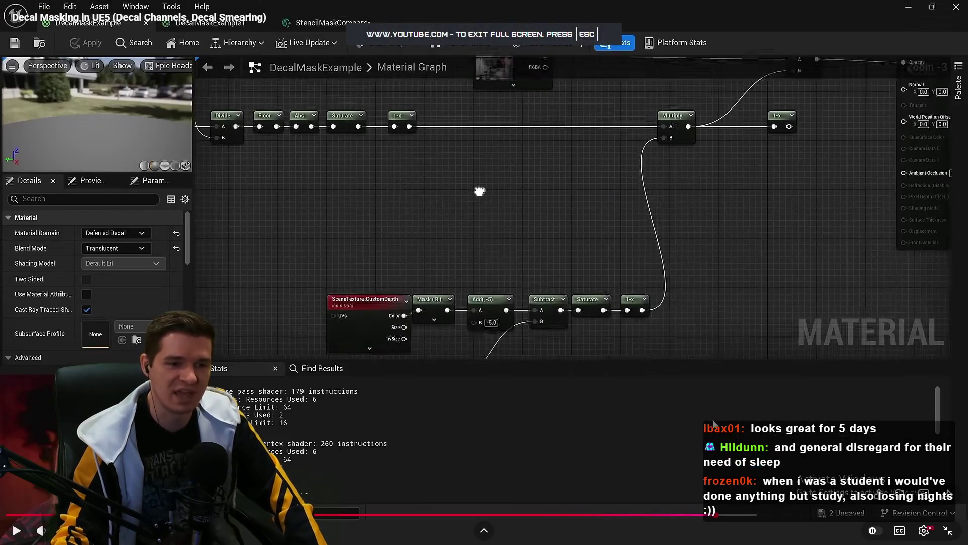
click(680, 386)
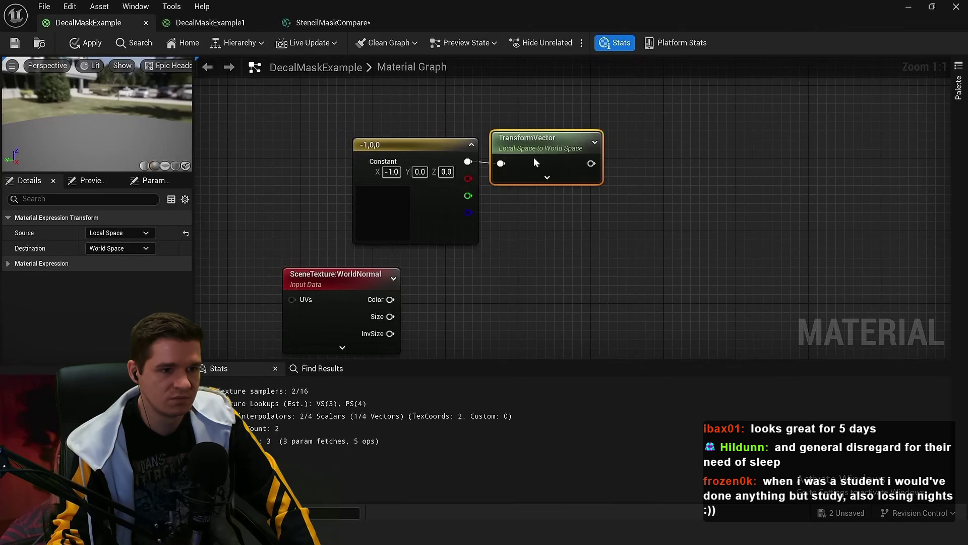
Step: Pause the tutorial on its finished node setup, exit full screen and minimize the browser
mouse_move(676, 410)
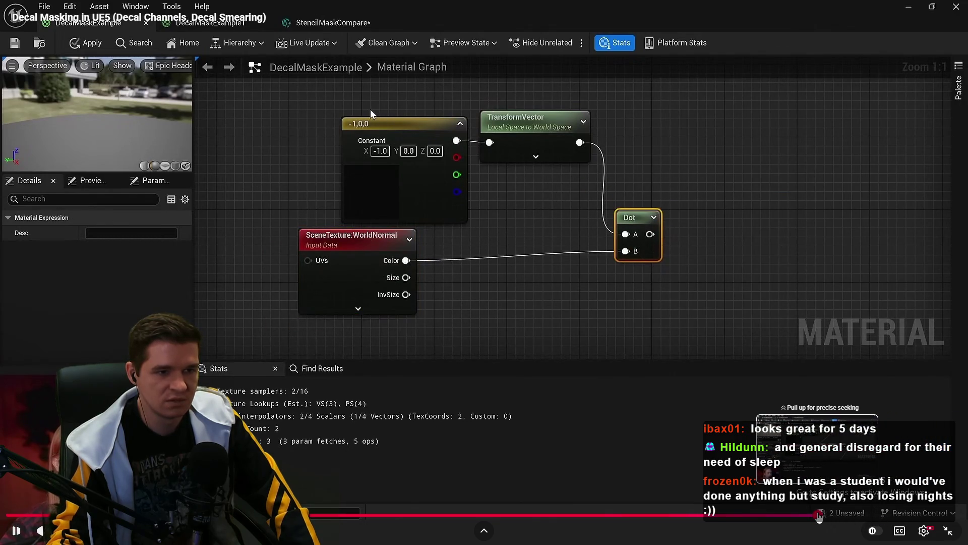
key(space)
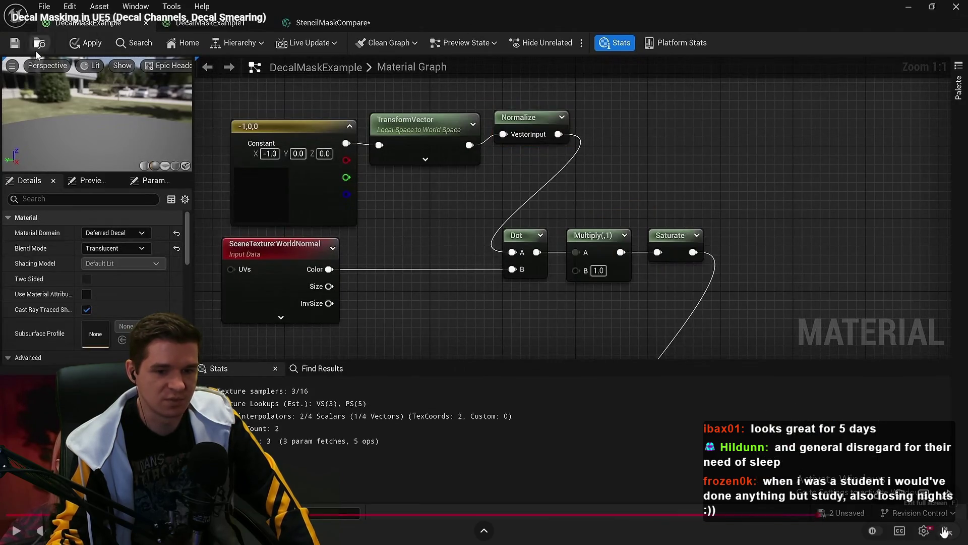
click(948, 531)
click(929, 9)
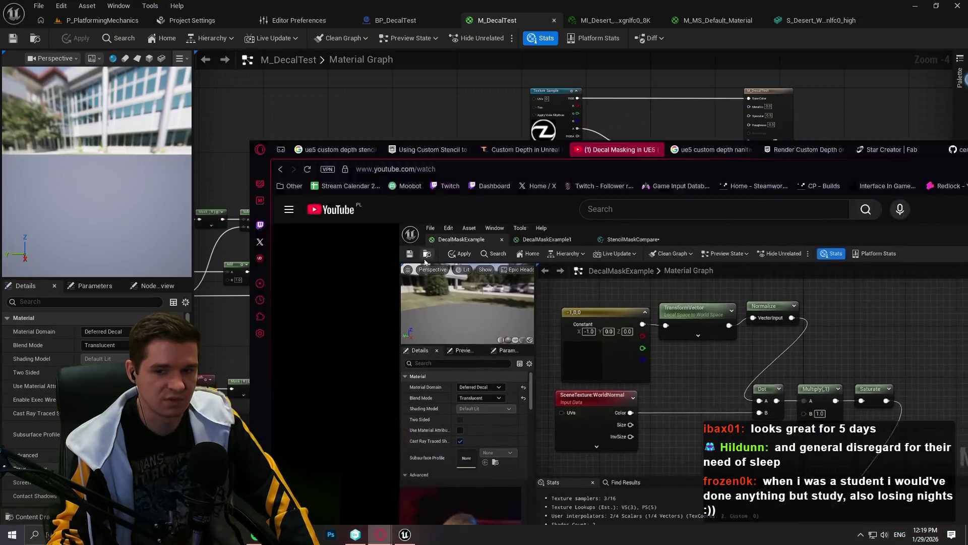
Step: Add a SceneTexture node to the M_DecalTest graph
scroll(389, 155, up, 4)
right_click(524, 156)
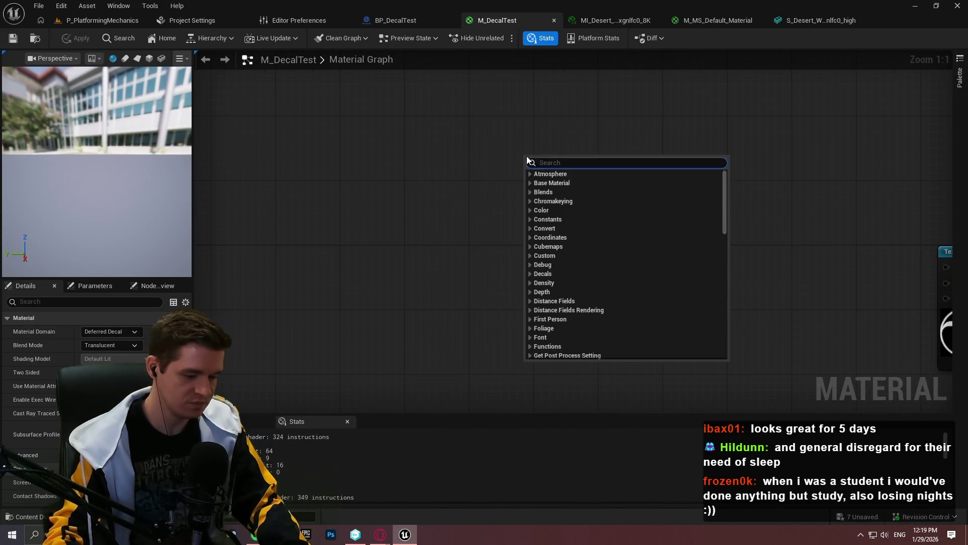
text(scenetex)
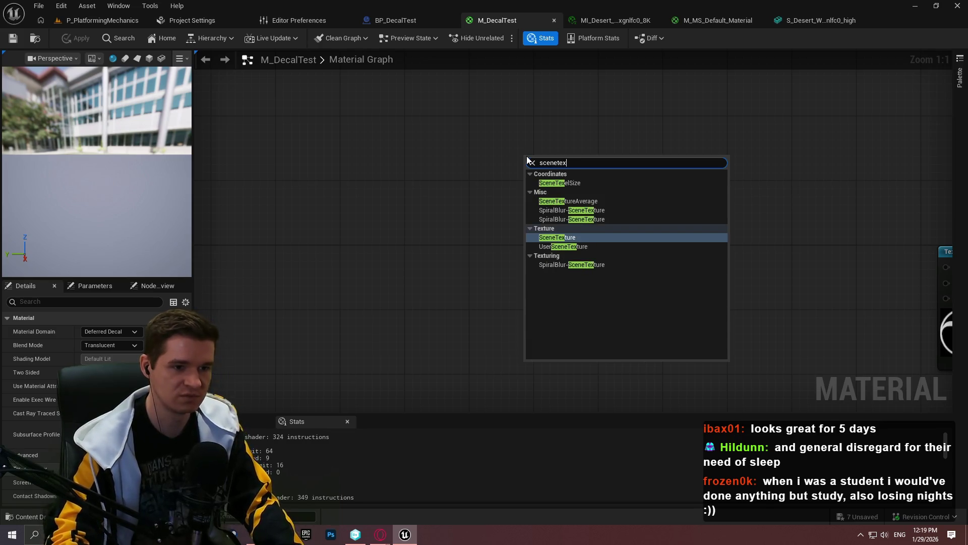
key(Return)
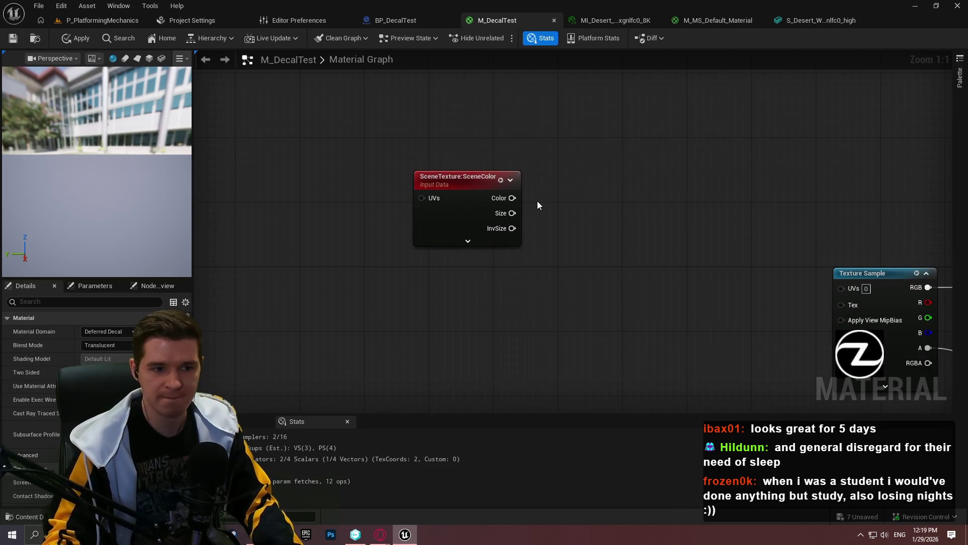
Step: Add a TransformVector from SceneTexture's Color with Local Space source, and arrange both nodes
drag(513, 198, 536, 192)
text(transf)
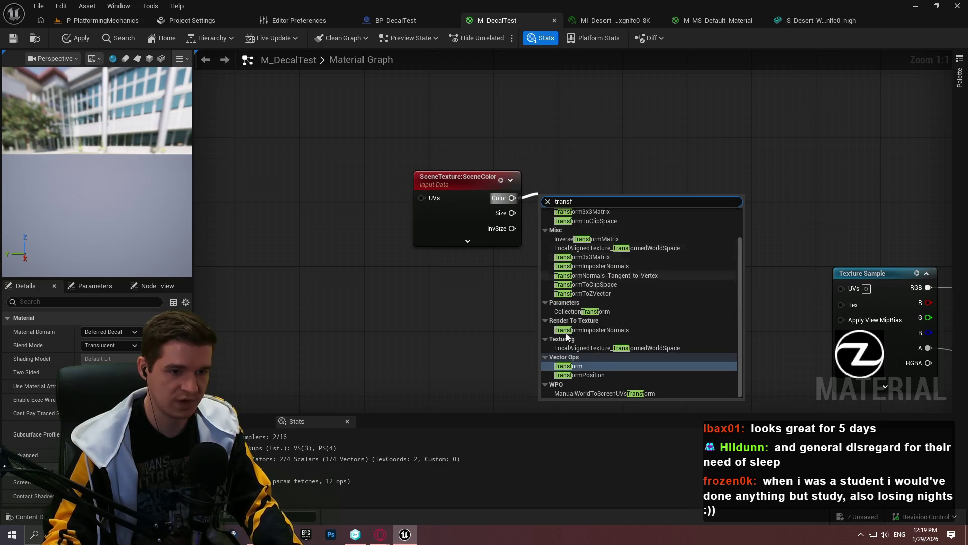
text(ormvec)
key(BackSpace)
key(BackSpace)
key(BackSpace)
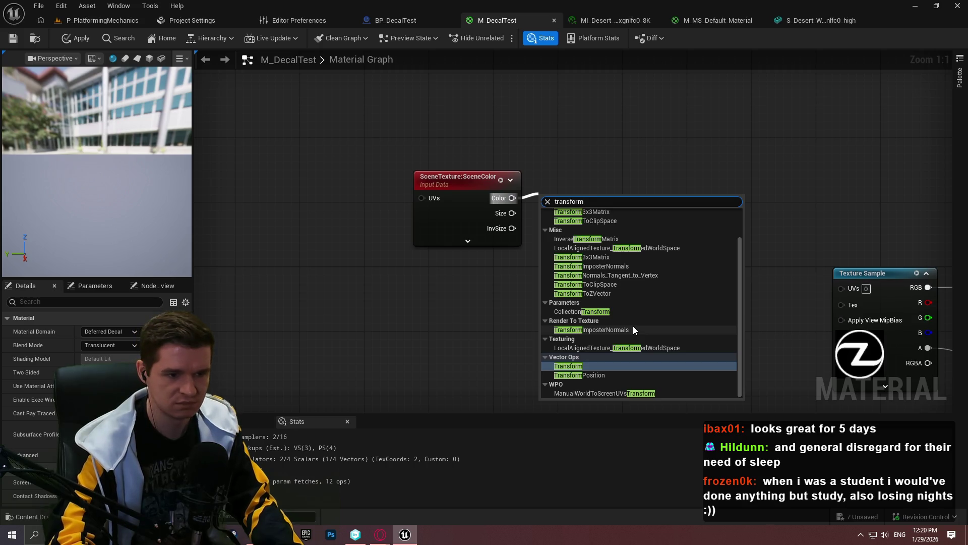
key(Return)
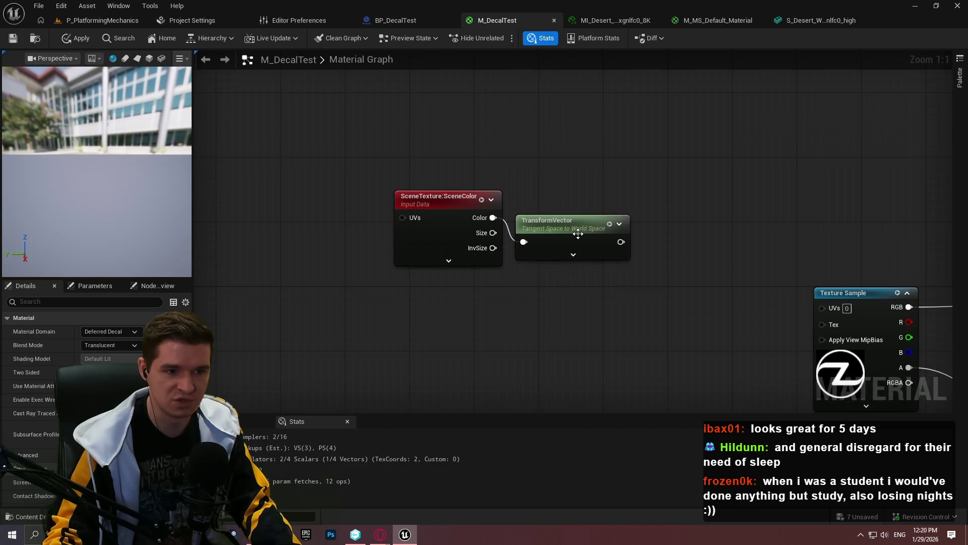
click(115, 331)
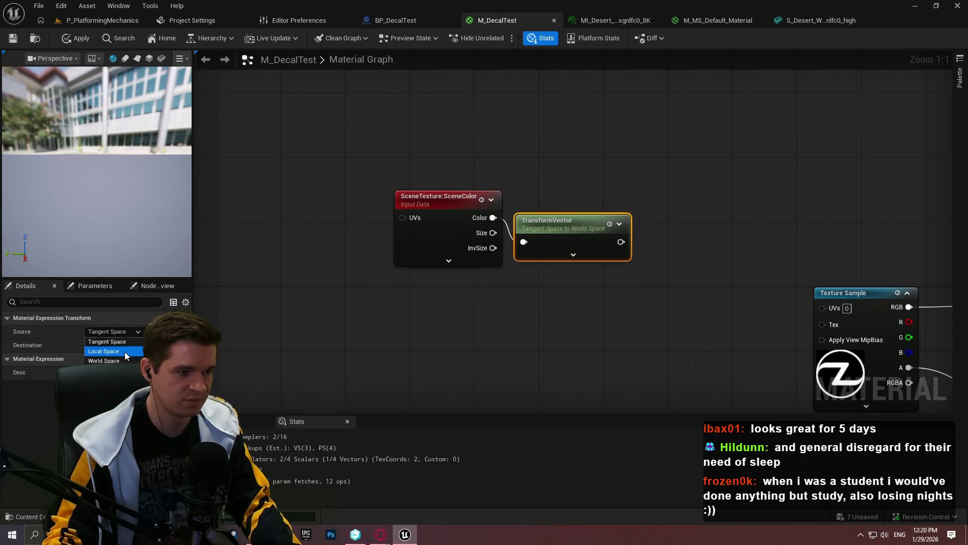
click(126, 353)
drag(557, 218, 558, 197)
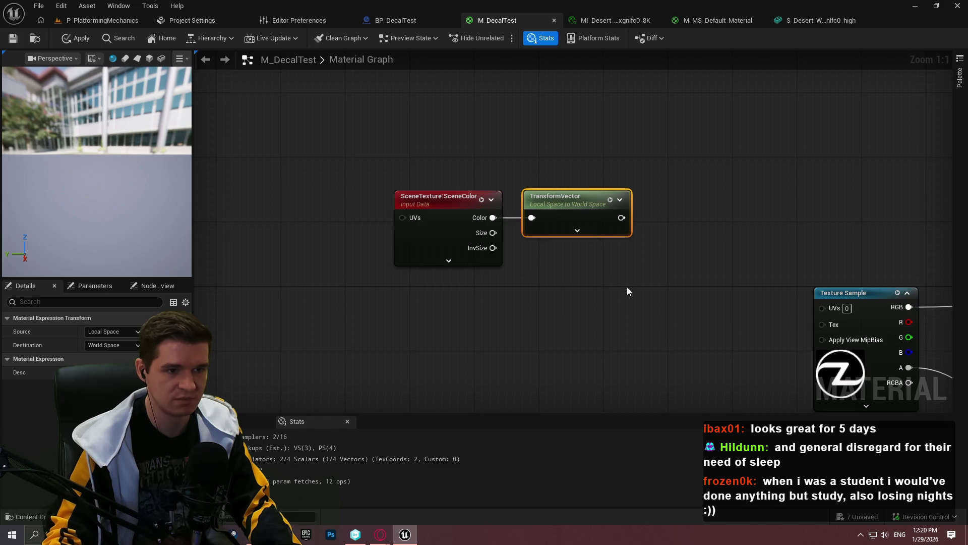
drag(628, 291, 388, 192)
mouse_move(621, 217)
mouse_down()
mouse_move(437, 193)
mouse_move(610, 243)
mouse_up()
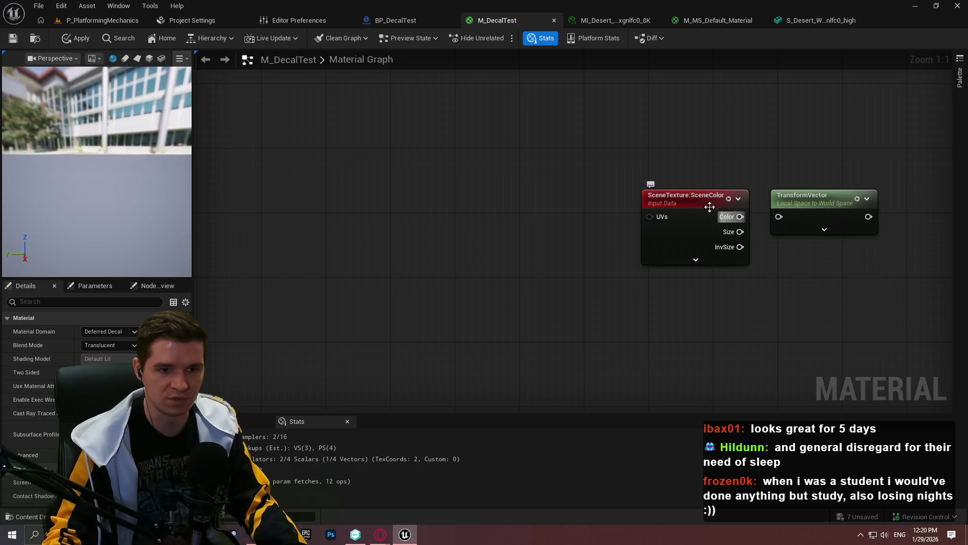
drag(710, 207, 589, 352)
Step: Add a Constant3Vector of -1,0,0 and wire it into TransformVector
click(570, 175)
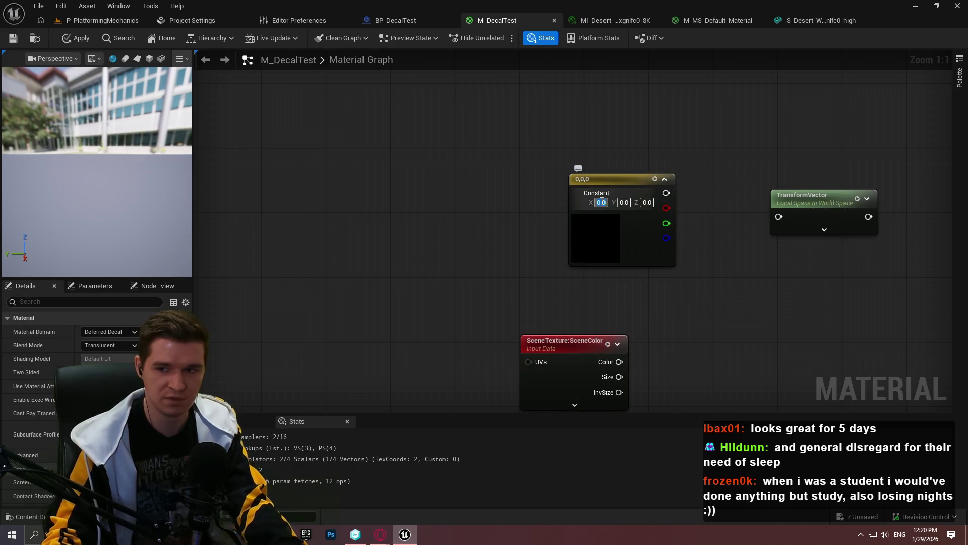
text(-1)
key(Return)
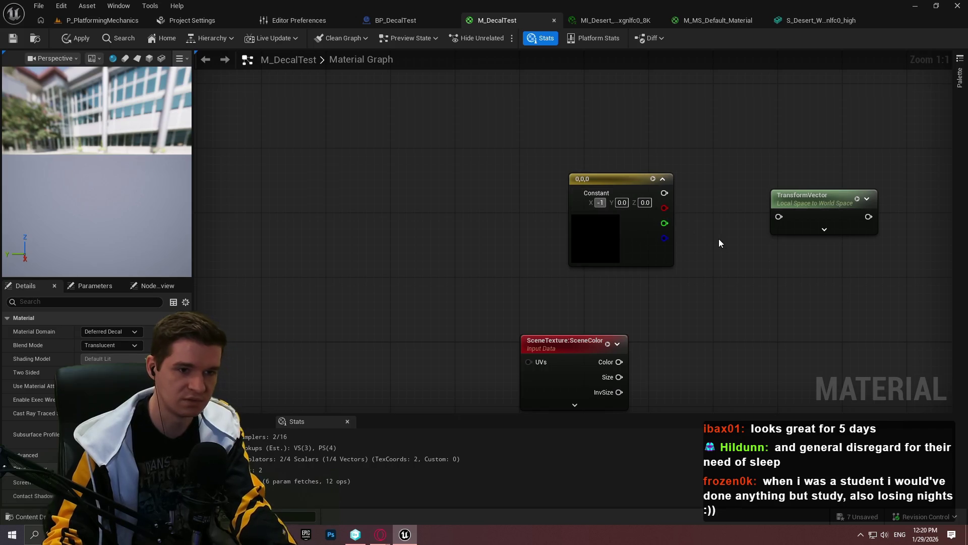
mouse_move(670, 193)
mouse_down()
mouse_move(795, 222)
mouse_move(673, 192)
mouse_up()
drag(813, 196, 757, 167)
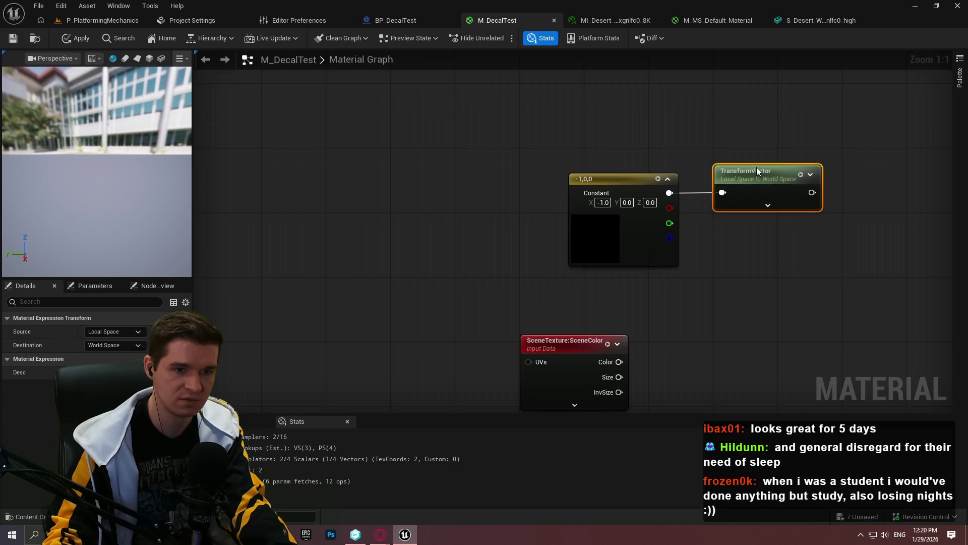
drag(567, 164, 398, 148)
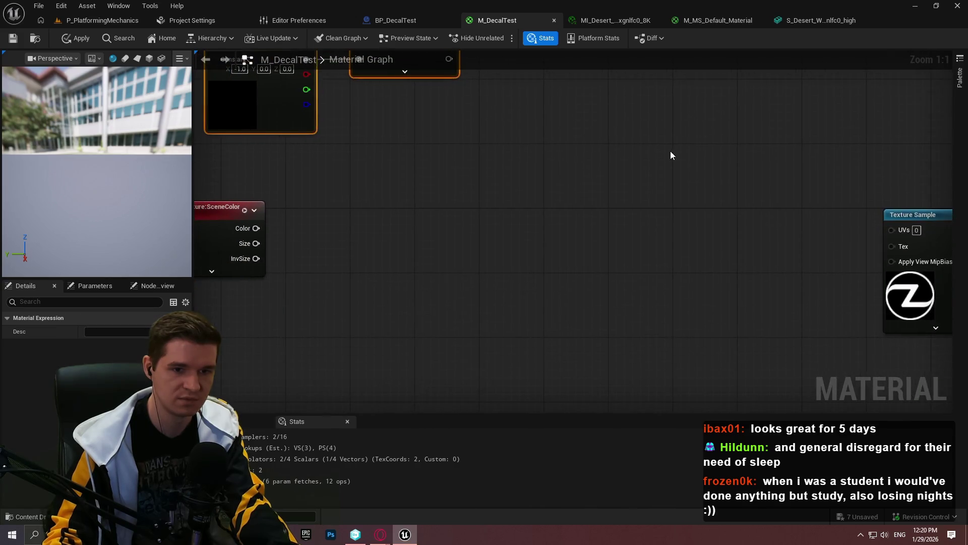
drag(670, 151, 535, 66)
click(380, 535)
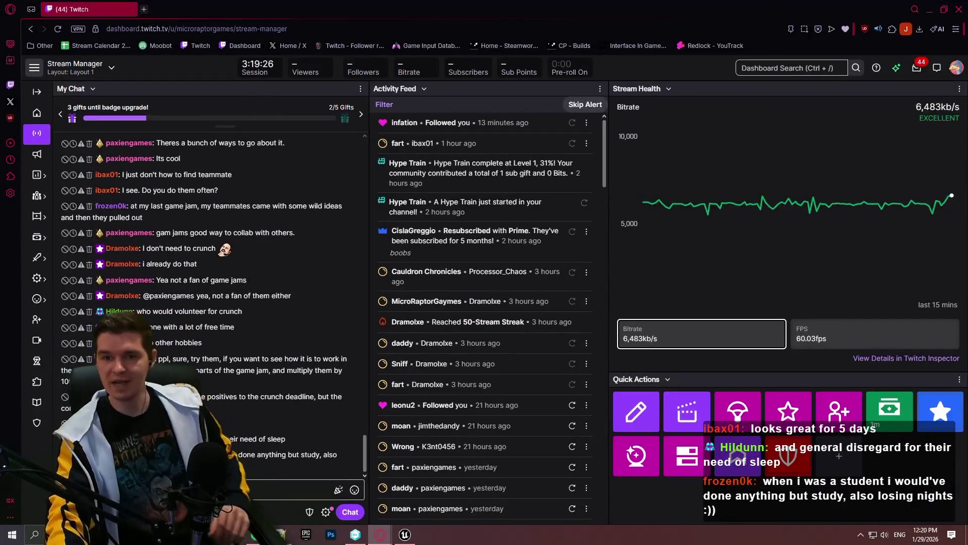
key(alt+Tab)
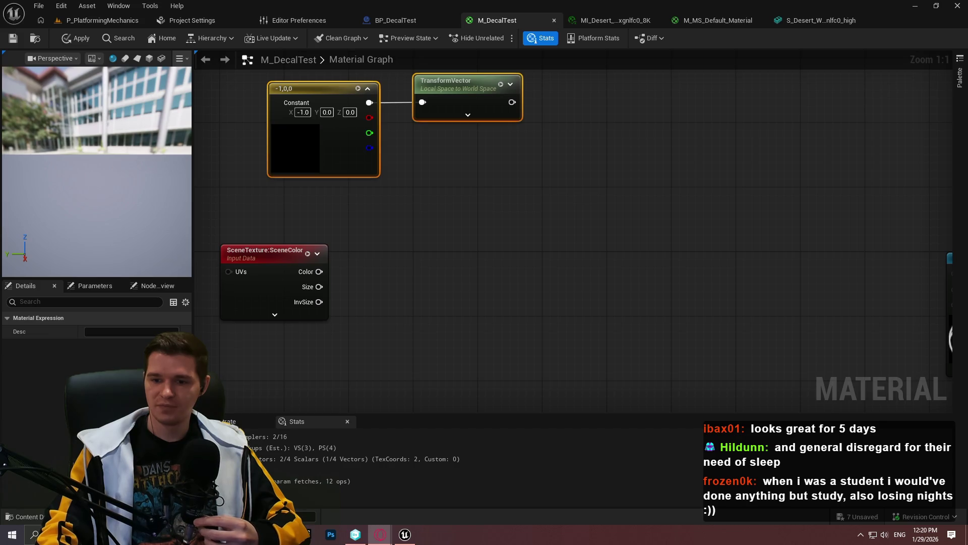
Step: Add a Normalize node after TransformVector and tidy the vector nodes
key(Home)
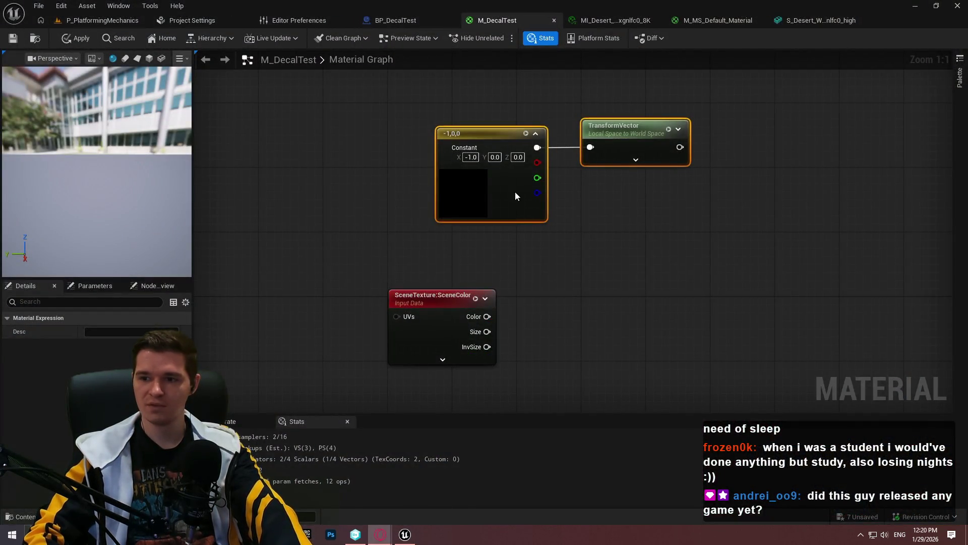
drag(692, 147, 712, 140)
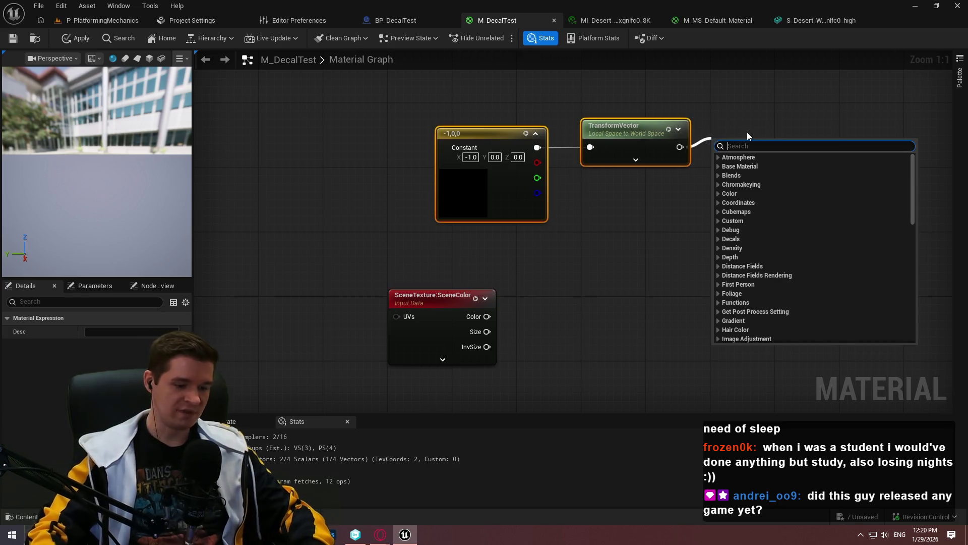
text(norm)
key(Return)
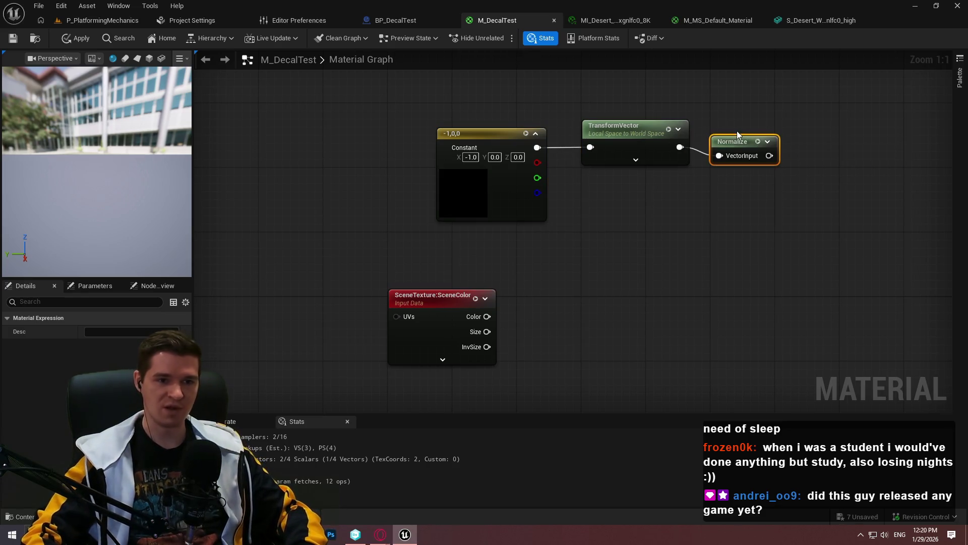
mouse_move(743, 193)
mouse_down()
mouse_move(746, 257)
mouse_move(723, 244)
mouse_move(332, 158)
mouse_up()
mouse_move(671, 216)
mouse_down()
mouse_move(721, 265)
mouse_move(730, 225)
mouse_up()
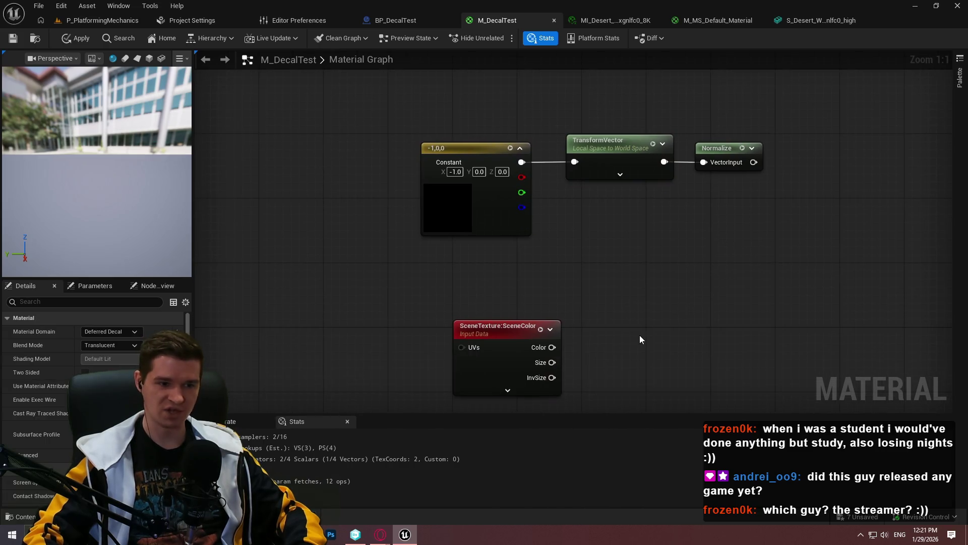
Step: Add a Dot node from Normalize, with SceneColor's Color as its B input
drag(753, 162, 790, 229)
text(dot)
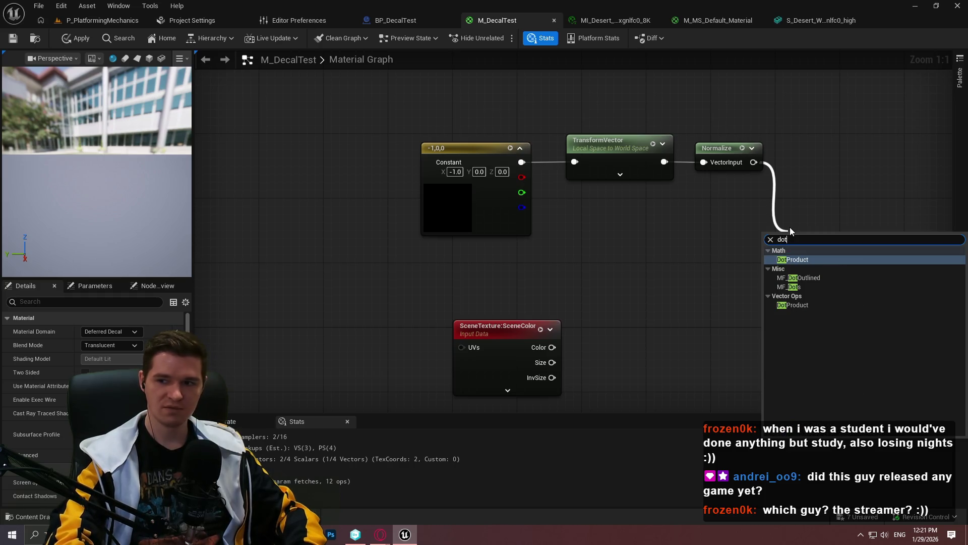
key(Return)
mouse_move(792, 266)
mouse_down()
mouse_move(551, 346)
mouse_move(556, 354)
mouse_move(552, 347)
mouse_up()
mouse_move(804, 239)
mouse_down()
mouse_move(595, 196)
mouse_move(631, 202)
mouse_move(663, 189)
mouse_move(663, 203)
mouse_move(716, 195)
mouse_move(753, 209)
mouse_up()
Step: Append a Multiply node and then a Saturate node after the Dot
text(mul)
click(677, 247)
text(satu)
click(760, 254)
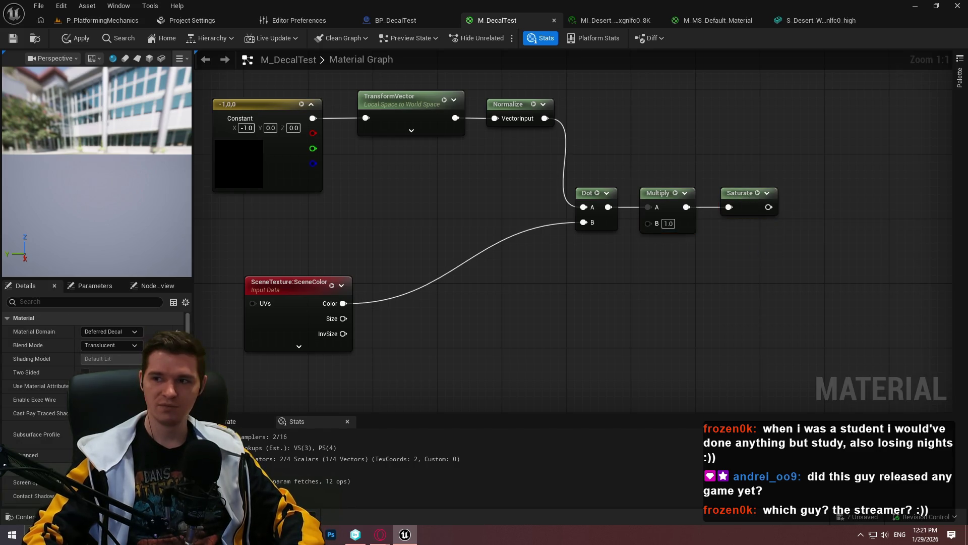
key(alt+Tab)
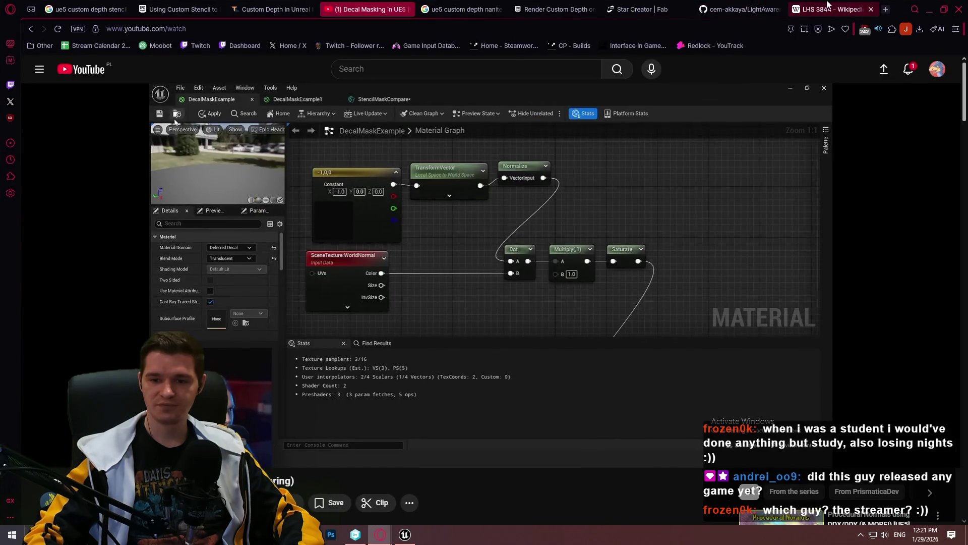
Step: Move the Dot, Multiply and Saturate nodes, then open PrismaticaDev's channel in a new tab
click(928, 10)
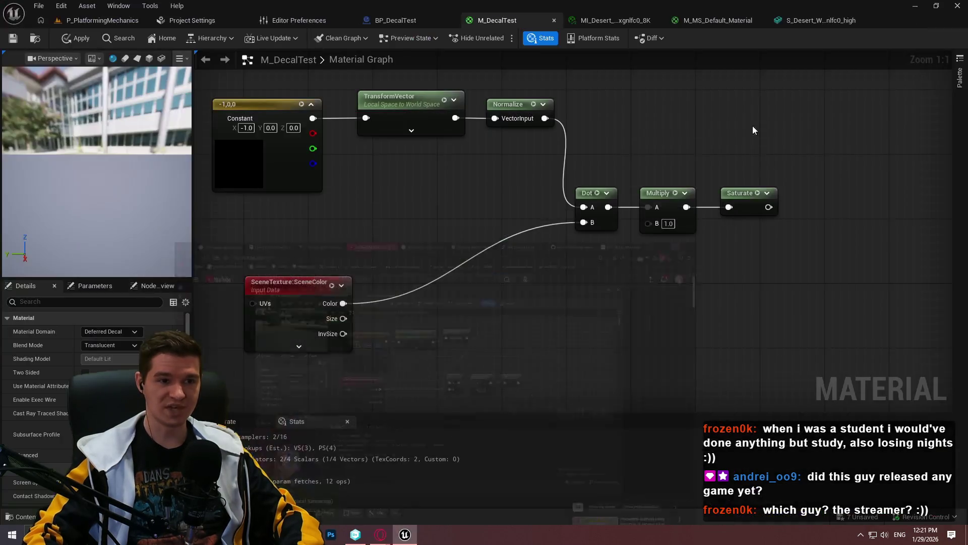
mouse_move(778, 316)
mouse_down()
mouse_move(651, 210)
mouse_move(670, 222)
mouse_up()
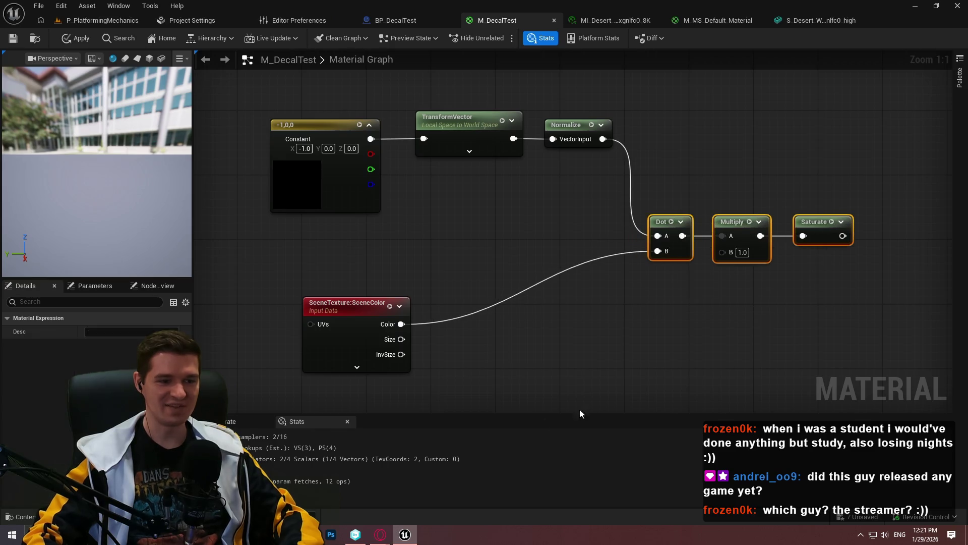
mouse_move(381, 535)
click(446, 482)
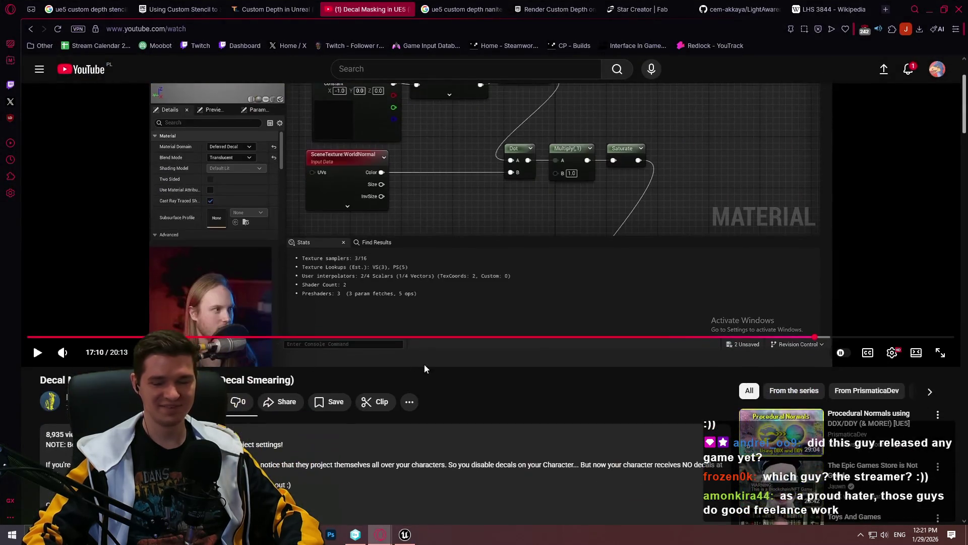
scroll(398, 363, down, 3)
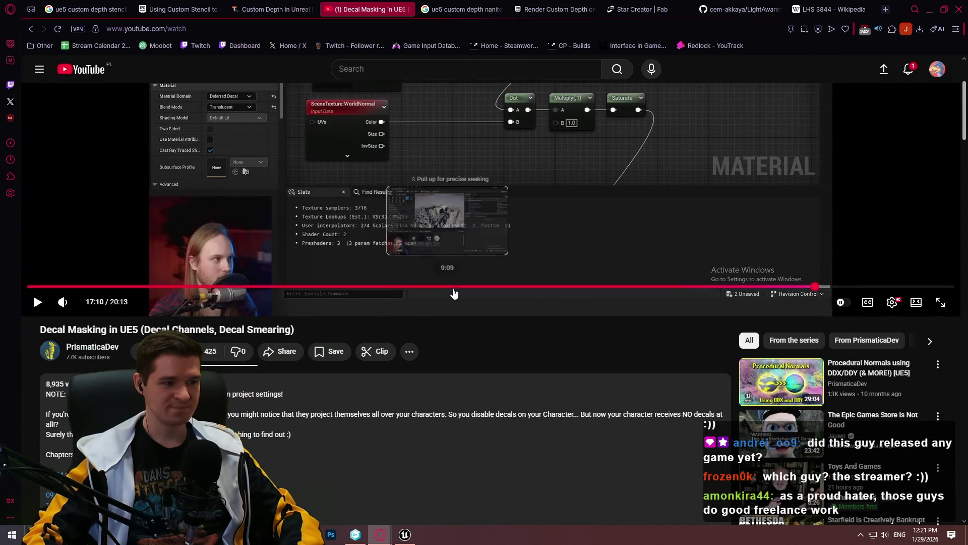
middle_click(100, 345)
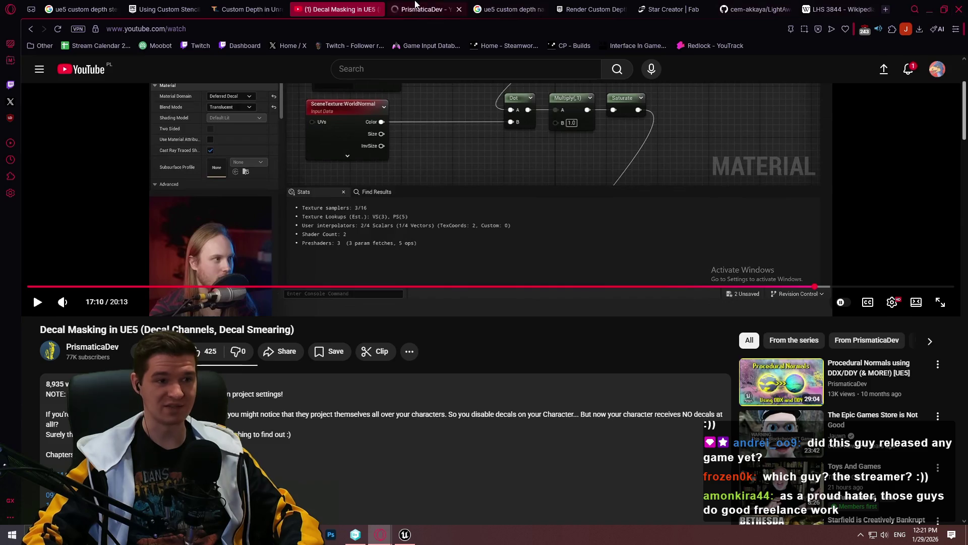
Step: Switch to the PrismaticaDev channel tab and show its Videos list
click(421, 9)
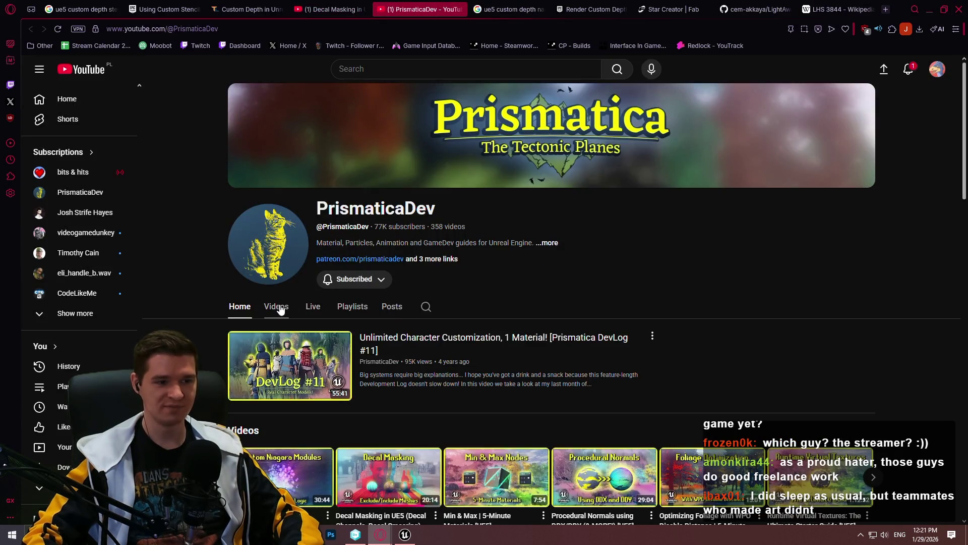
click(281, 308)
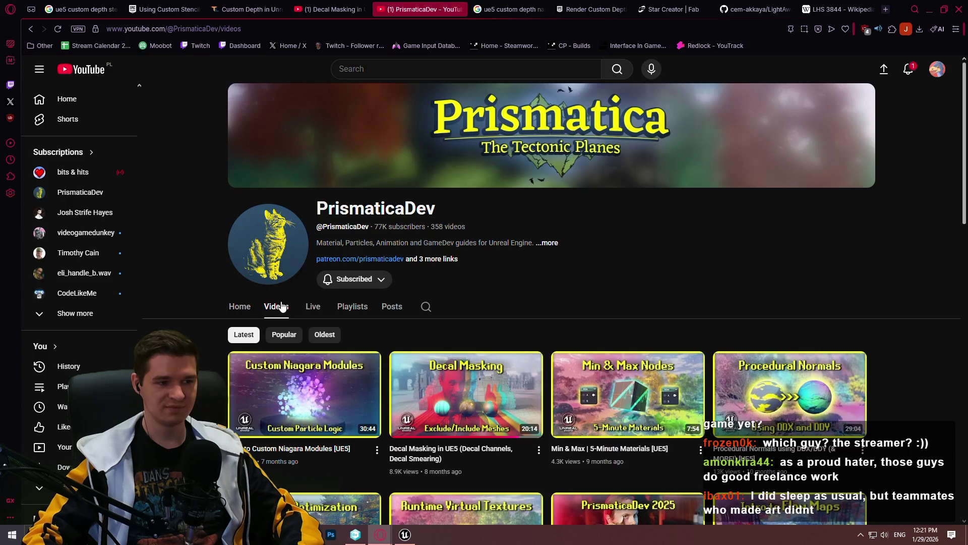
scroll(594, 132, down, 4)
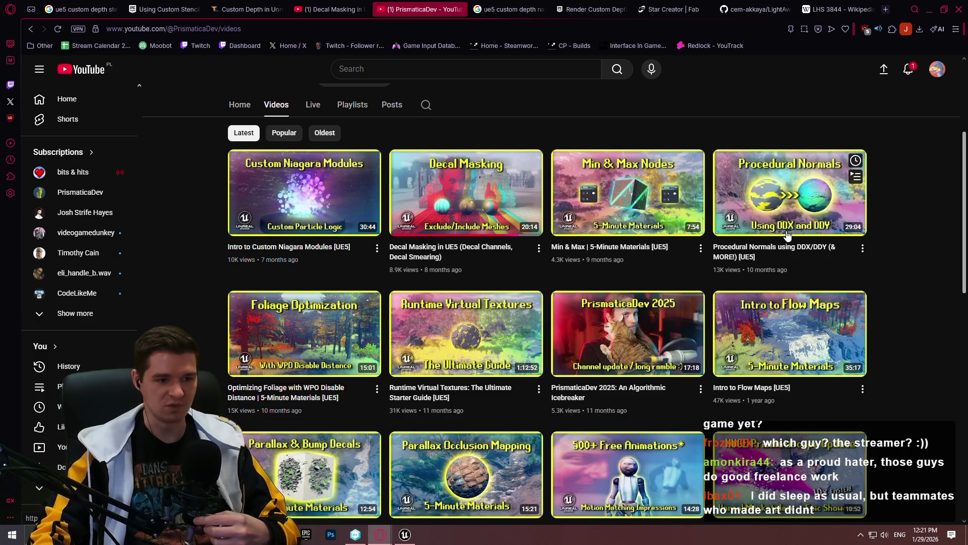
scroll(886, 225, up, 1)
scroll(886, 224, up, 3)
Step: Read the channel description and links, then scroll through the 358 uploads
click(427, 209)
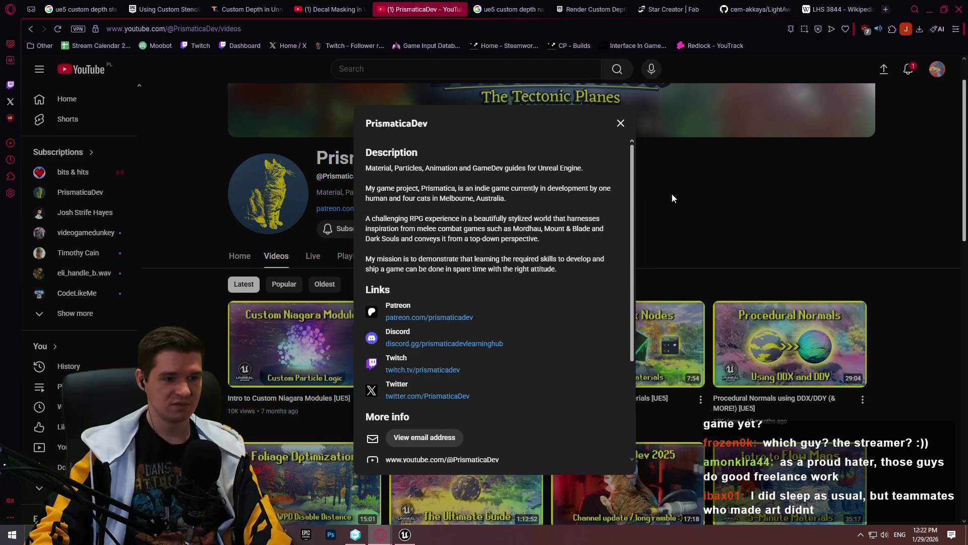
click(674, 222)
scroll(857, 181, down, 3)
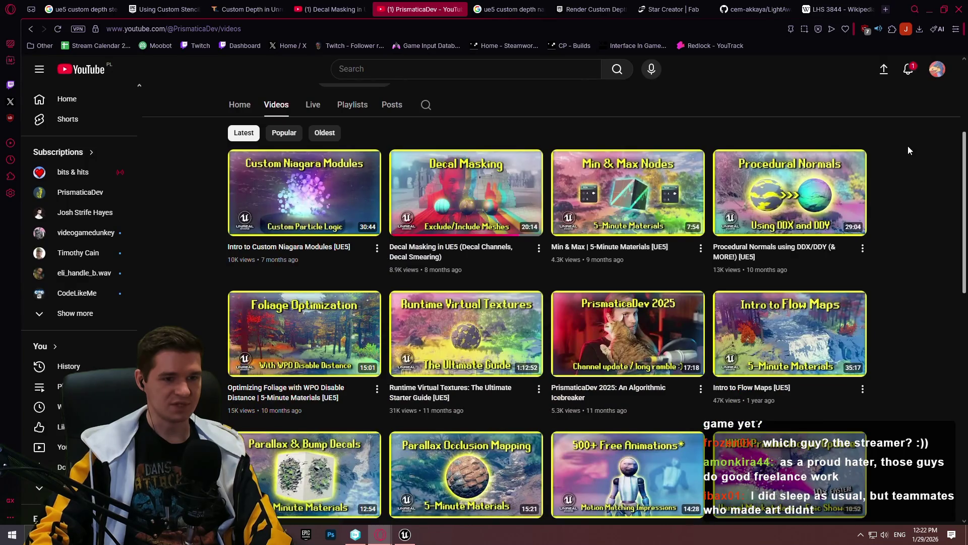
scroll(932, 197, down, 7)
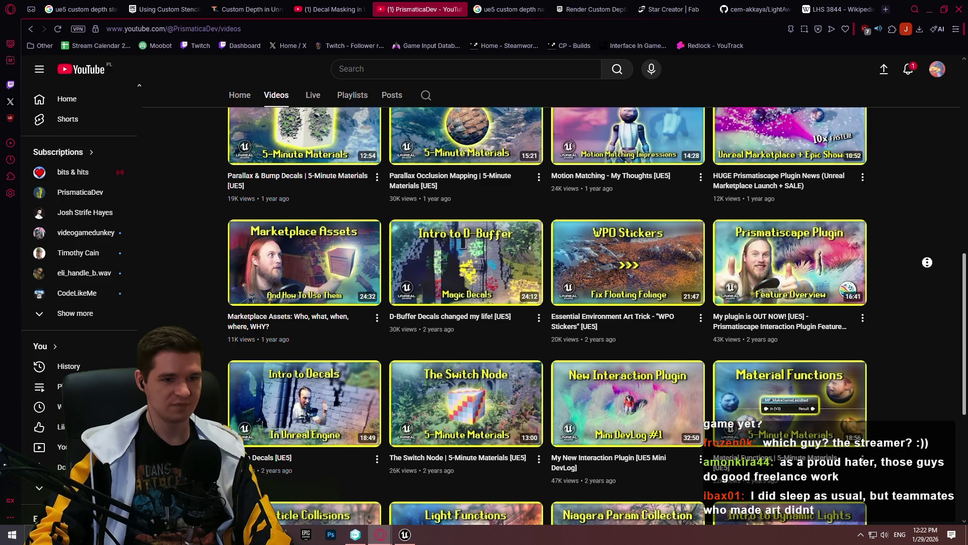
mouse_move(964, 275)
mouse_down()
mouse_move(951, 407)
mouse_move(965, 339)
mouse_up()
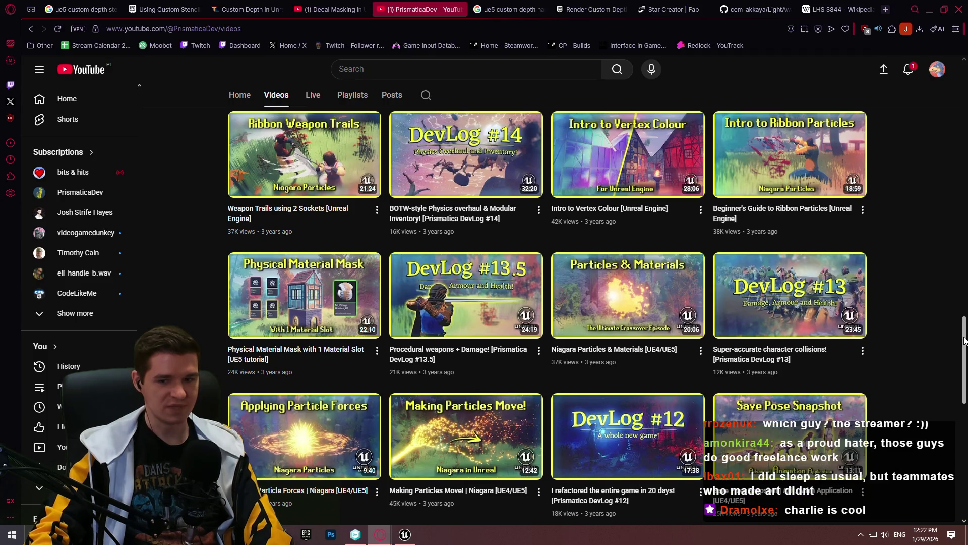
drag(964, 340, 936, 56)
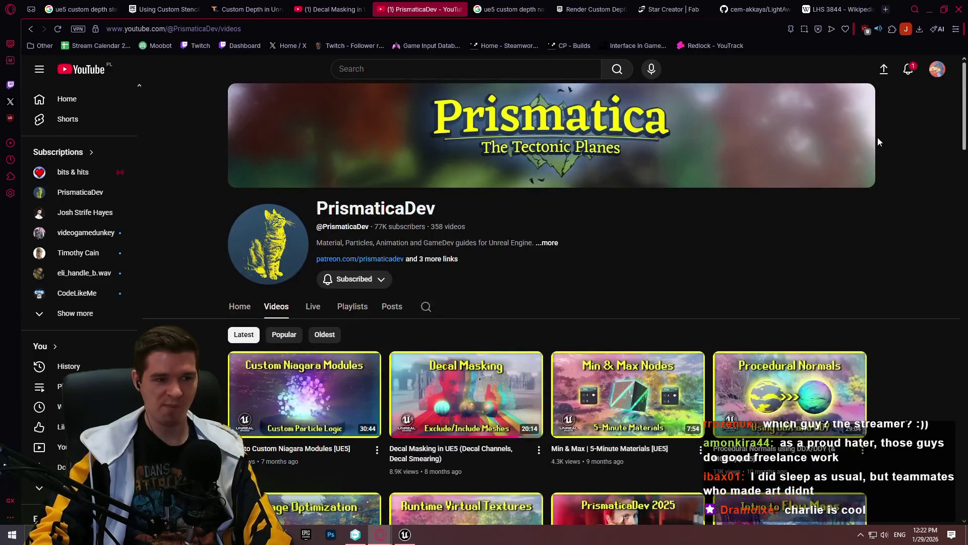
Step: Reopen and read PrismaticaDev's description and links, then return to the Decal Masking tab
click(552, 242)
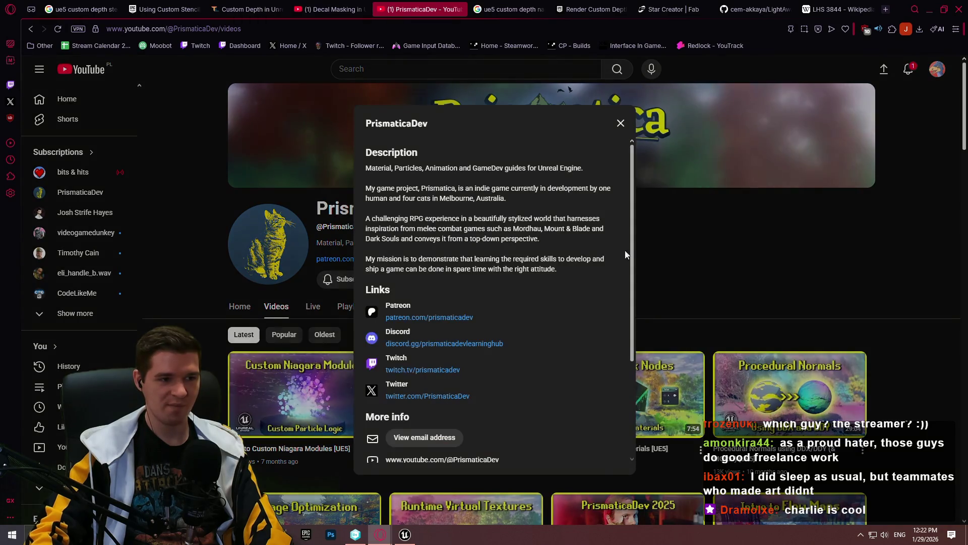
click(739, 243)
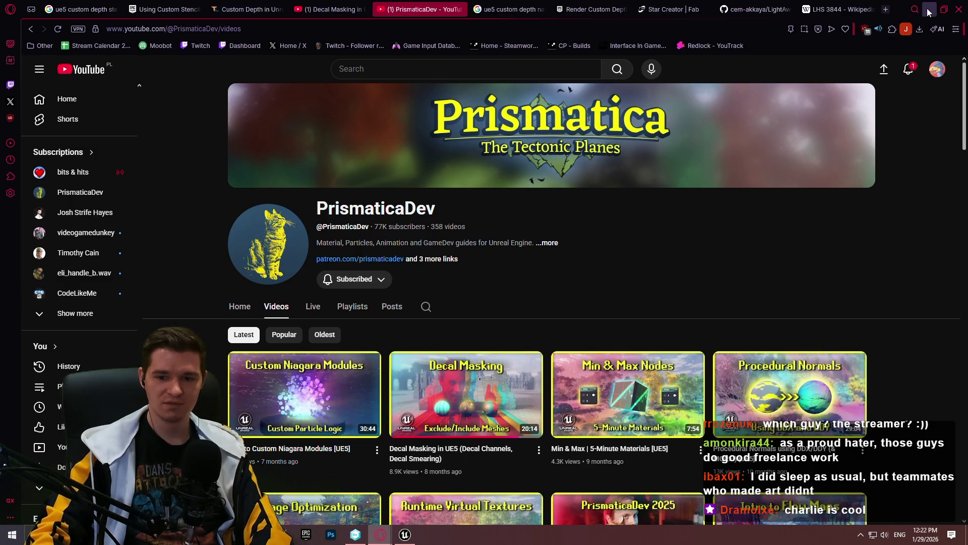
click(439, 259)
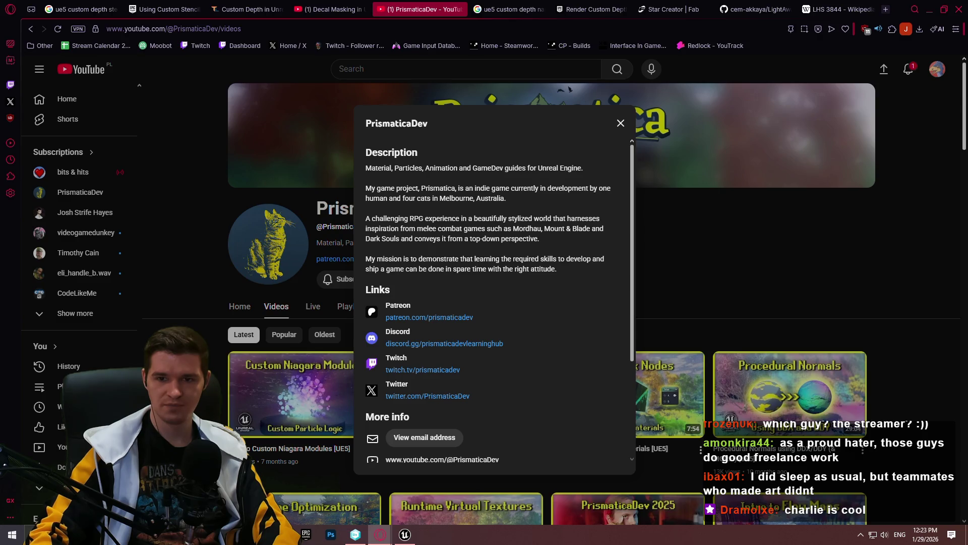
key(Escape)
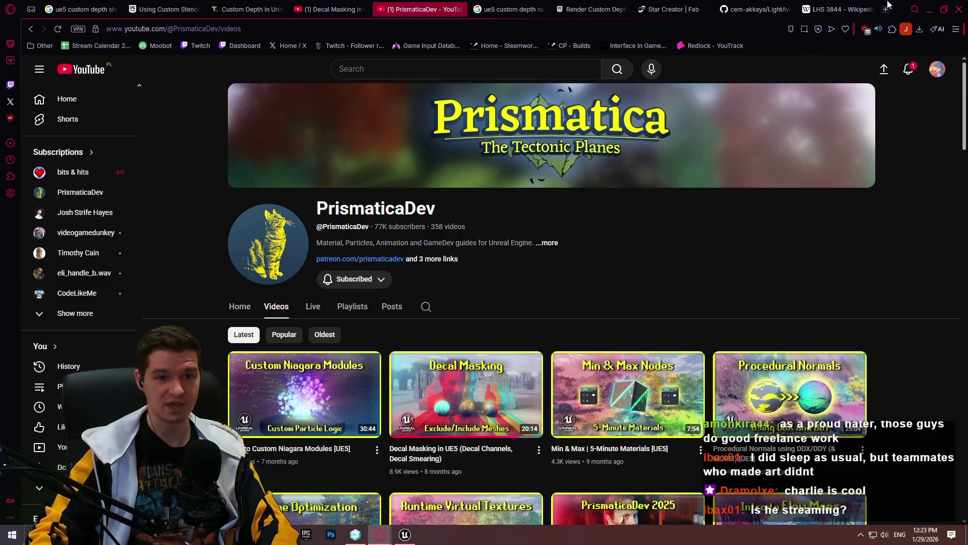
key(ctrl+shift+Tab)
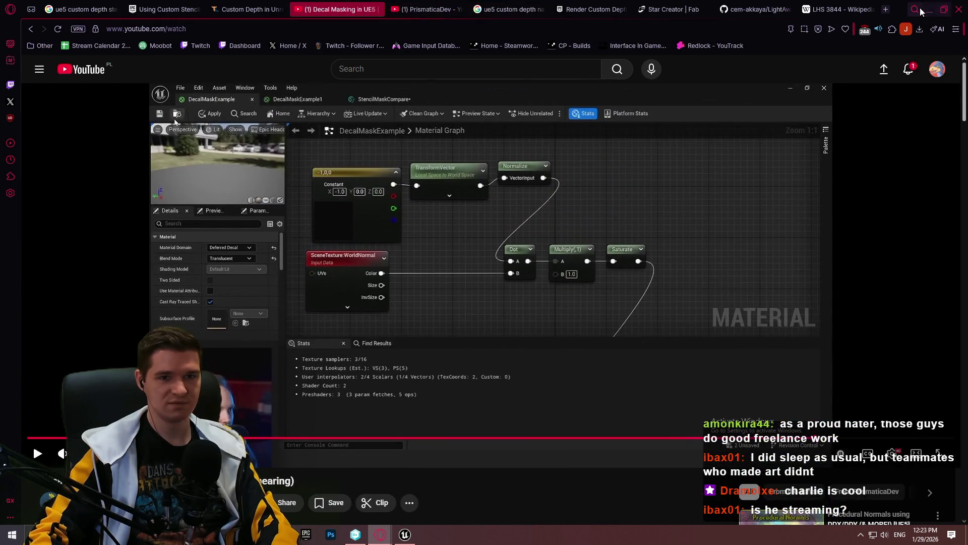
Step: Minimize the tutorial and bring M_DecalTest's Texture Sample node into view
click(929, 9)
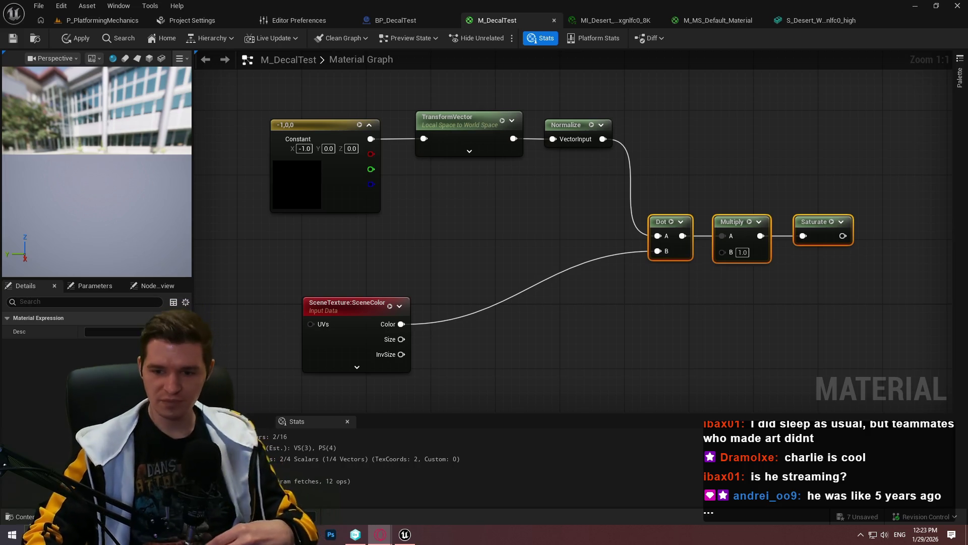
drag(565, 282, 430, 220)
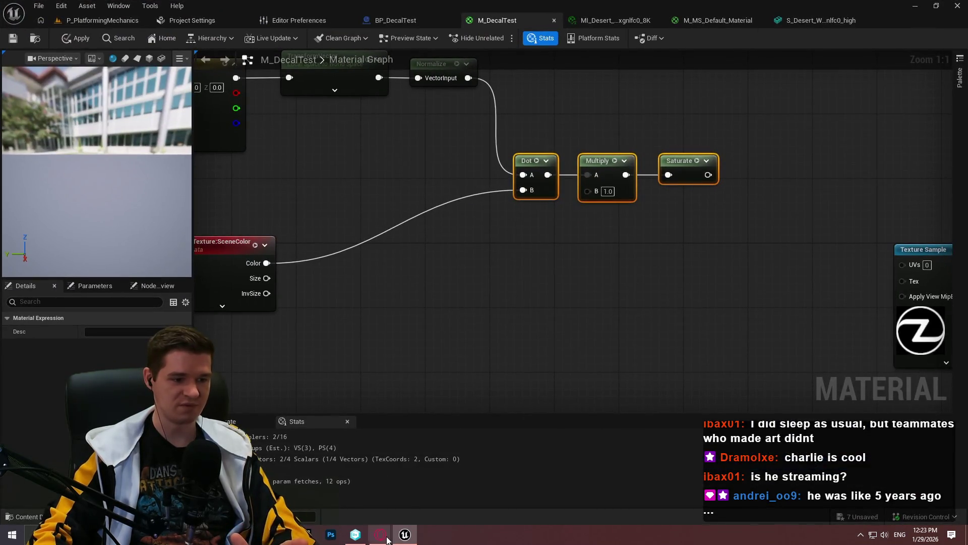
Step: Bring up the tutorial window beside the graph and pan to the whole Texture Sample node
mouse_move(383, 536)
click(438, 489)
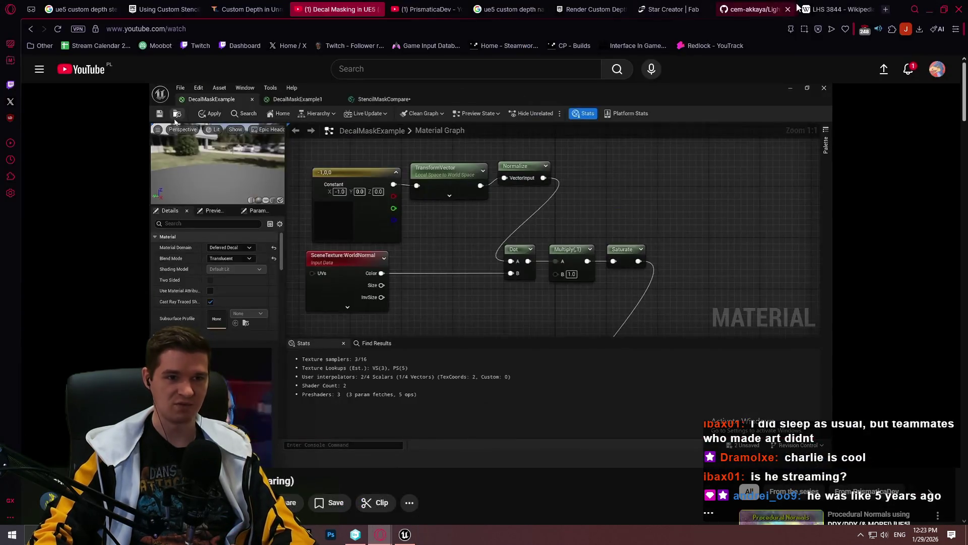
drag(901, 13, 967, 15)
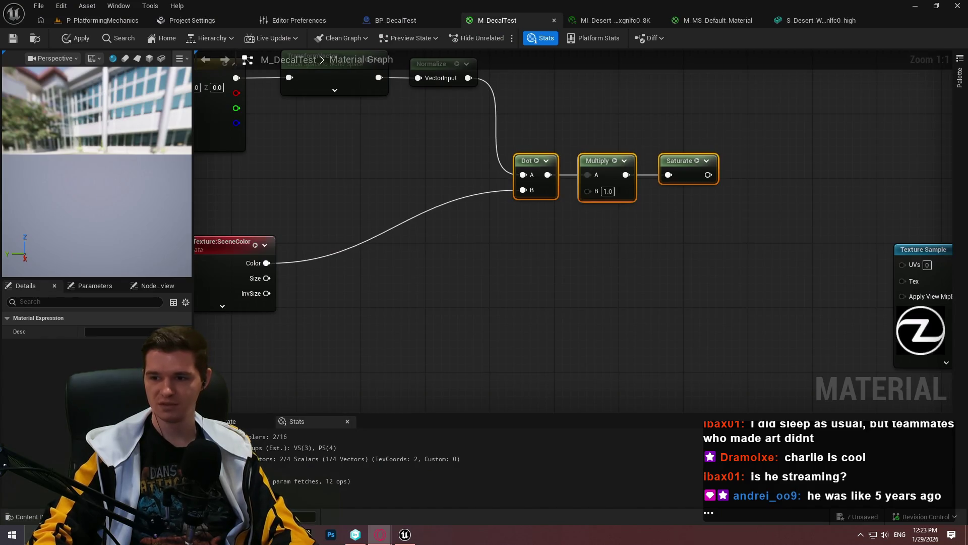
drag(690, 207, 571, 174)
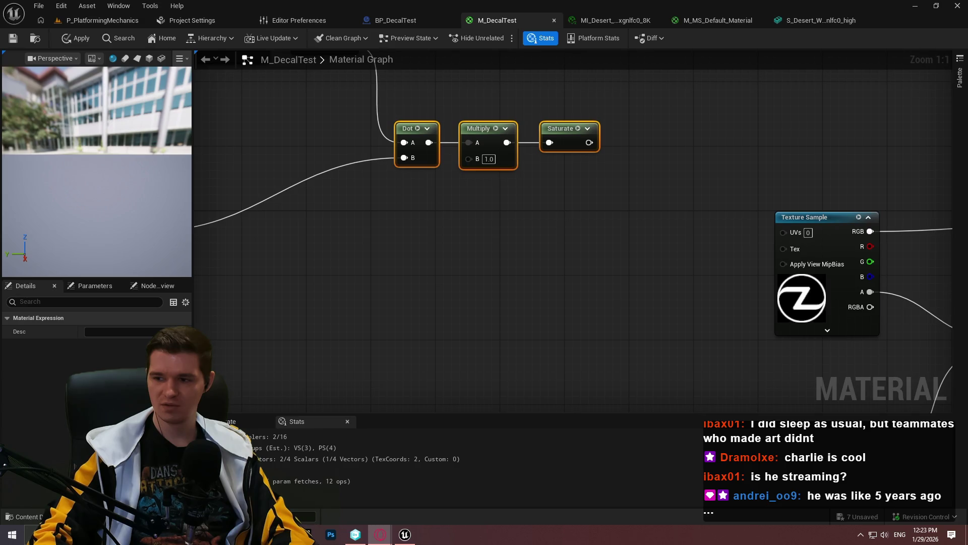
Step: Rewind the tutorial to about 16:06, replay a few seconds, then return to M_DecalTest
key(alt+Tab)
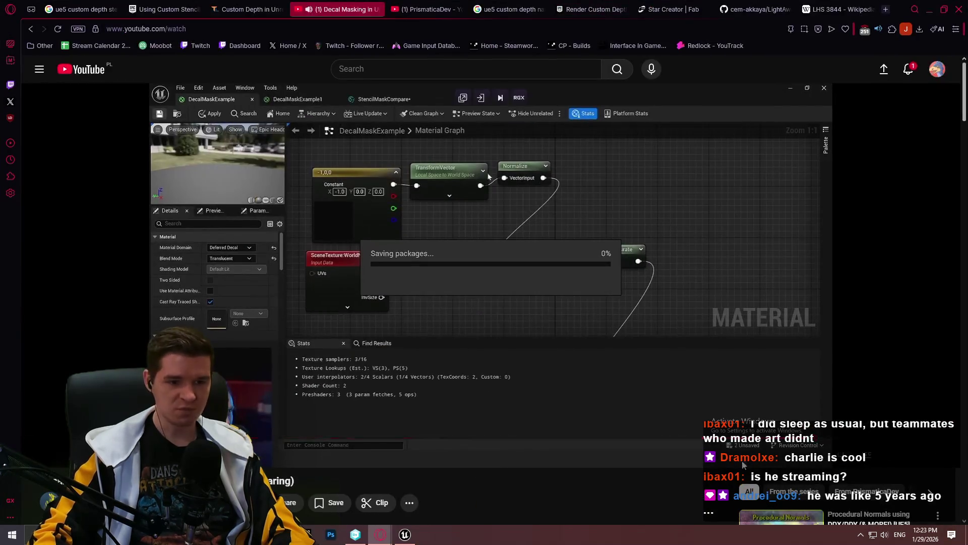
drag(782, 443, 715, 386)
key(space)
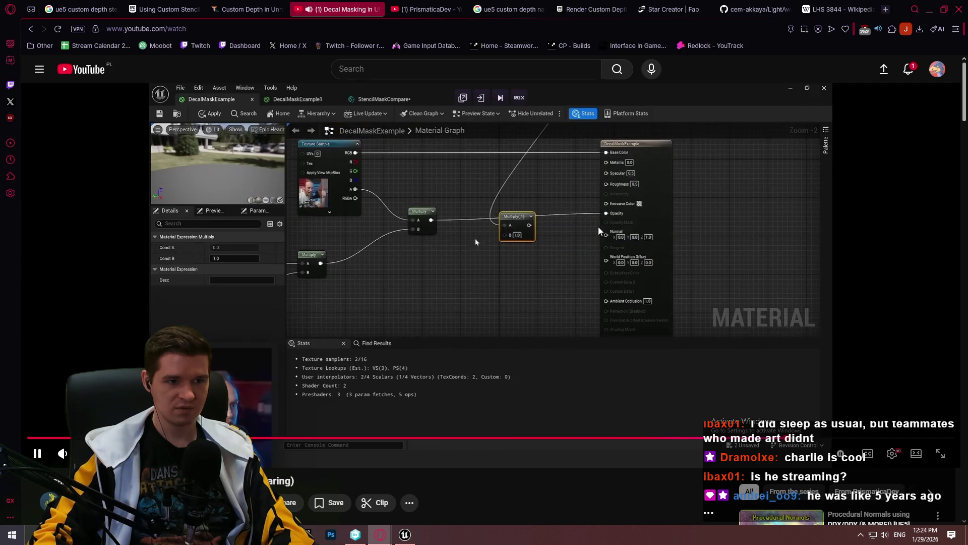
key(space)
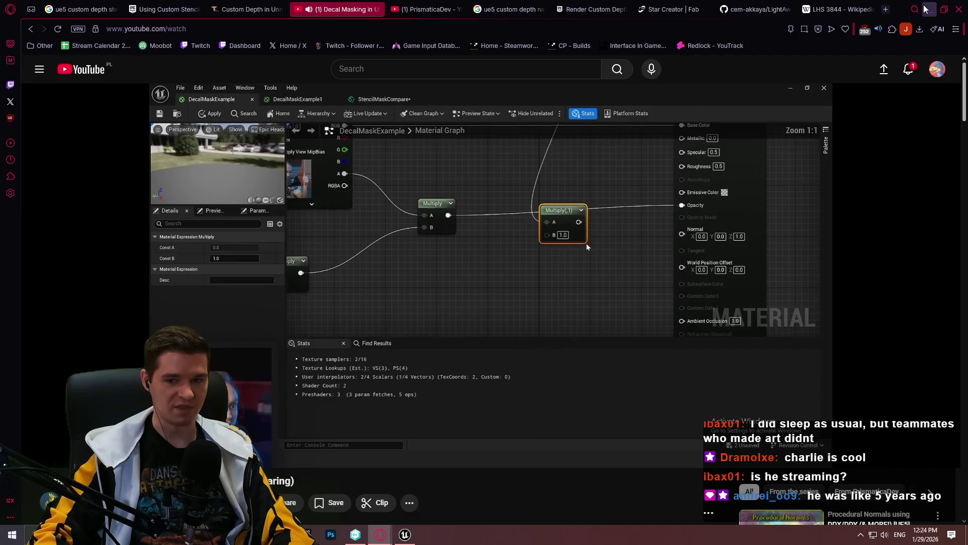
key(alt+Tab)
scroll(323, 135, down, 2)
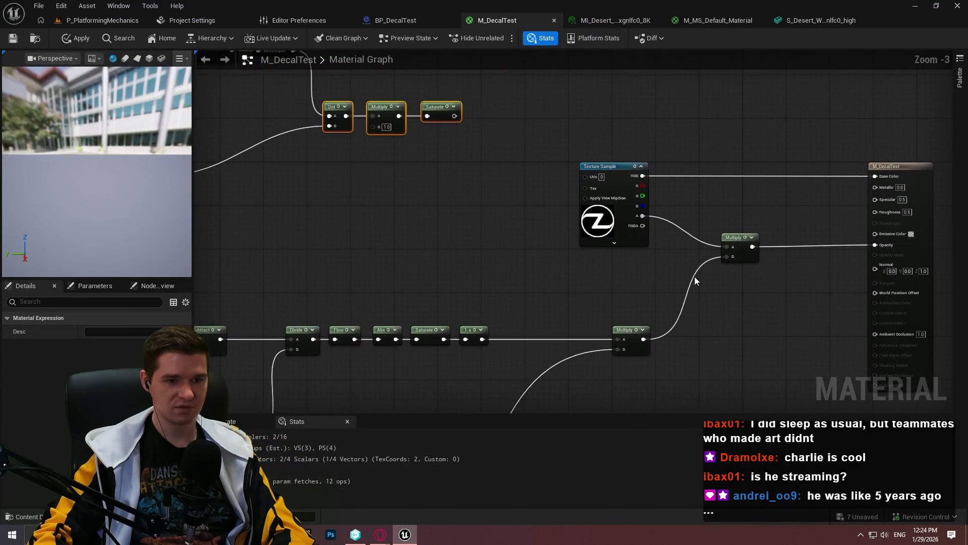
Step: Add a second Multiply after the first and move the CustomDepth/SceneDepth chain aside
drag(738, 255, 771, 268)
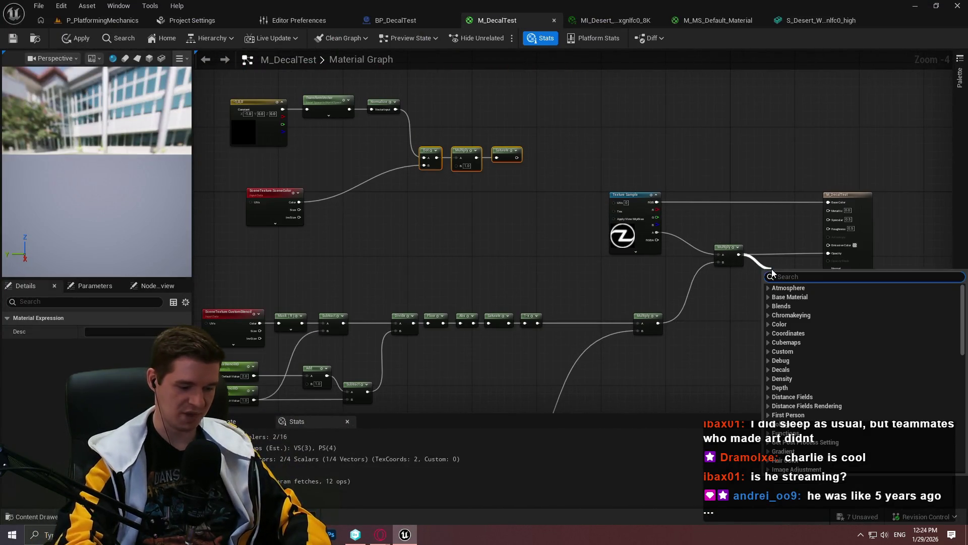
text(mult)
key(Return)
mouse_move(520, 222)
mouse_down()
mouse_move(475, 174)
mouse_move(635, 256)
mouse_move(341, 129)
mouse_move(454, 263)
mouse_move(462, 289)
mouse_move(421, 252)
mouse_move(380, 270)
mouse_move(588, 289)
mouse_move(662, 334)
mouse_up()
drag(616, 357, 375, 276)
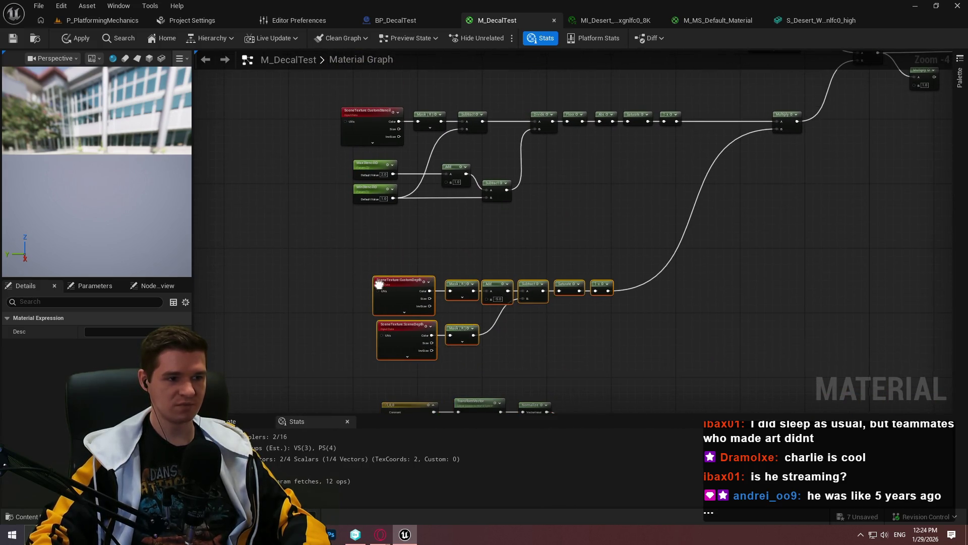
scroll(373, 274, up, 3)
drag(407, 307, 357, 264)
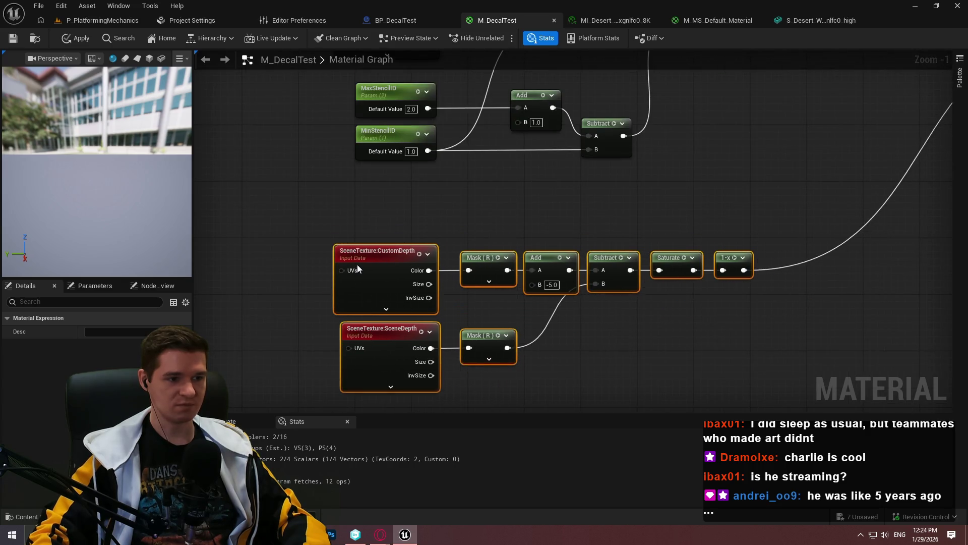
mouse_move(380, 207)
mouse_down()
mouse_move(413, 326)
mouse_move(389, 283)
mouse_move(259, 218)
mouse_up()
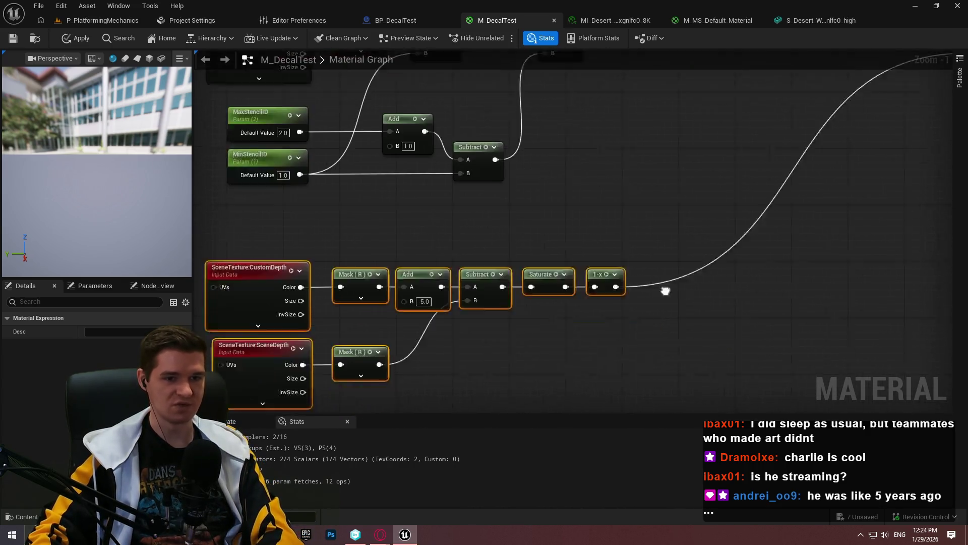
scroll(259, 218, down, 1)
Step: Place the second Multiply after 1-x, wire its B input, and move SceneColor beside Dot
mouse_move(678, 126)
mouse_down()
mouse_move(568, 116)
mouse_move(574, 121)
mouse_up()
mouse_move(746, 129)
mouse_down()
mouse_move(699, 225)
mouse_move(506, 258)
mouse_up()
click(621, 276)
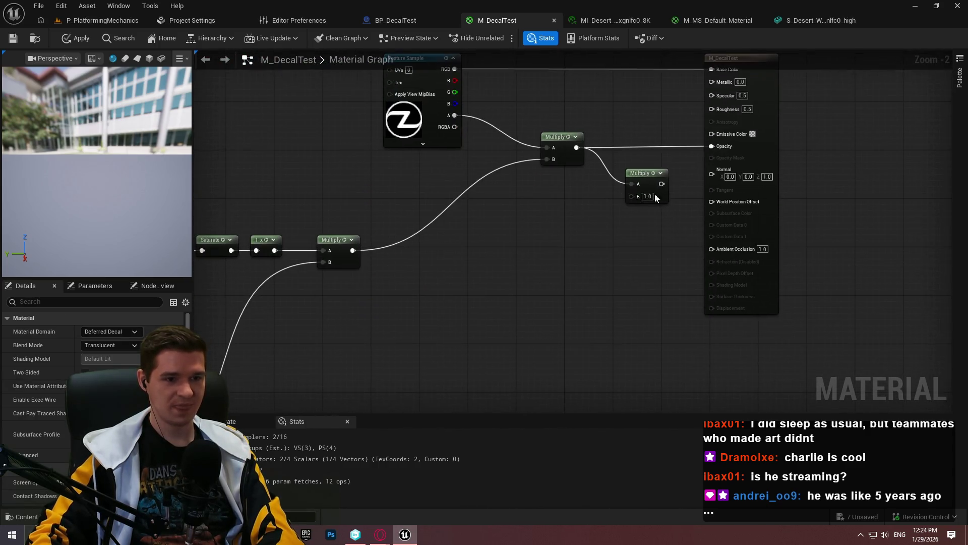
mouse_move(633, 196)
mouse_down()
mouse_move(321, 455)
mouse_move(471, 331)
mouse_move(581, 407)
mouse_move(644, 271)
mouse_move(668, 283)
mouse_move(695, 370)
mouse_move(540, 319)
mouse_move(551, 250)
mouse_up()
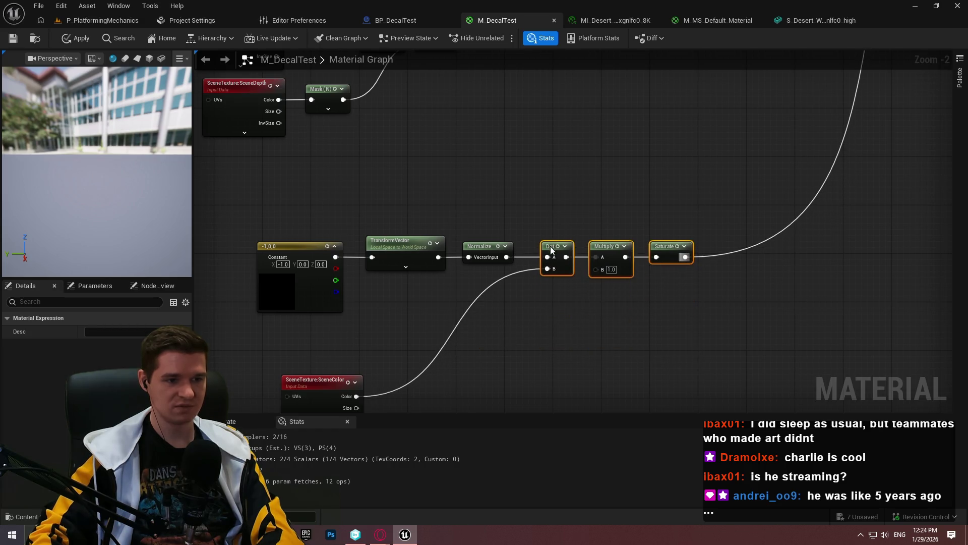
click(504, 303)
mouse_move(325, 390)
mouse_down()
mouse_move(475, 335)
mouse_move(453, 335)
mouse_up()
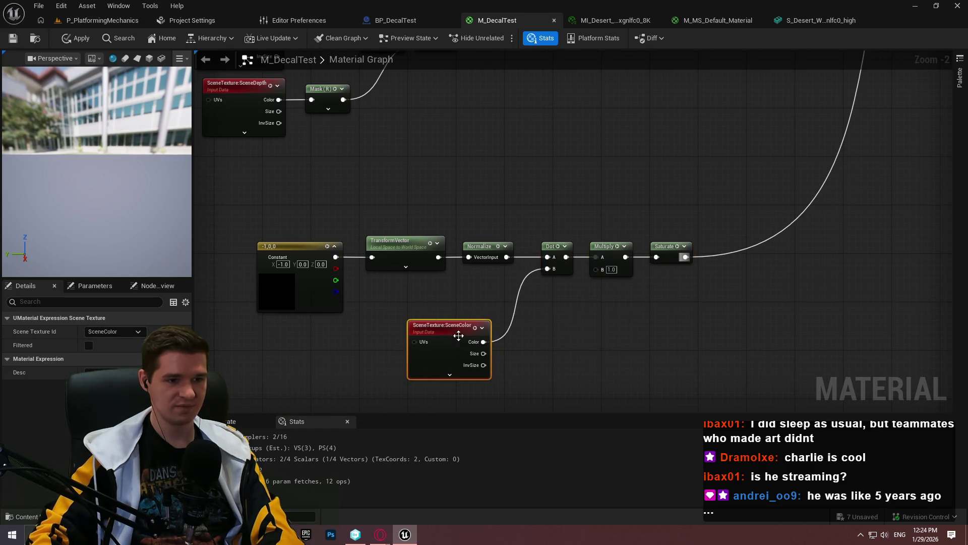
click(738, 339)
scroll(783, 283, down, 5)
scroll(656, 292, up, 3)
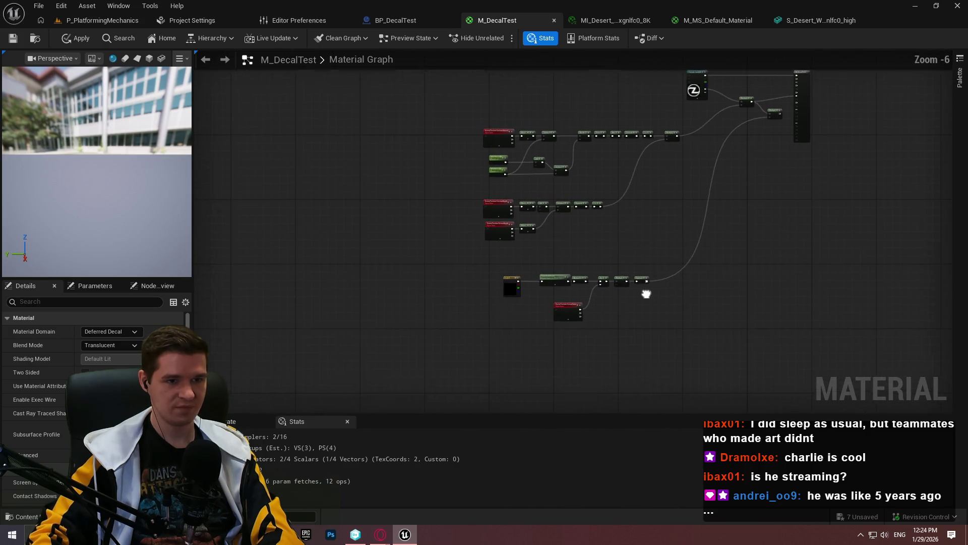
Step: Connect the second Multiply's output to Opacity, place it by the output node, and save
mouse_move(692, 371)
mouse_down()
mouse_move(396, 260)
mouse_move(383, 273)
mouse_up()
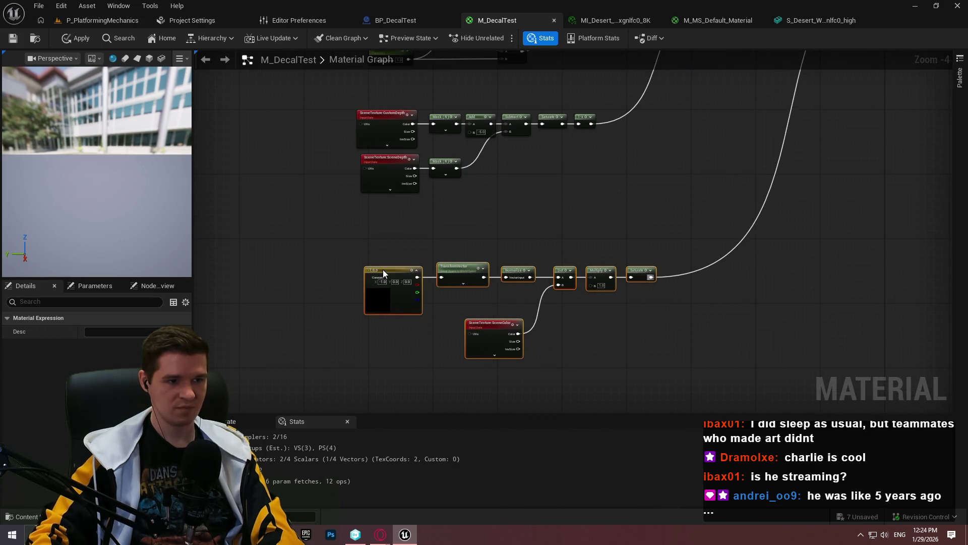
scroll(619, 210, up, 3)
drag(653, 170, 723, 127)
mouse_move(628, 157)
mouse_down()
mouse_move(639, 113)
mouse_move(647, 119)
mouse_up()
click(602, 165)
scroll(603, 203, down, 3)
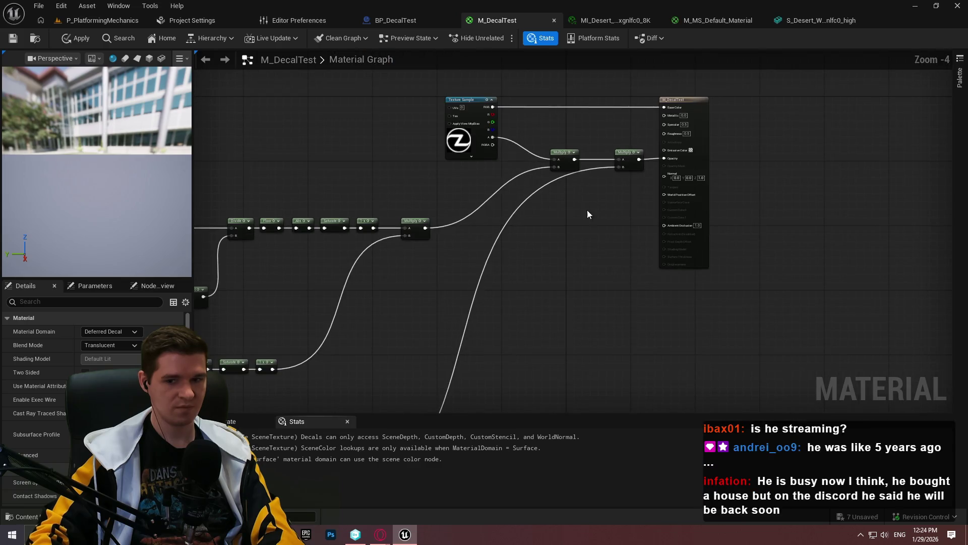
scroll(574, 226, up, 3)
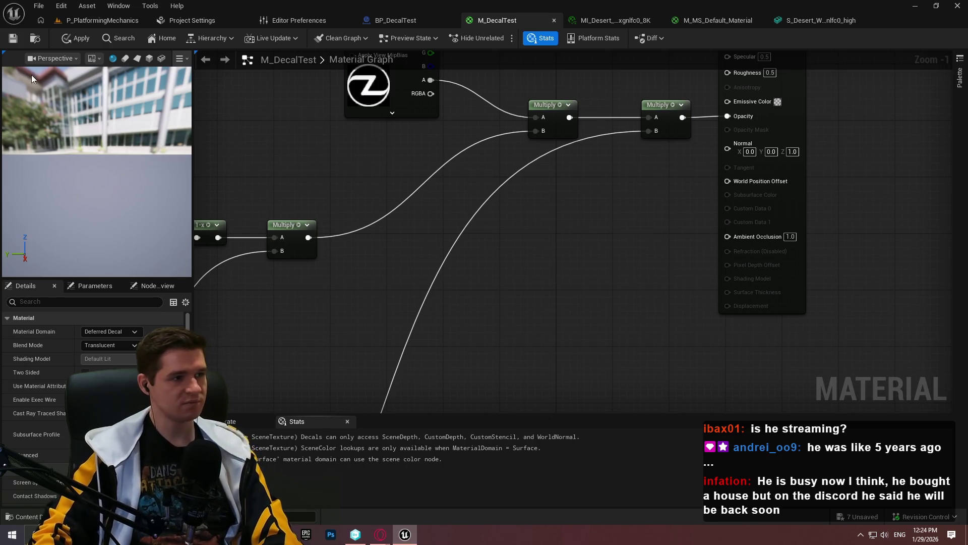
click(17, 43)
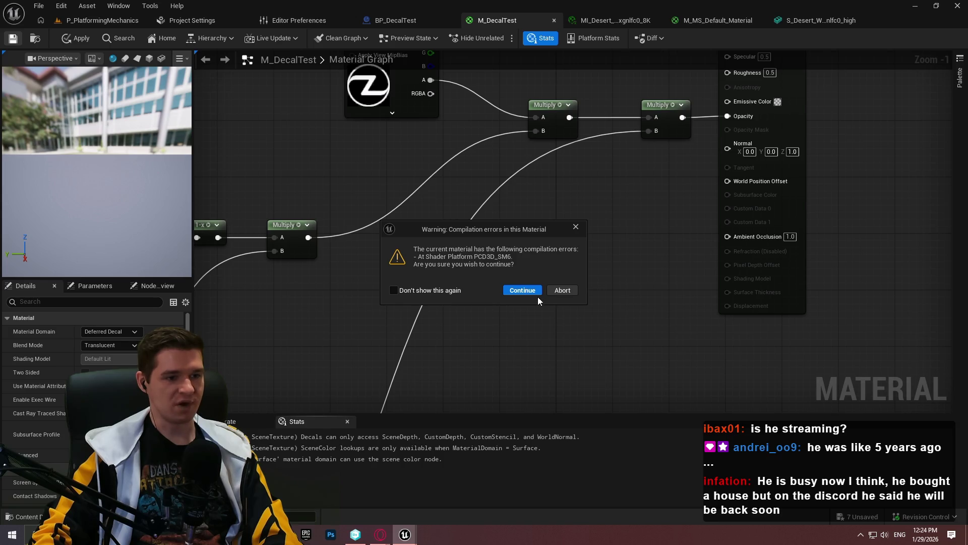
Step: Abort the compile-error save and locate the erroring SceneColor node
click(561, 292)
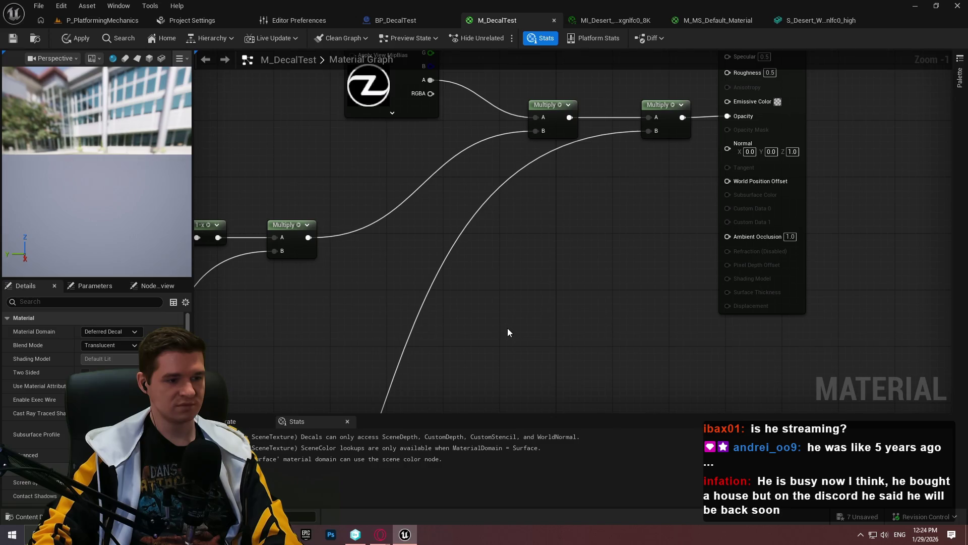
mouse_move(496, 324)
mouse_down()
mouse_move(504, 454)
mouse_move(663, 237)
mouse_up()
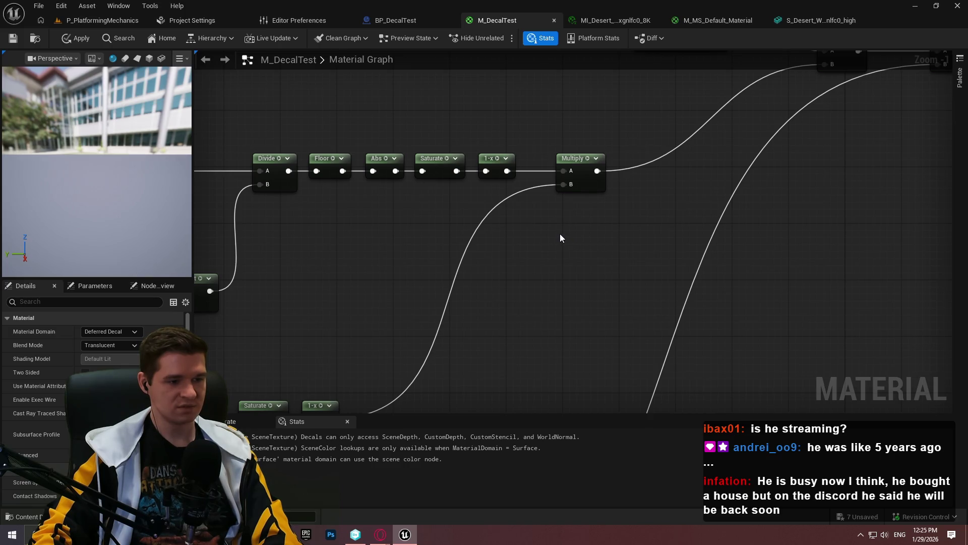
drag(502, 241, 935, 222)
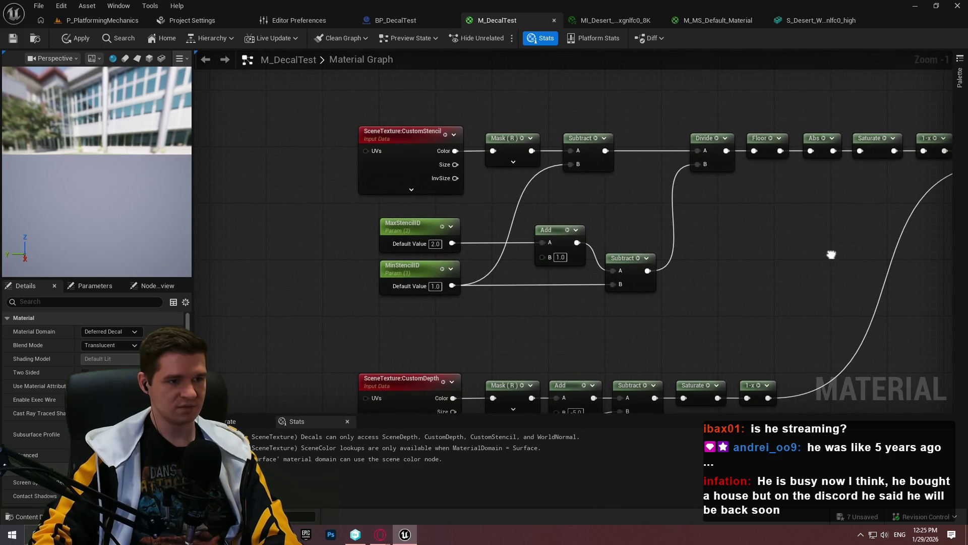
scroll(483, 211, down, 2)
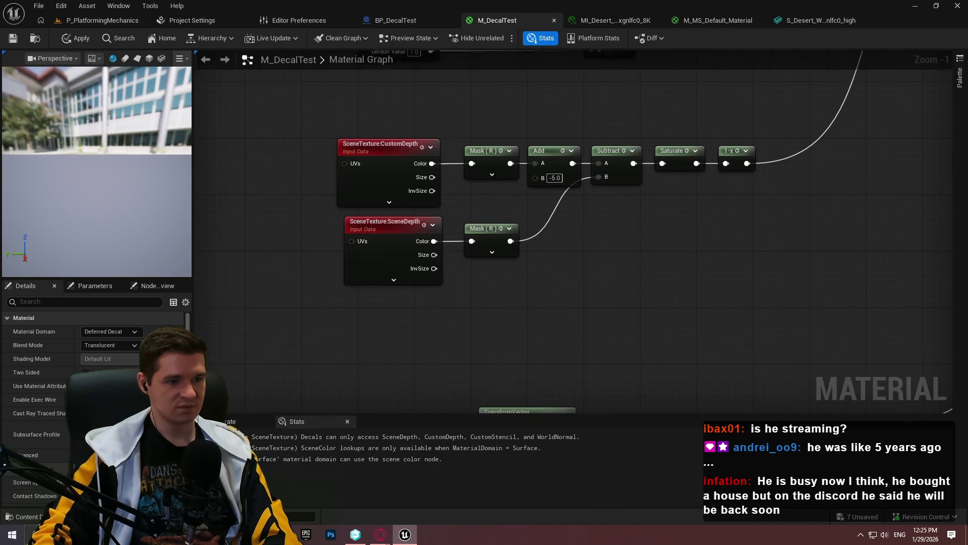
drag(482, 210, 481, 112)
scroll(484, 126, up, 2)
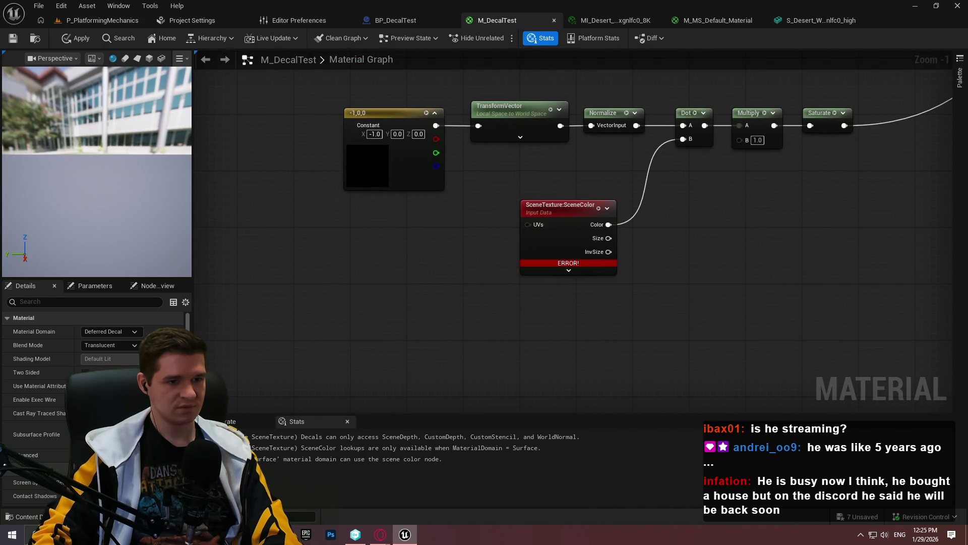
scroll(623, 263, up, 1)
click(564, 201)
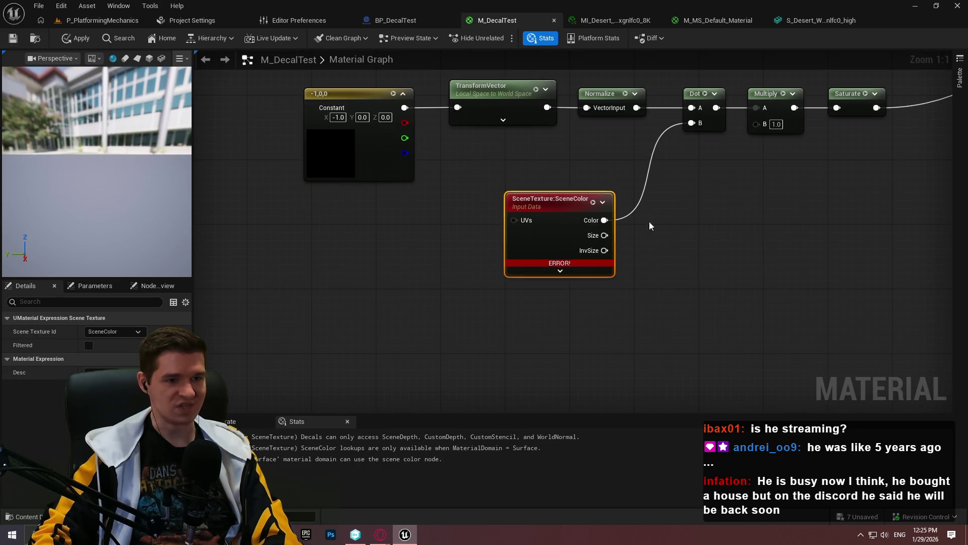
Step: Set the SceneTexture node to WorldNormal and save M_DecalTest
key(alt+Tab)
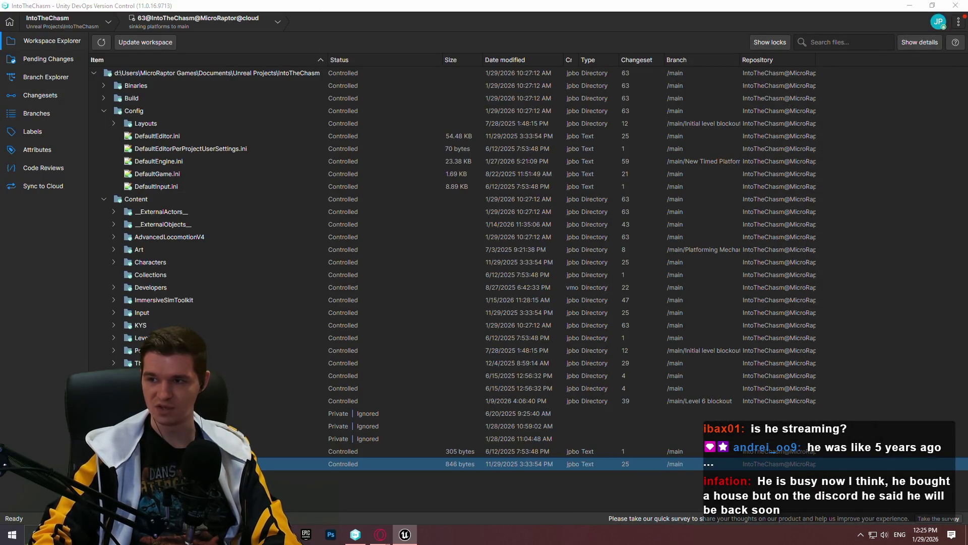
key(alt+Tab)
click(93, 334)
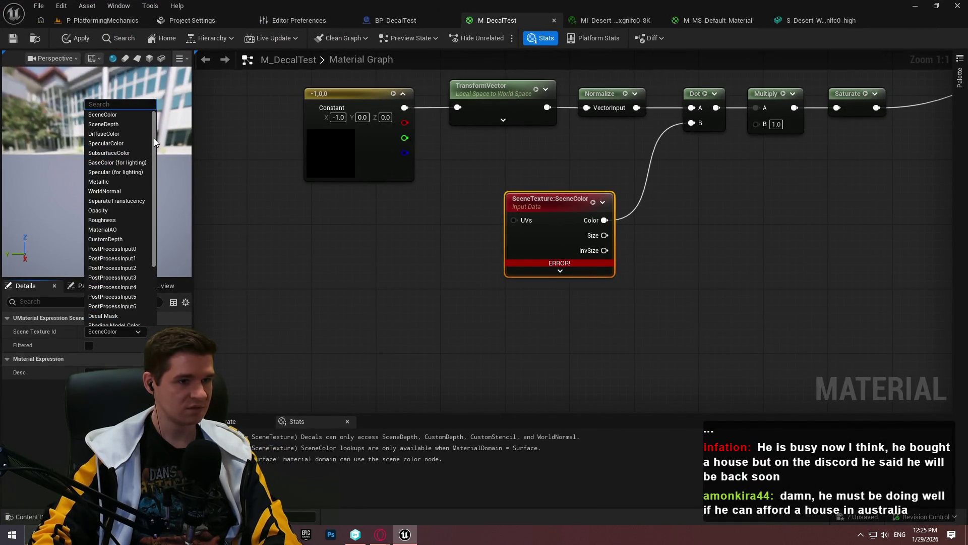
click(118, 191)
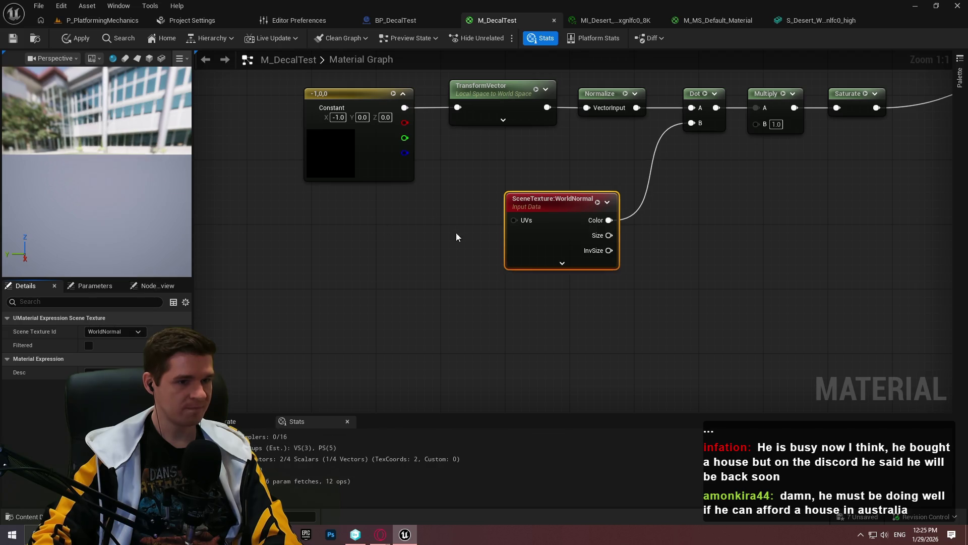
click(13, 39)
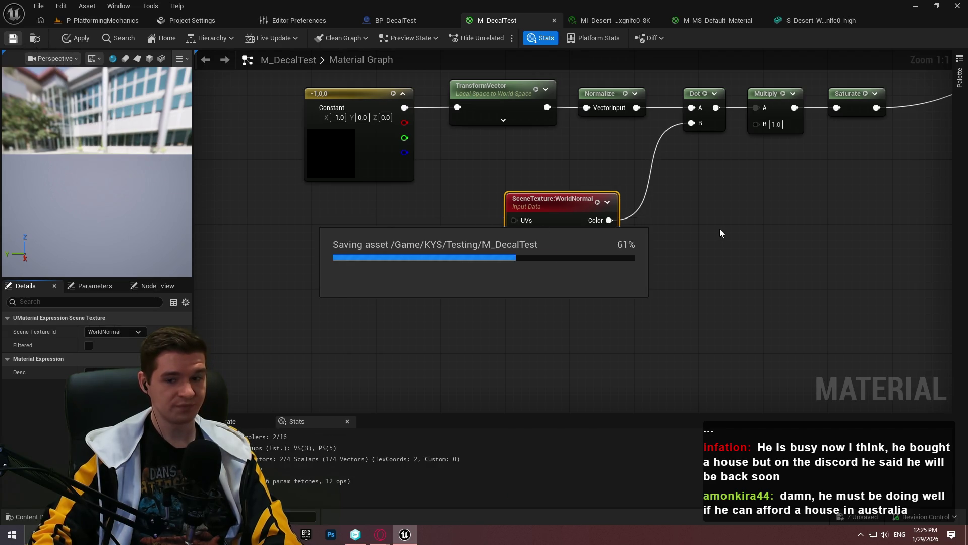
Step: In P_PlatformingMechanics, fly to the white cube by the cliff and check data layers
click(73, 23)
drag(453, 191, 292, 184)
scroll(303, 184, up, 2)
drag(725, 133, 725, 133)
click(813, 77)
Step: Filter the Outliner's actor list by 'dec' to find BP_DecalTest
text(deca)
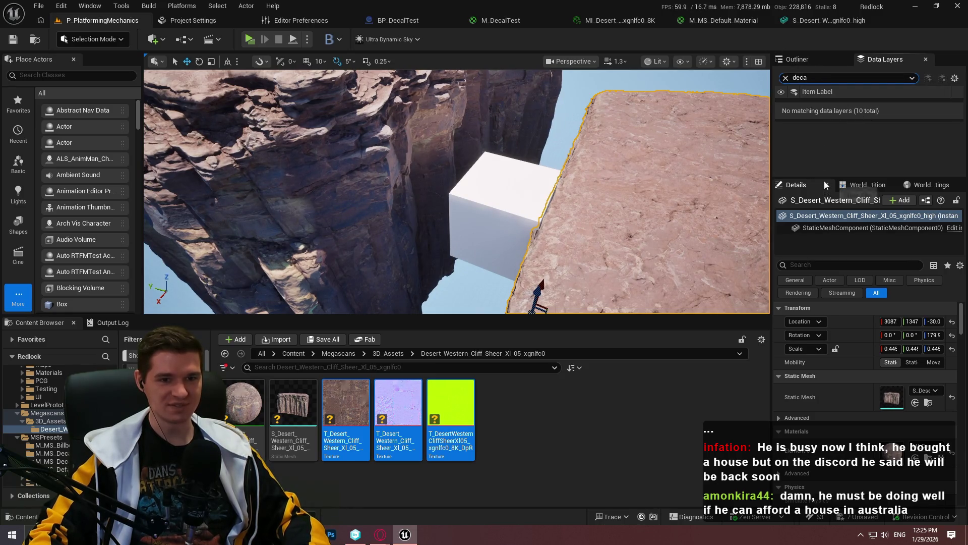
drag(824, 181, 824, 251)
click(786, 78)
click(800, 59)
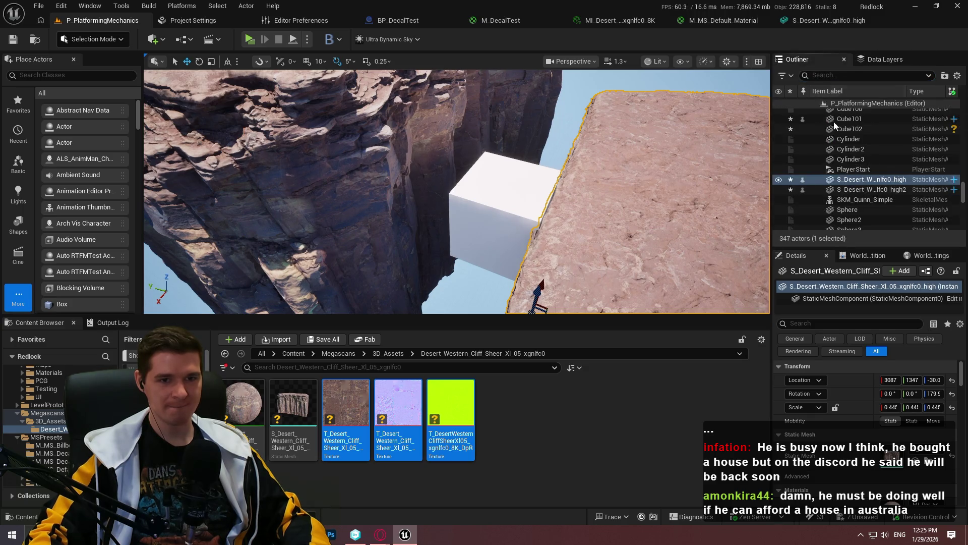
click(847, 76)
text(dec)
Step: Focus on BP_DecalTest and rotate it about -50 degrees against the cliff
double_click(857, 113)
key(e)
drag(529, 146, 554, 151)
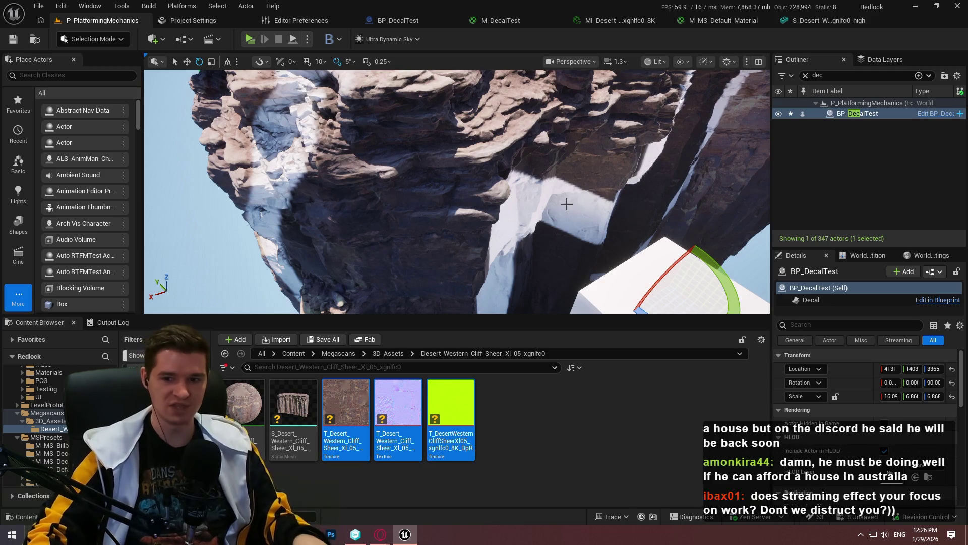
Step: Orbit the camera over the cliff tops toward the decal box
drag(497, 130, 497, 130)
drag(444, 195, 443, 195)
drag(515, 197, 515, 197)
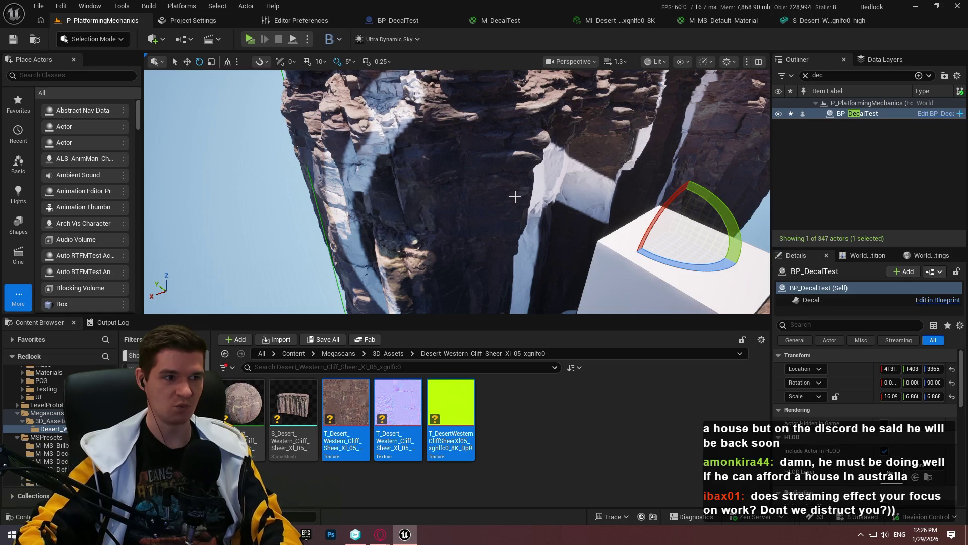
drag(462, 222, 461, 221)
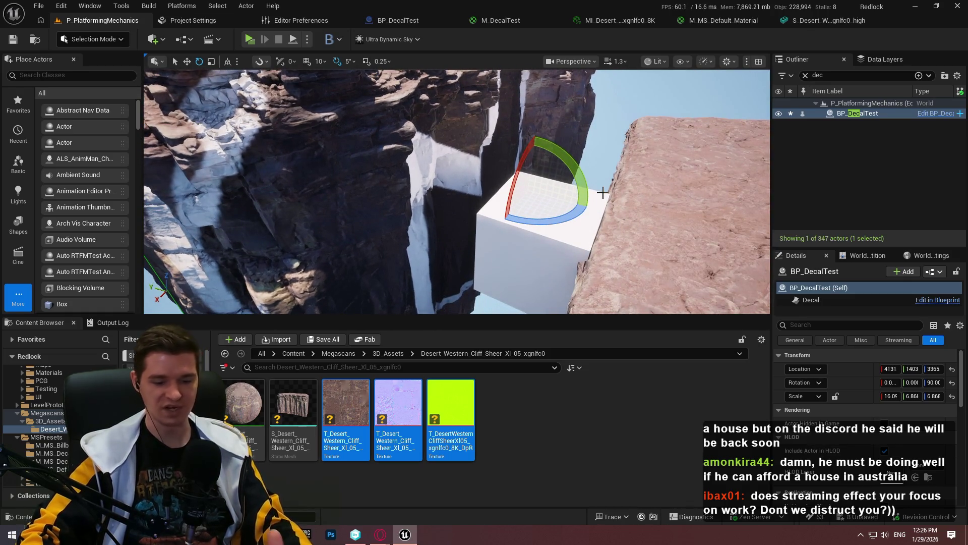
Step: In full-screen viewport, inspect the decal on the white rock face and underside
key(F11)
drag(599, 192, 599, 192)
drag(704, 218, 704, 218)
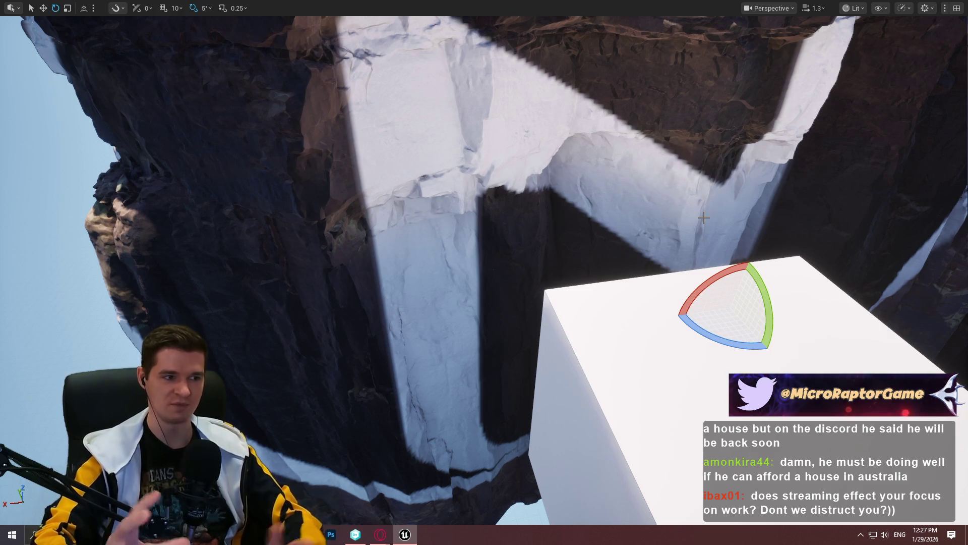
mouse_move(703, 218)
mouse_down()
mouse_move(704, 312)
mouse_move(703, 218)
mouse_up()
drag(587, 172, 475, 271)
key(w)
key(F11)
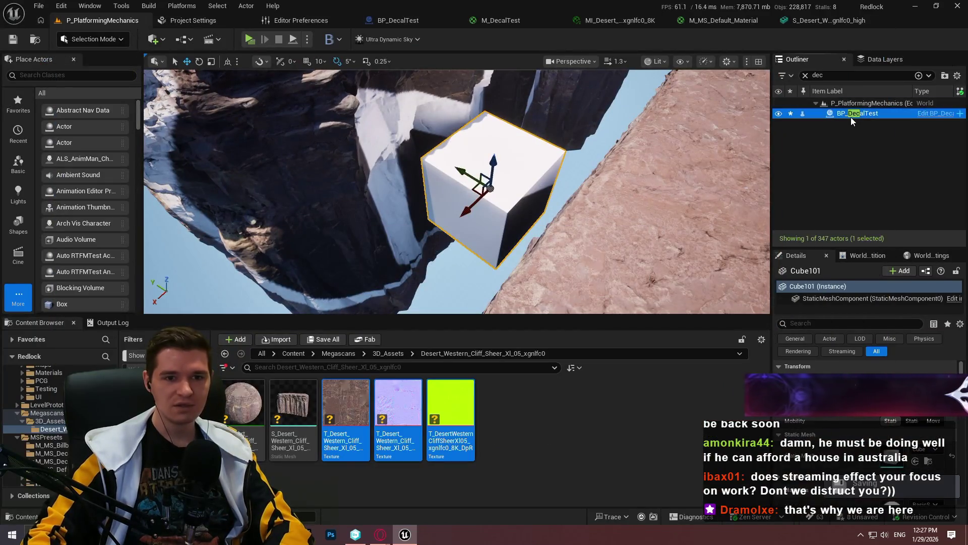
Step: Select BP_DecalTest and reset its rotation to zero
click(852, 117)
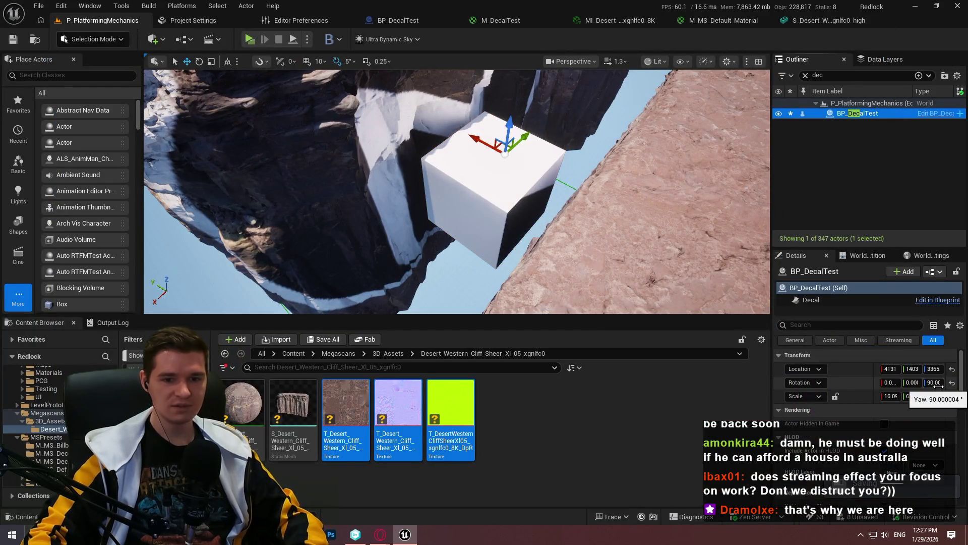
drag(936, 385, 952, 387)
click(952, 383)
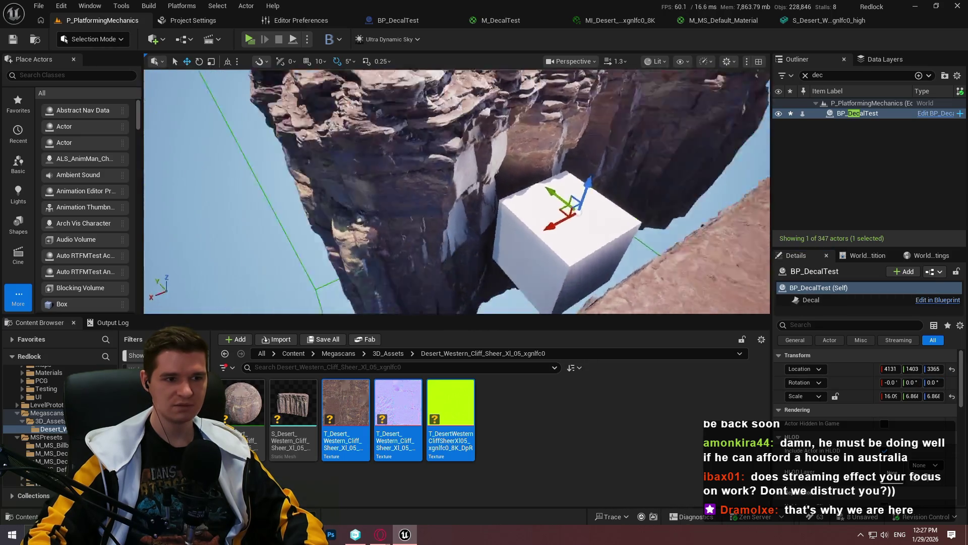
key(e)
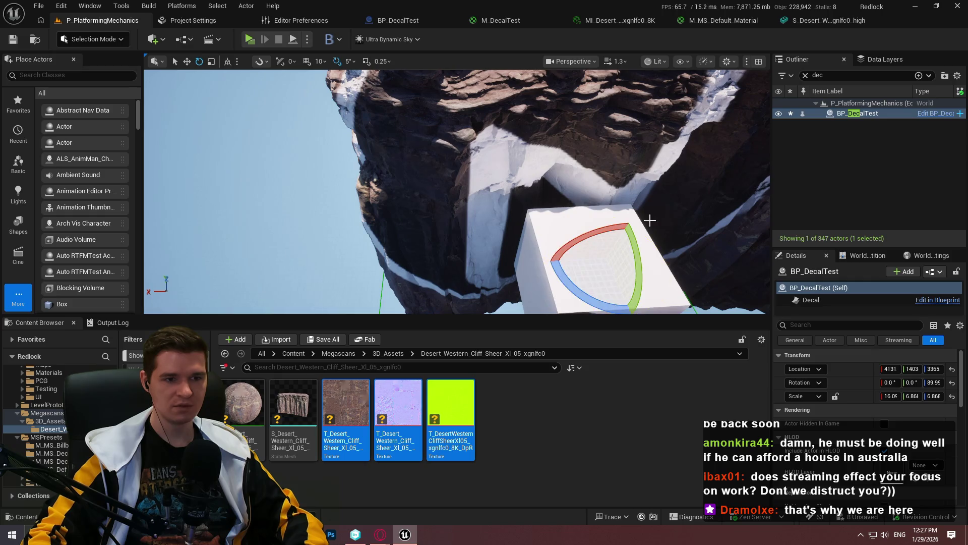
Step: Adjust the decal's height on the cliff, then view it full screen near the white cube
scroll(605, 202, up, 3)
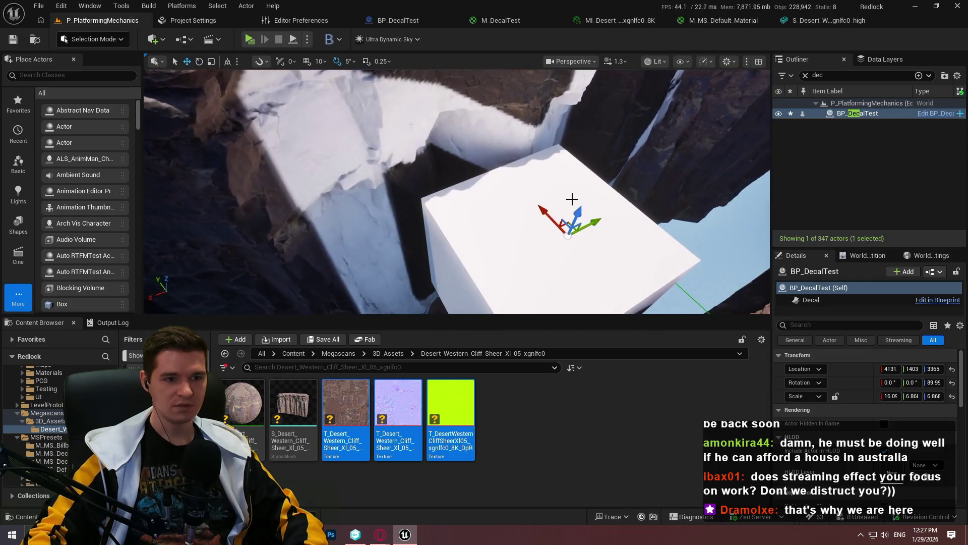
drag(568, 161, 559, 222)
drag(457, 191, 444, 159)
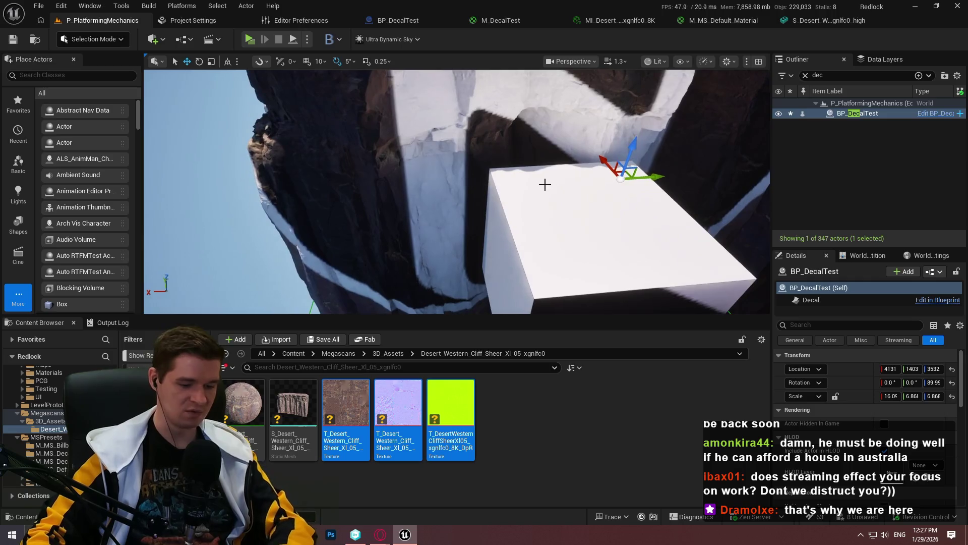
key(F11)
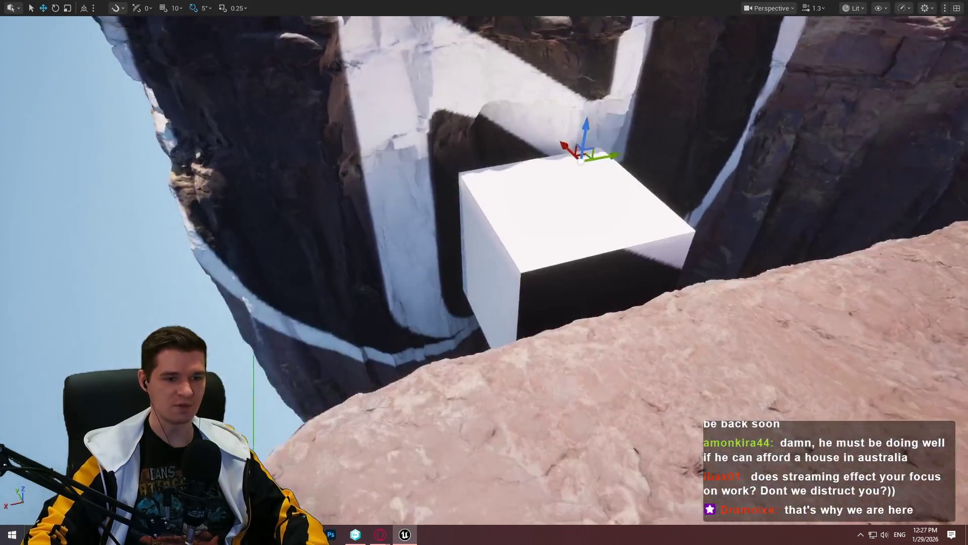
mouse_move(484, 272)
mouse_down()
mouse_move(525, 252)
mouse_move(413, 263)
mouse_move(424, 272)
mouse_move(413, 272)
mouse_move(479, 278)
mouse_move(489, 288)
mouse_move(524, 282)
mouse_move(570, 313)
mouse_move(337, 191)
mouse_up()
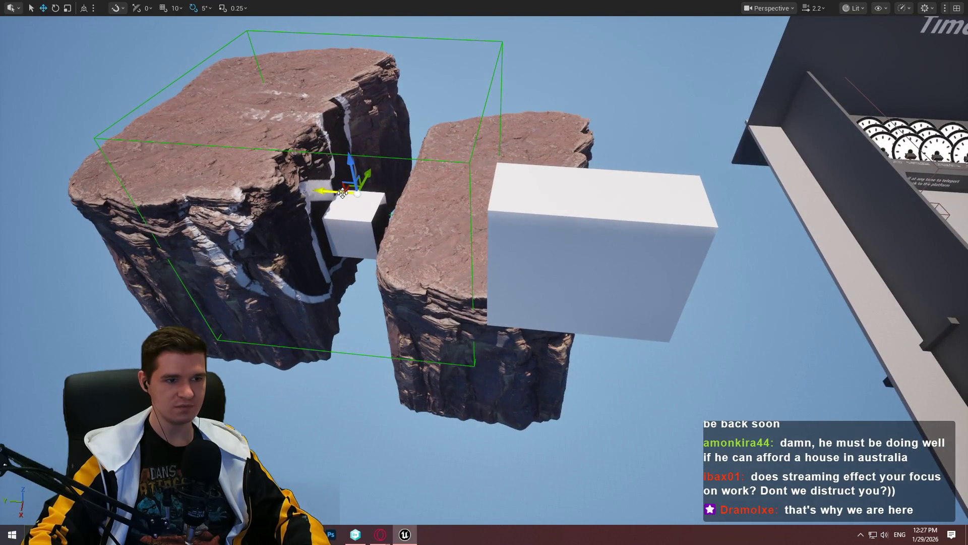
Step: Raise the accidentally selected cliff volume, then lower it back into place
click(575, 359)
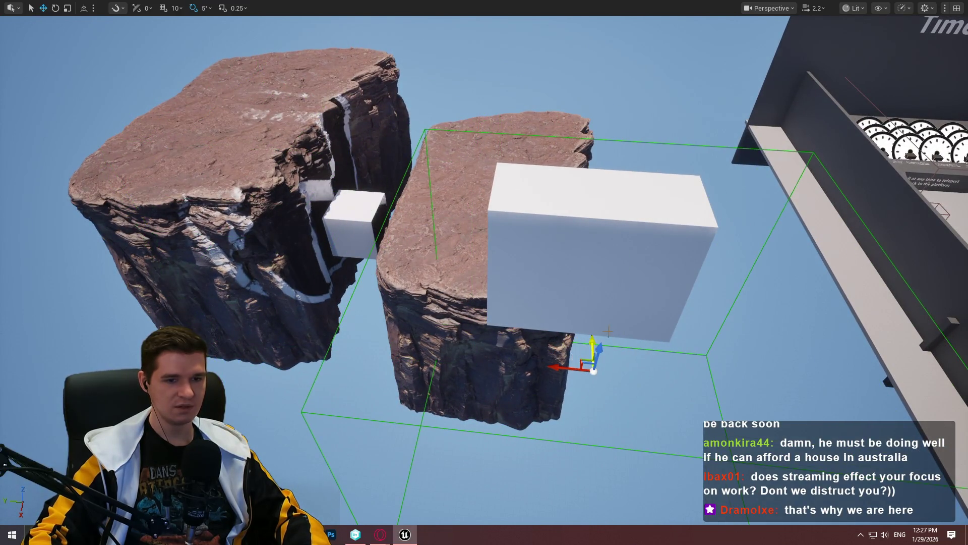
mouse_move(598, 346)
mouse_down()
mouse_move(637, 203)
mouse_move(537, 210)
mouse_move(532, 186)
mouse_move(454, 242)
mouse_move(459, 202)
mouse_move(477, 190)
mouse_up()
key(e)
key(w)
mouse_move(522, 224)
mouse_down()
mouse_move(551, 432)
mouse_move(537, 265)
mouse_move(531, 326)
mouse_move(512, 335)
mouse_move(499, 313)
mouse_move(636, 211)
mouse_up()
Step: Move the white box left so it sits over the rock
click(509, 133)
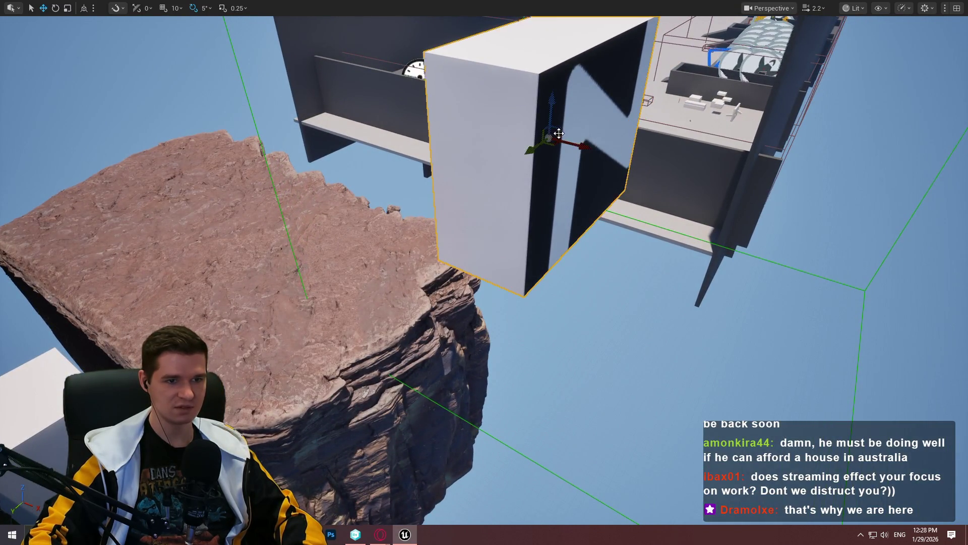
mouse_move(580, 143)
mouse_down()
mouse_move(253, 62)
mouse_move(234, 71)
mouse_move(216, 54)
mouse_move(242, 117)
mouse_move(239, 107)
mouse_up()
drag(215, 138, 162, 151)
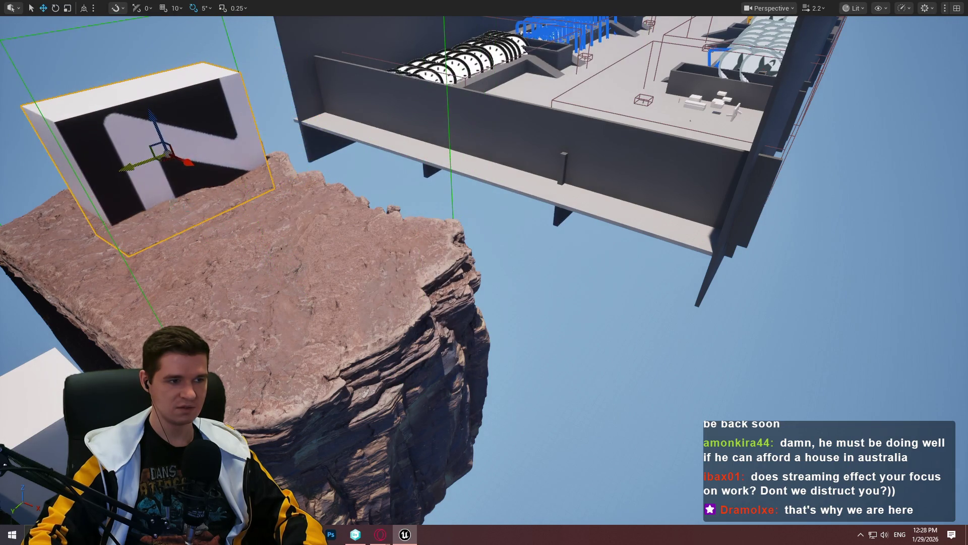
right_click(195, 218)
key(Escape)
Step: Briefly play-test the level, then frame the rock and restore the editor layout
key(alt+p)
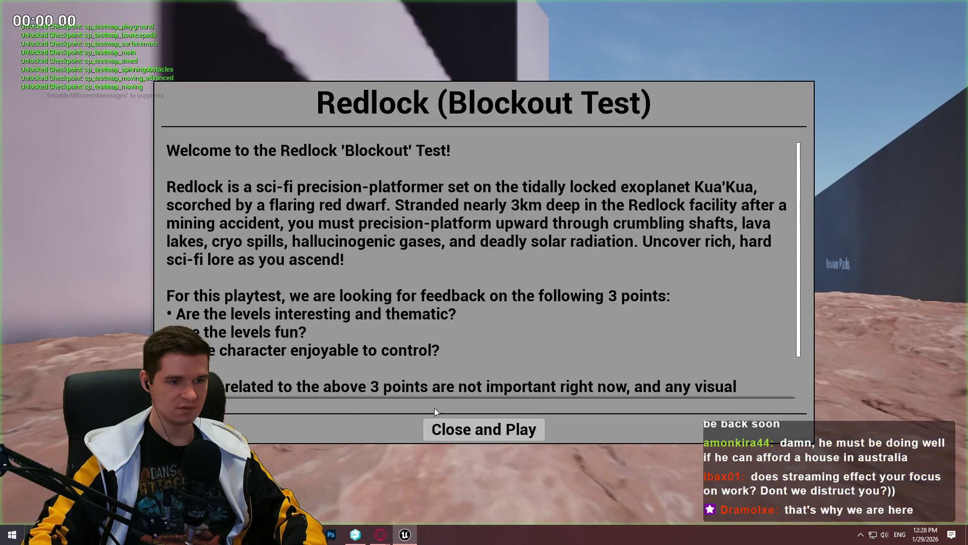
click(450, 433)
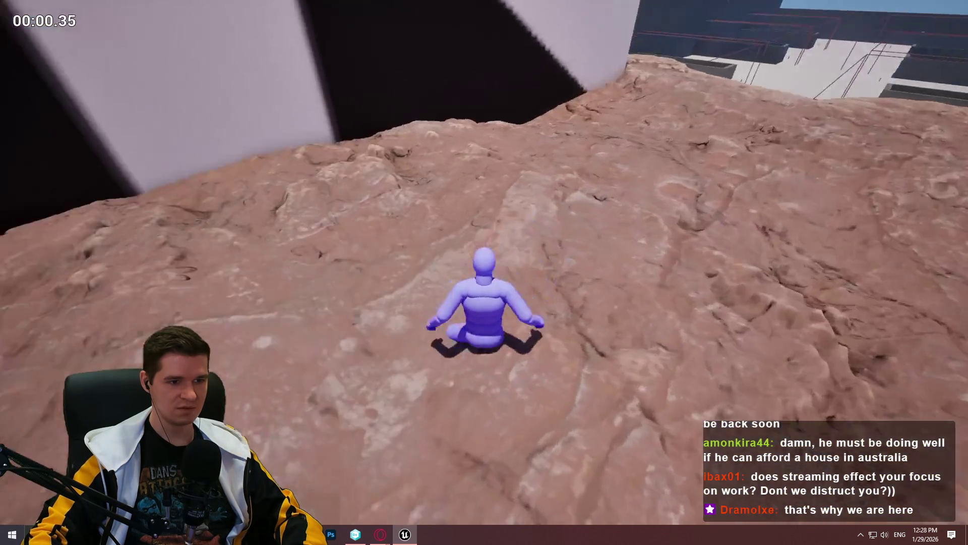
key(Escape)
key(f)
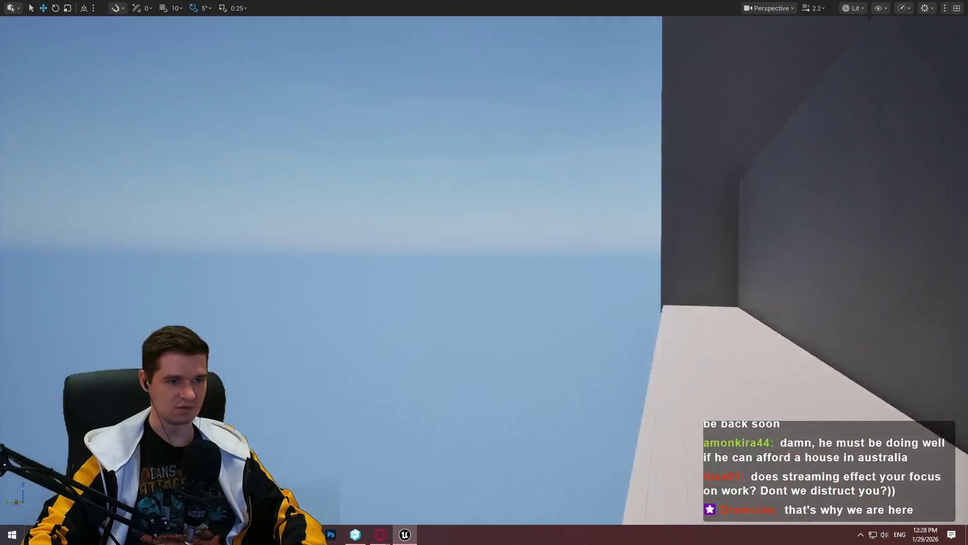
key(F11)
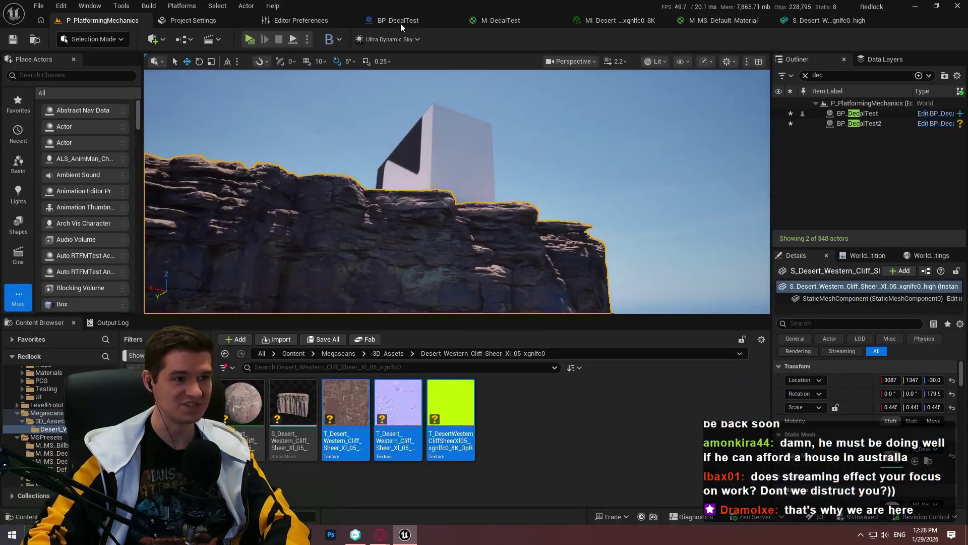
Step: Set the cliff mesh's Collision Complexity to Use Complex Collision As Simple and save
click(837, 21)
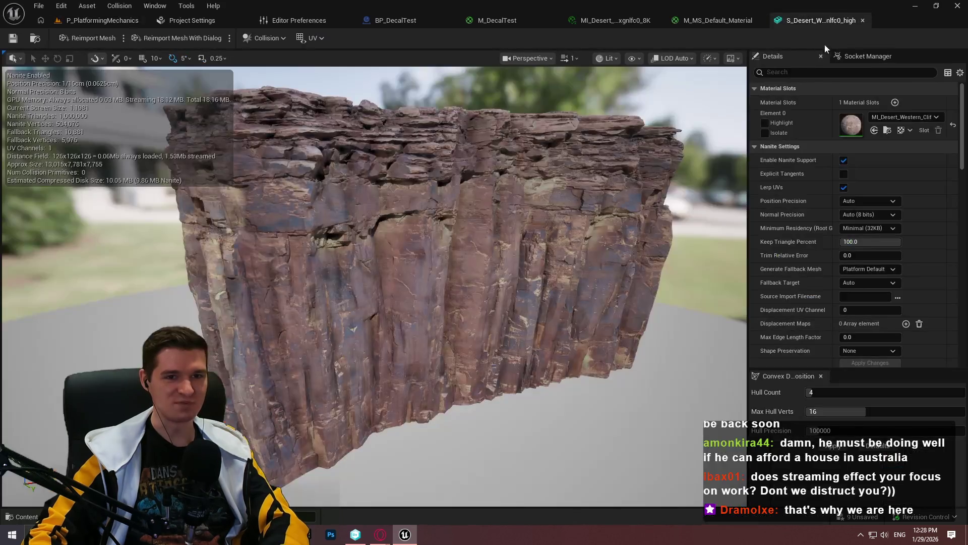
text(compl)
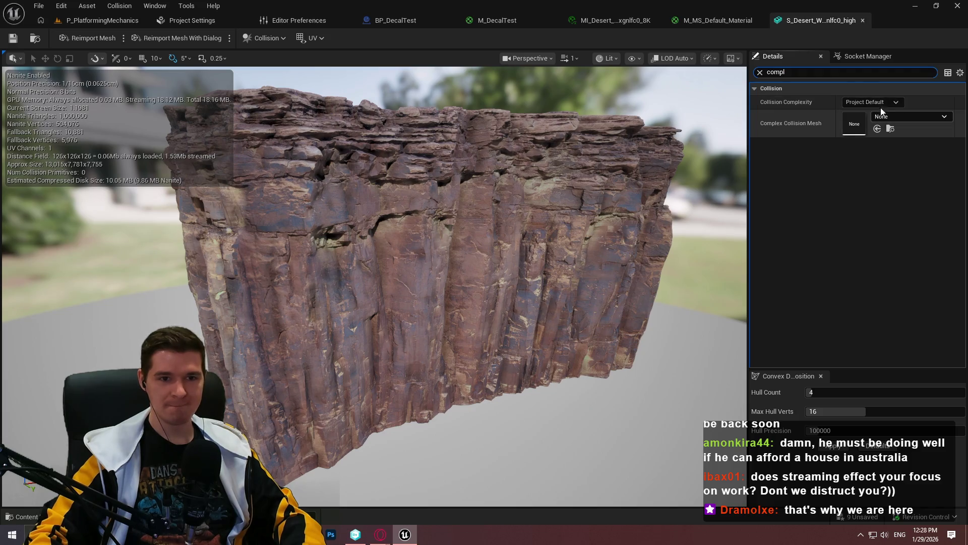
click(865, 102)
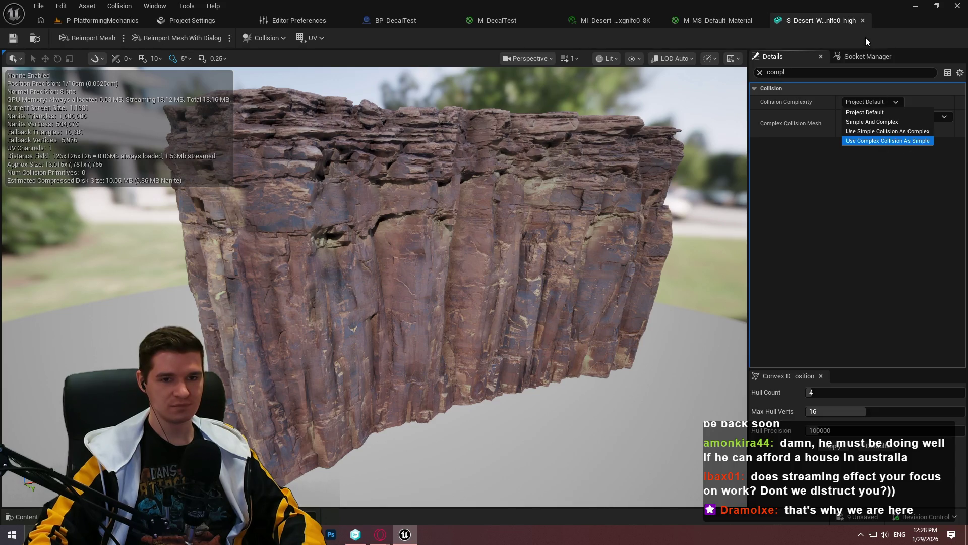
click(861, 143)
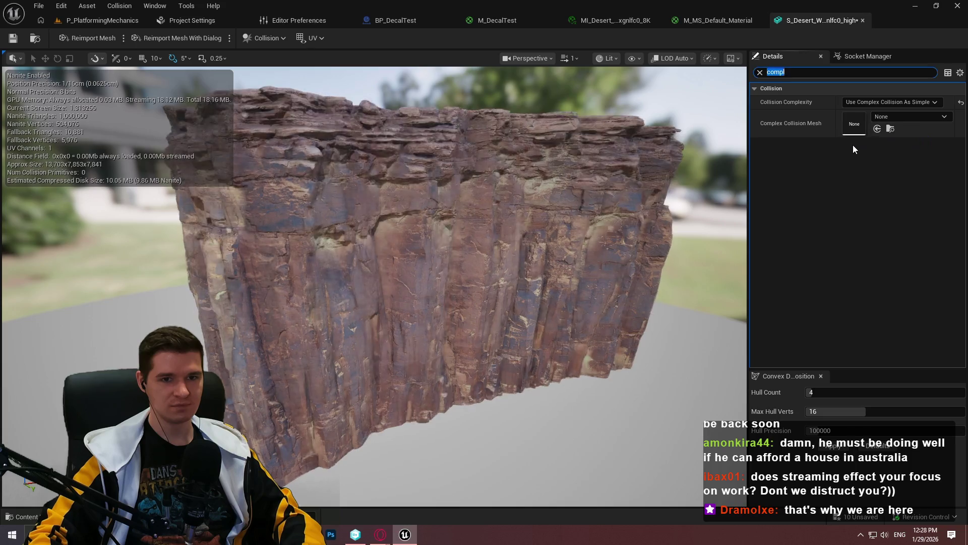
click(13, 38)
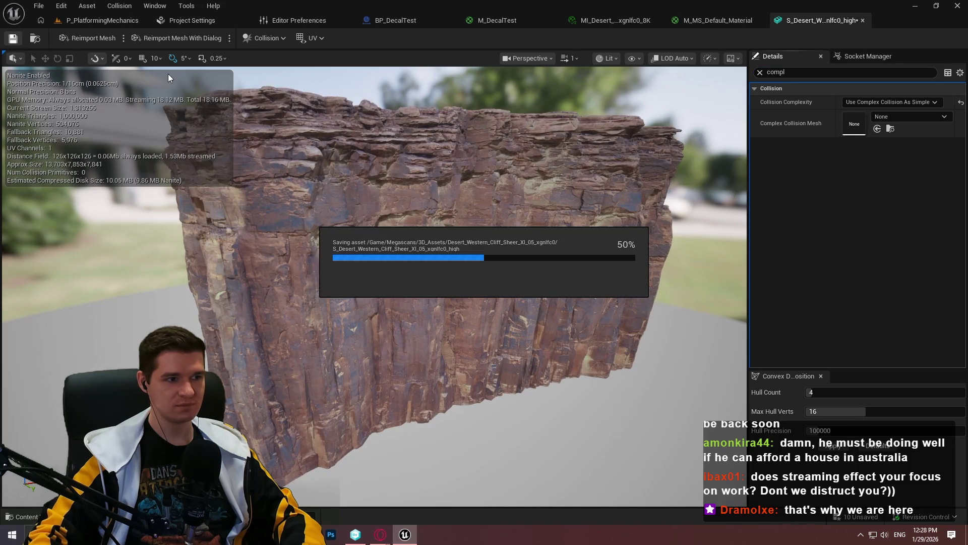
Step: Return to the level and fly close to a spot on the cliff surface
click(106, 21)
mouse_move(453, 202)
mouse_down()
mouse_move(438, 192)
mouse_move(449, 207)
mouse_move(457, 161)
mouse_up()
right_click(458, 154)
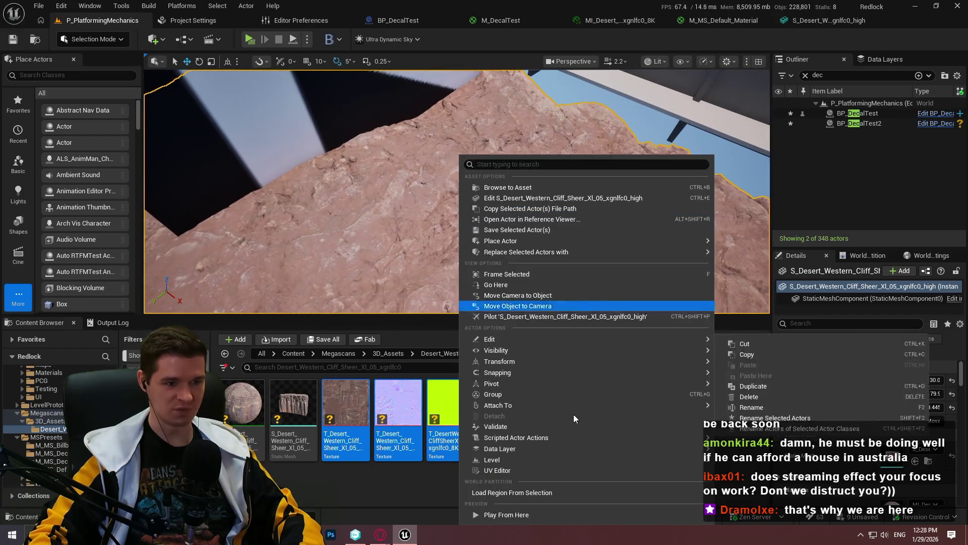
Step: Play from the cliff spot and run the mannequin across the rock in full screen
click(504, 513)
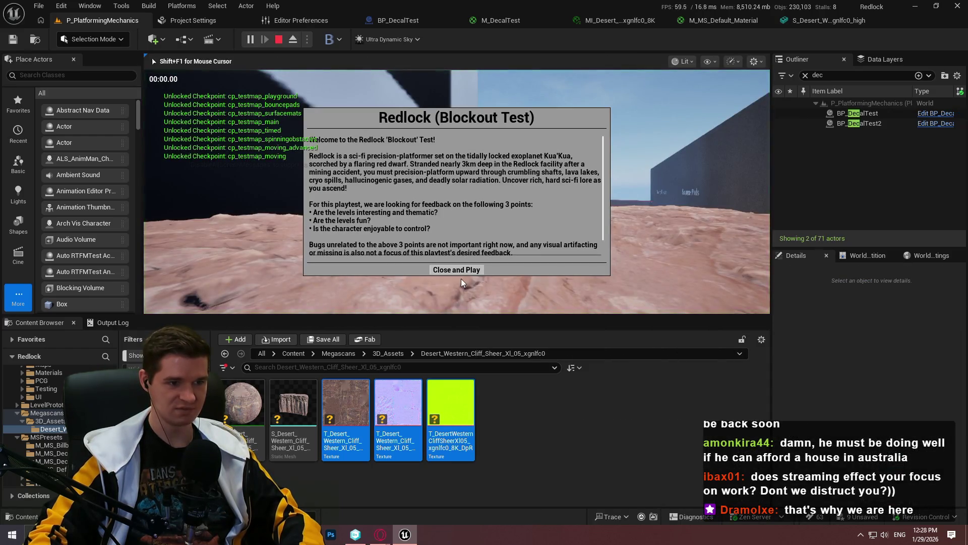
click(460, 270)
key(w)
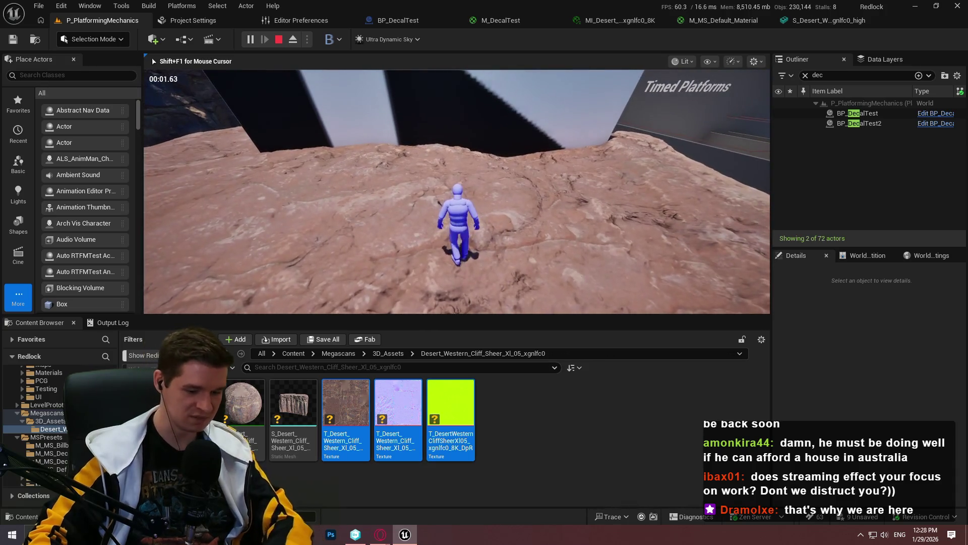
key(F11)
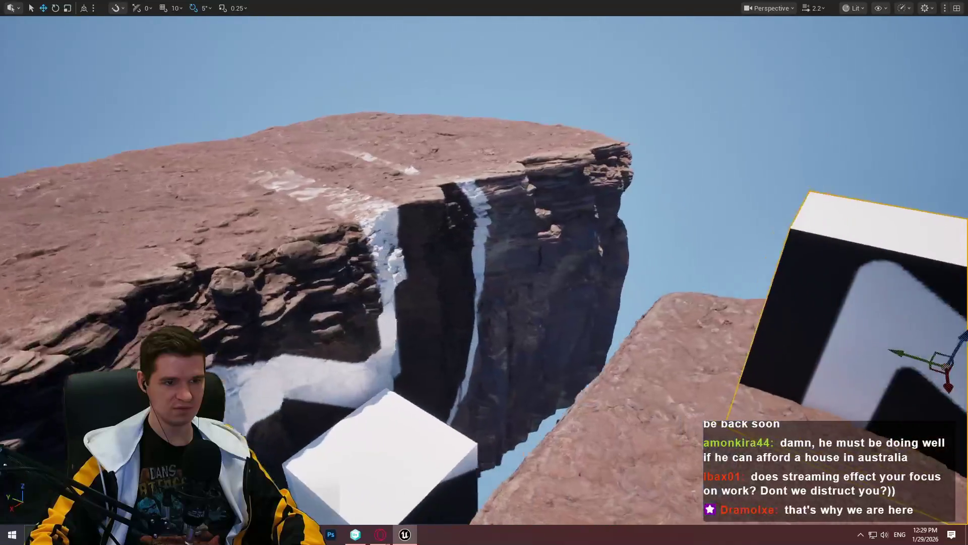
key(F11)
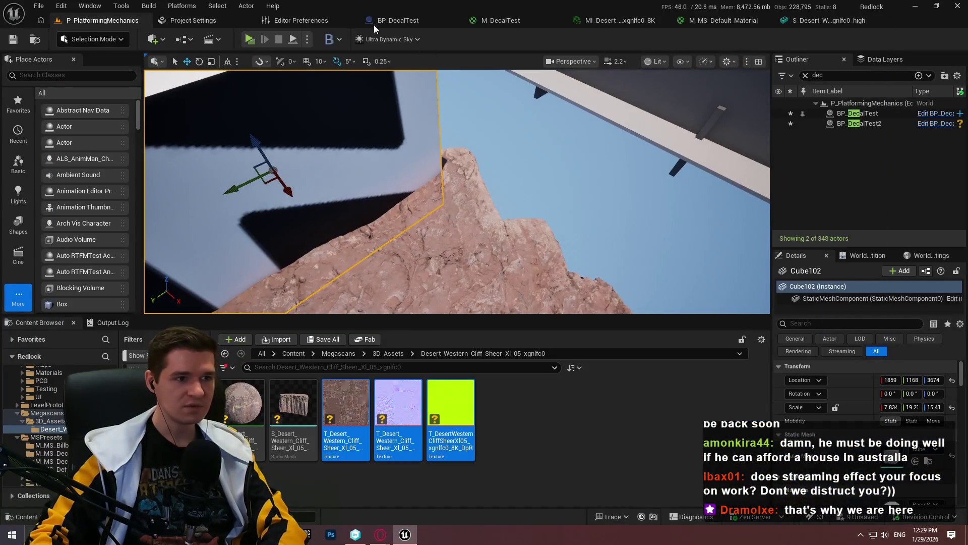
Step: Select BP_DecalTest2 and scale it down to fit the logo on the wall
click(422, 23)
click(85, 19)
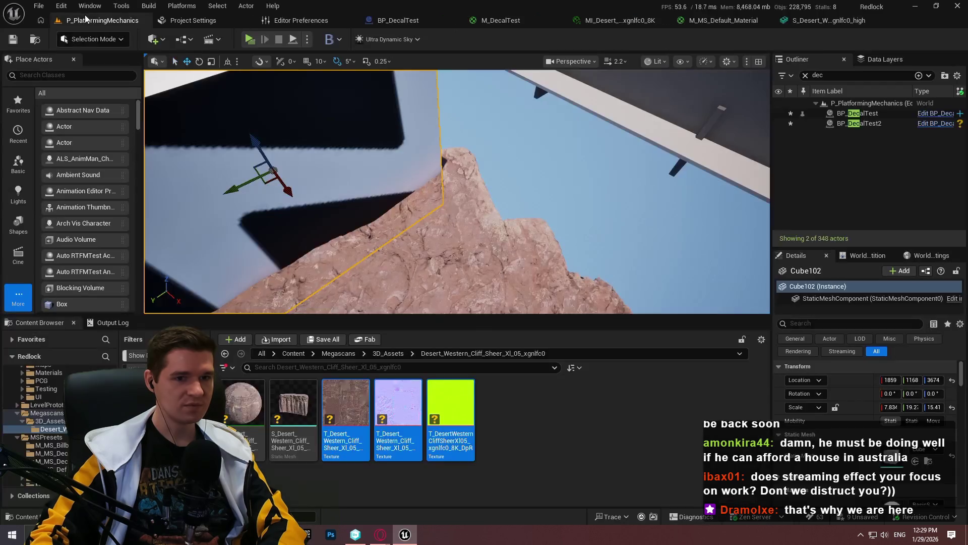
double_click(877, 125)
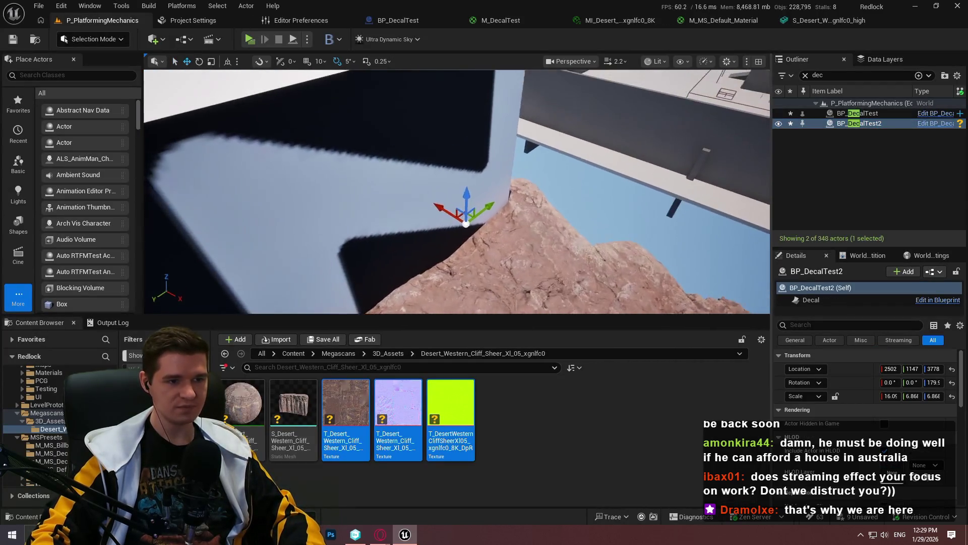
drag(891, 396, 860, 396)
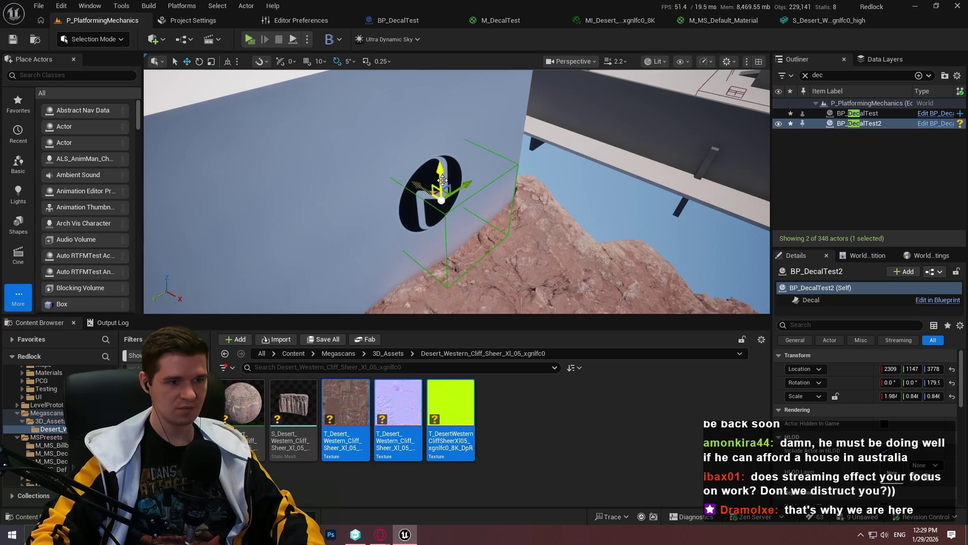
Step: Frame the decal and move the camera to face the wall and cliff rock
key(f)
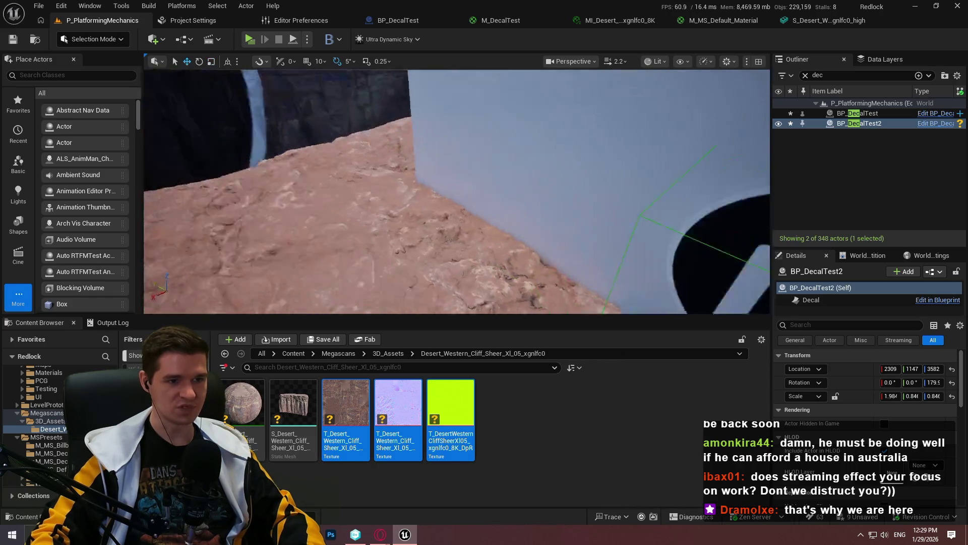
drag(547, 210, 659, 164)
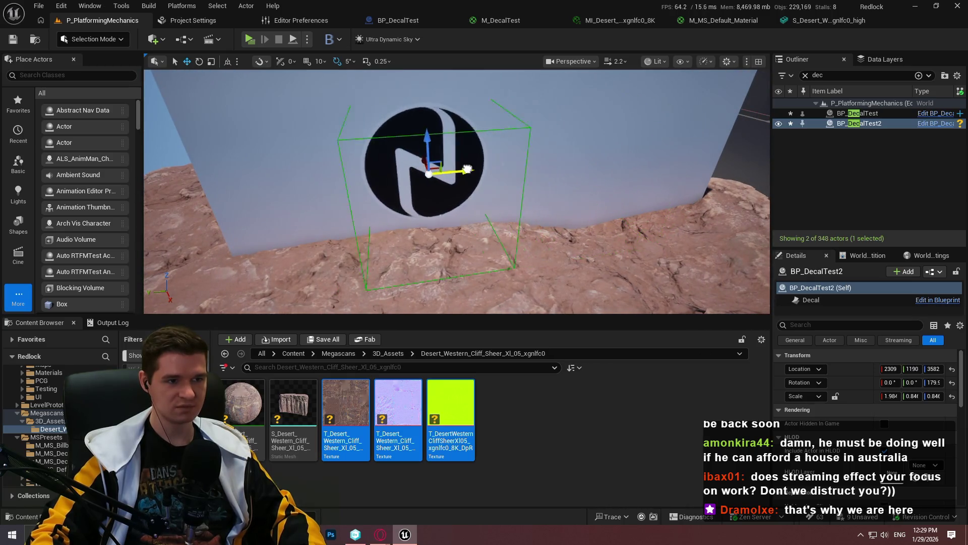
mouse_move(539, 238)
mouse_down()
mouse_move(565, 232)
mouse_move(539, 238)
mouse_up()
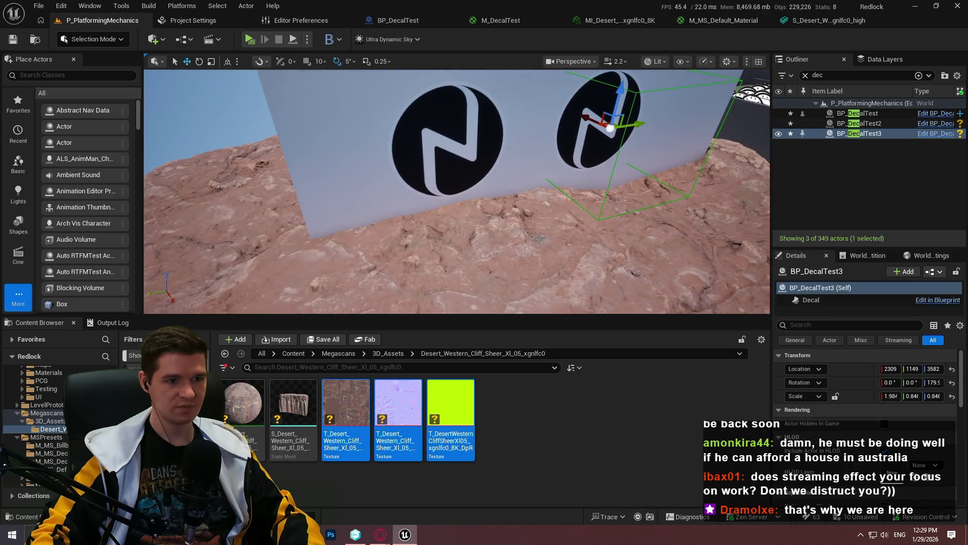
right_click(481, 254)
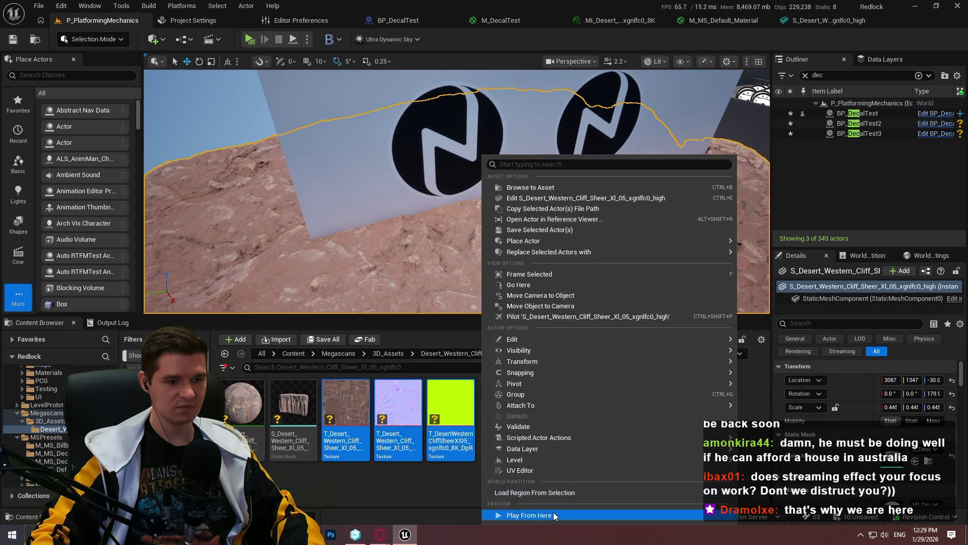
Step: Play from the cliff in full screen, running past both wall logos, then stop the session
click(554, 516)
click(483, 269)
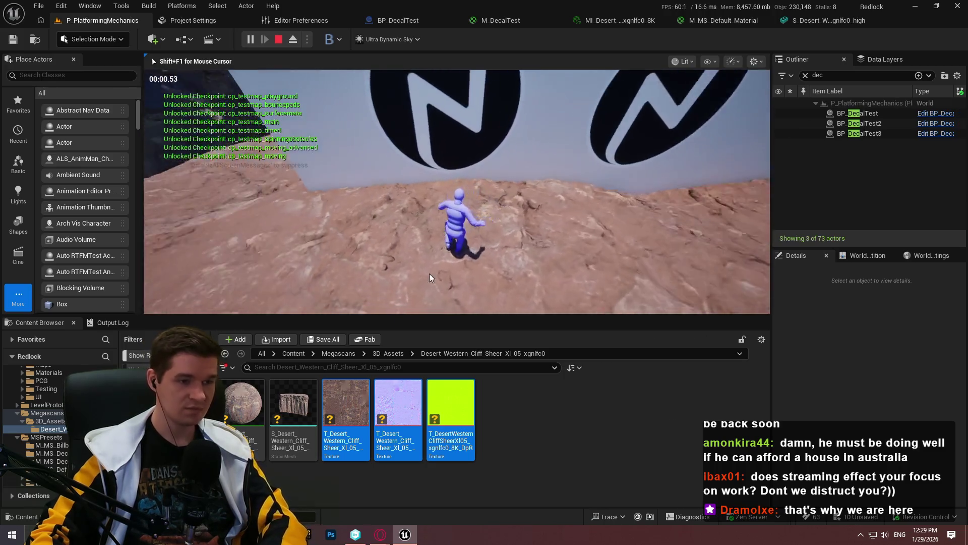
key(F11)
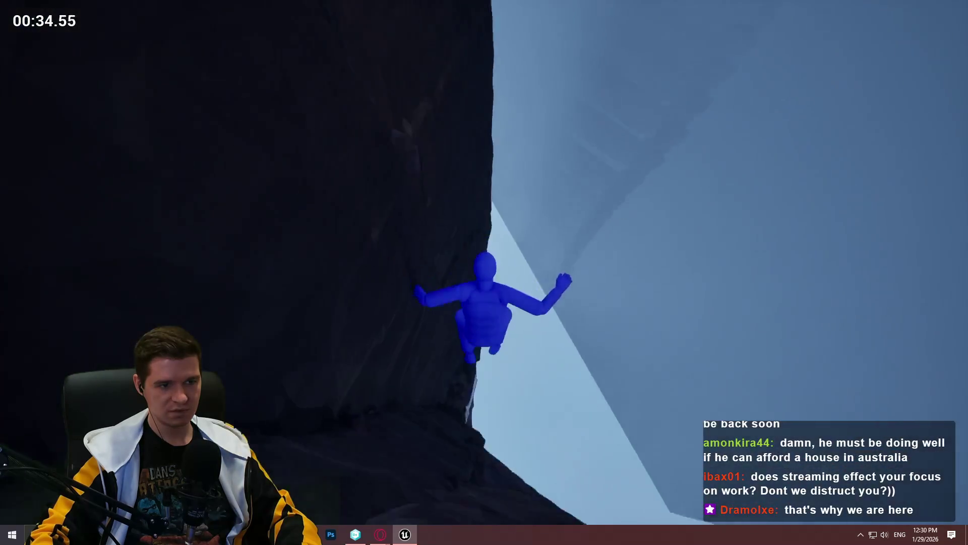
key(Escape)
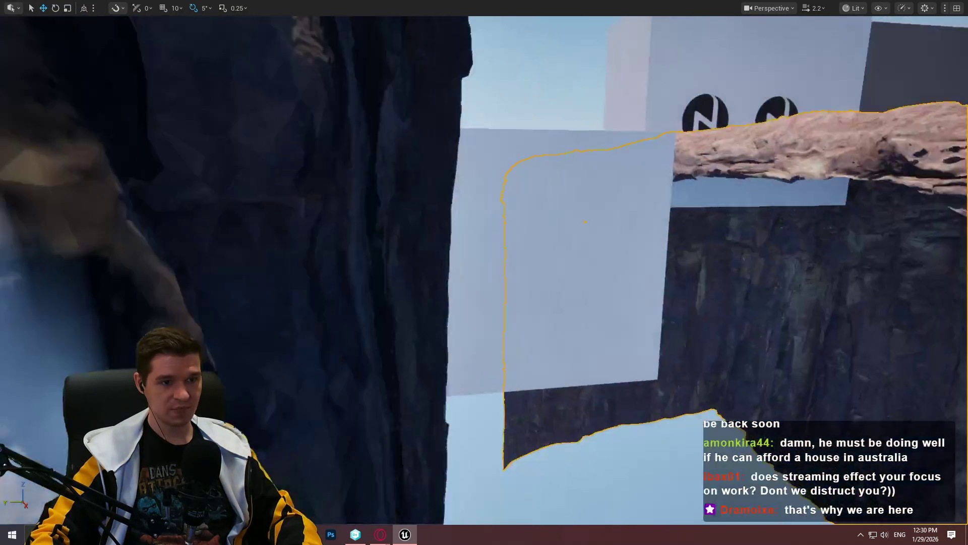
key(F11)
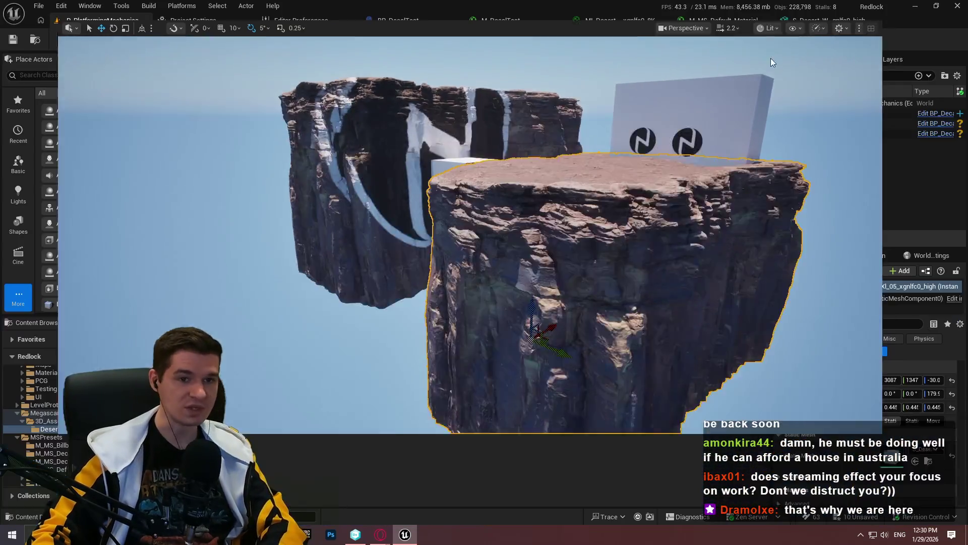
Step: Switch the viewport to Nanite Visualization > Overdraw and expand it to full screen
click(584, 63)
click(655, 61)
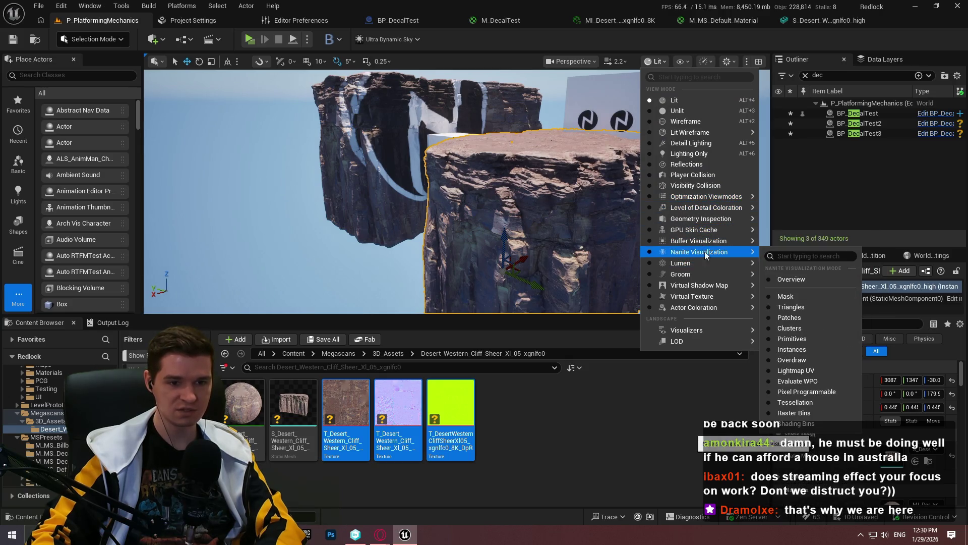
click(793, 360)
key(F11)
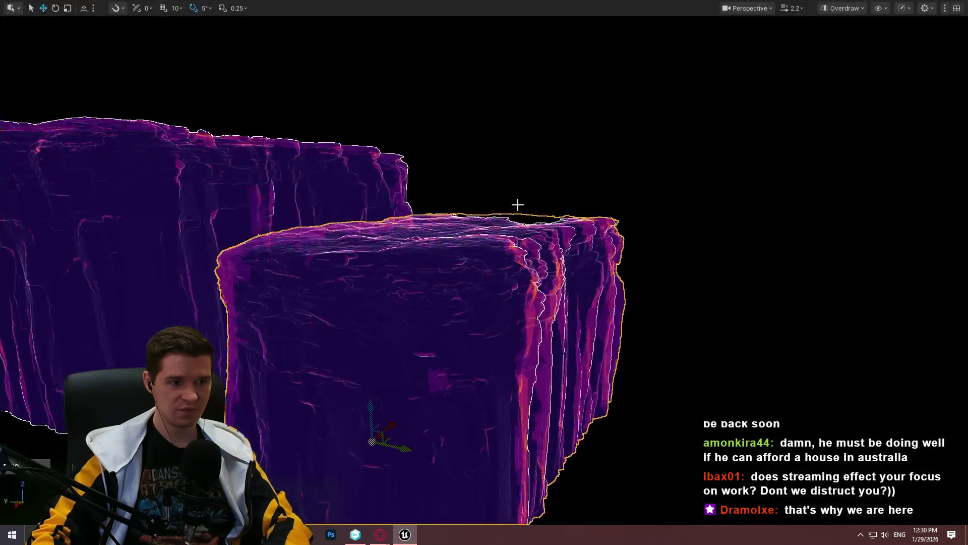
scroll(484, 273, up, 5)
scroll(484, 272, down, 5)
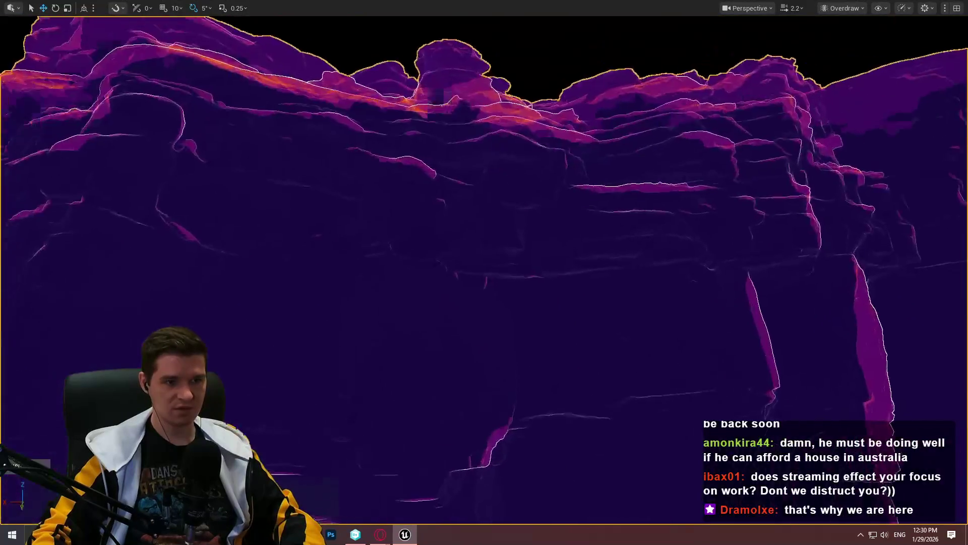
scroll(484, 272, up, 5)
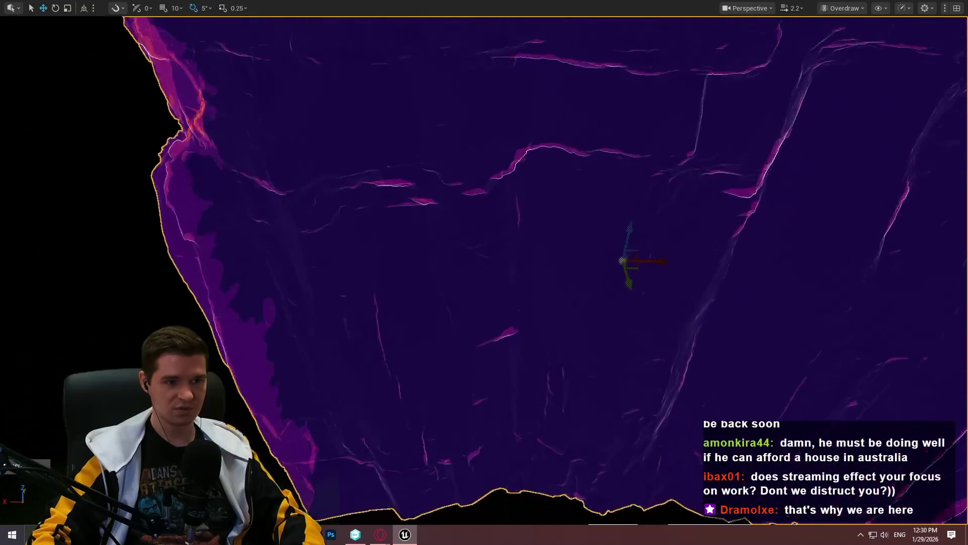
Step: Orbit around the cliffs to inspect overdraw, then return the view mode to Lit
drag(484, 272, 484, 152)
scroll(484, 272, up, 5)
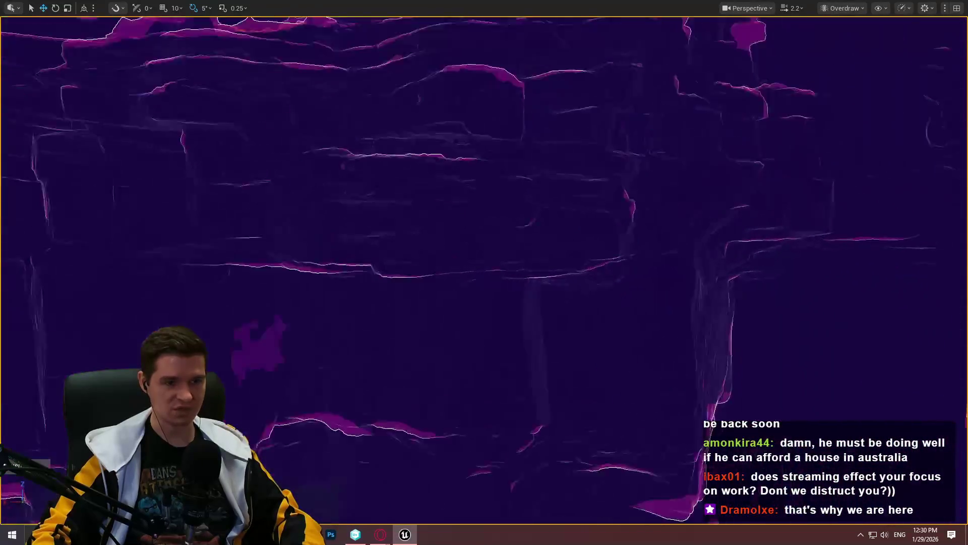
scroll(484, 272, down, 5)
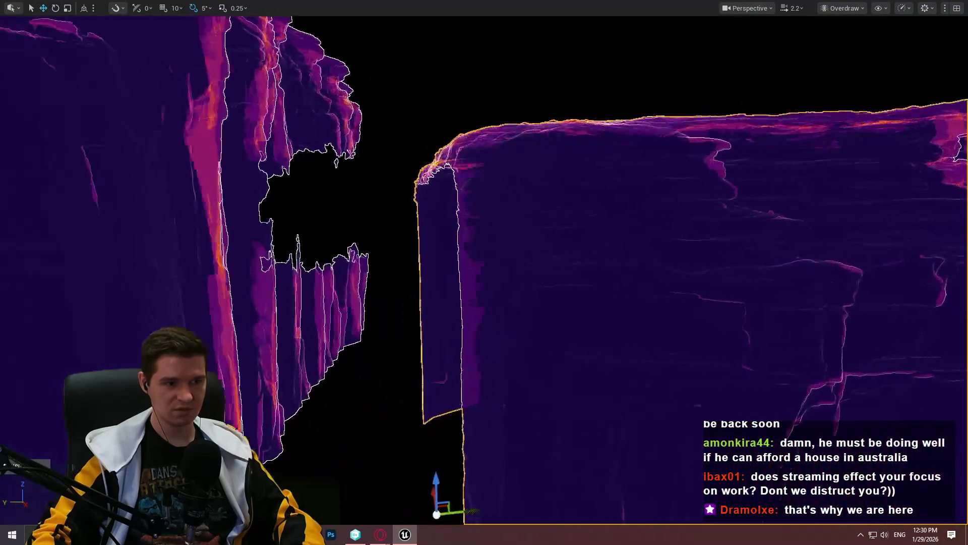
drag(484, 273, 444, 280)
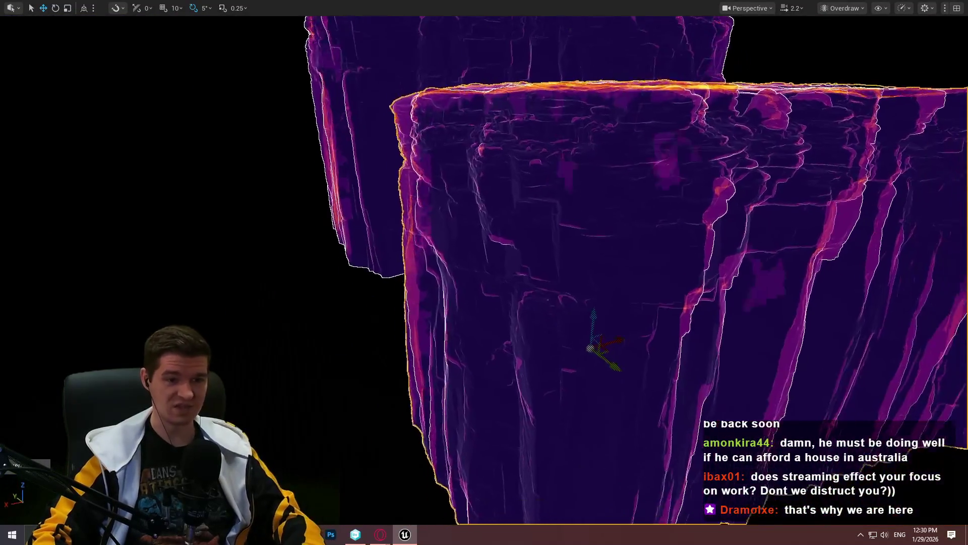
scroll(484, 272, up, 5)
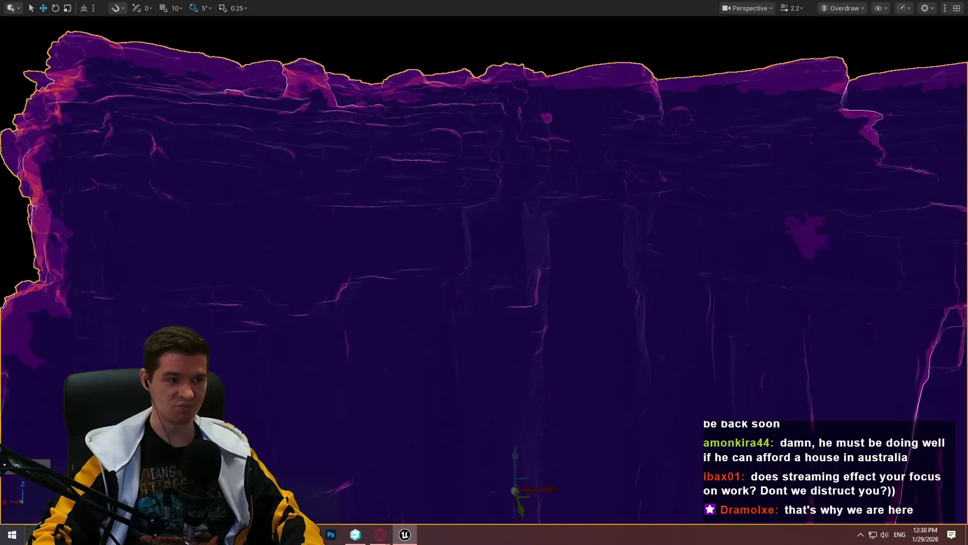
drag(484, 273, 454, 272)
mouse_move(622, 167)
mouse_down()
mouse_move(622, 184)
mouse_move(622, 91)
mouse_move(686, 91)
mouse_move(645, 91)
mouse_move(646, 126)
mouse_move(565, 121)
mouse_move(441, 136)
mouse_up()
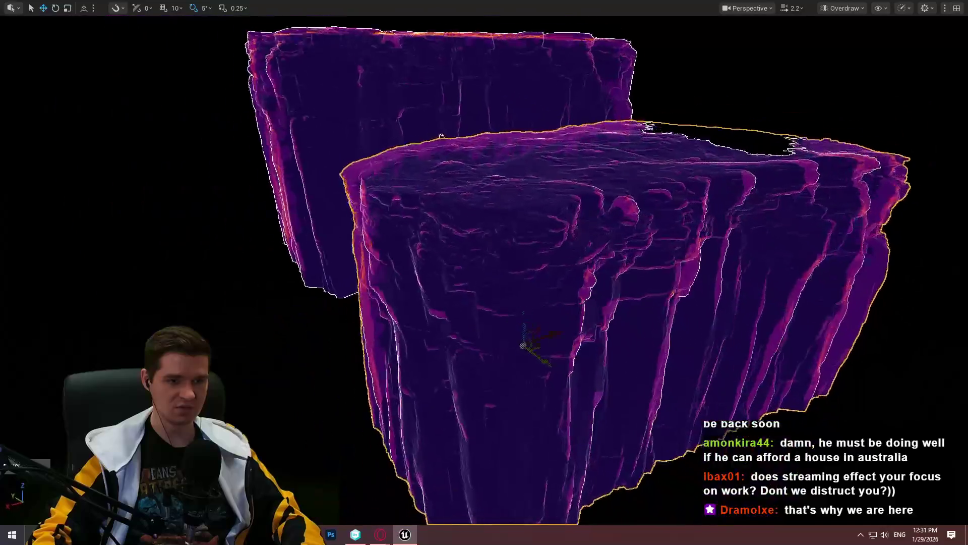
drag(441, 349, 441, 242)
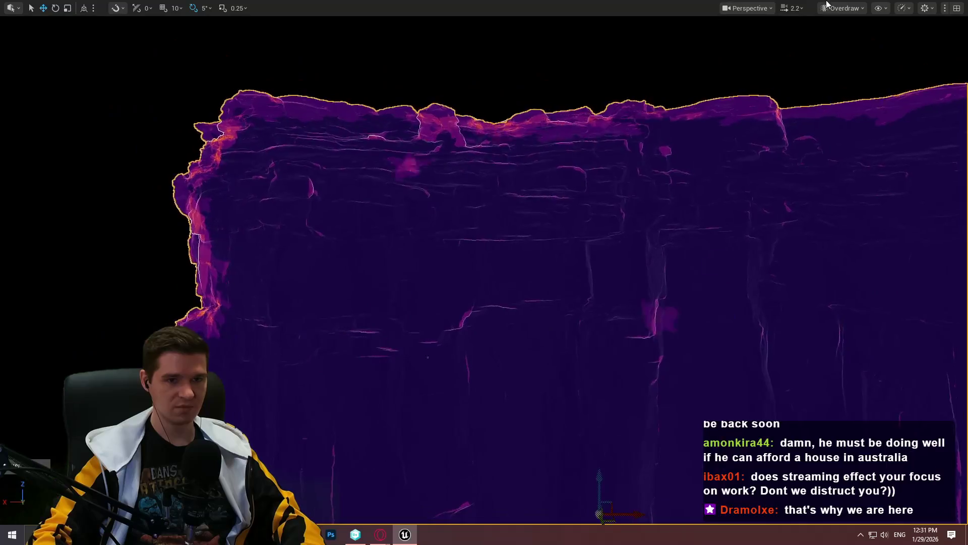
click(829, 45)
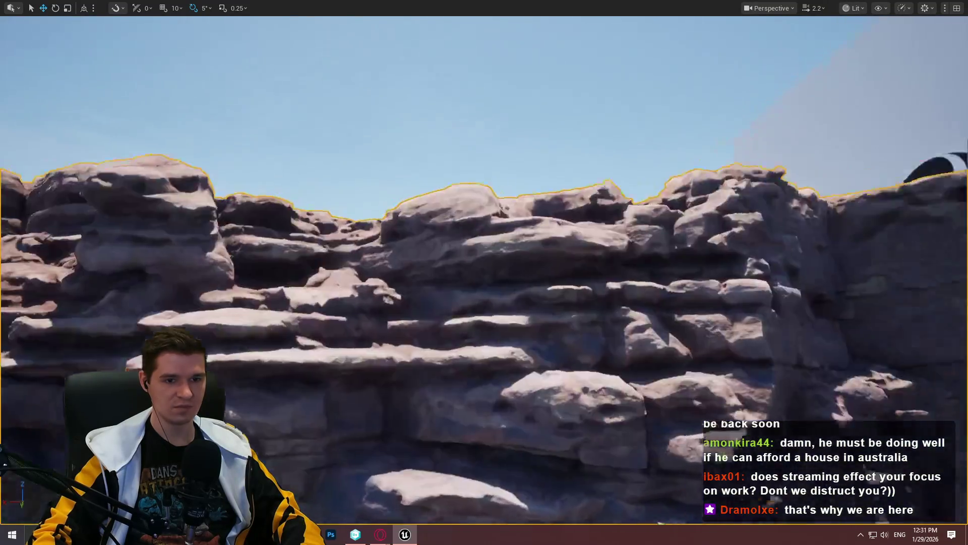
Step: Fly to the white wall, check Buffer Visualization, and zoom onto the logo decal's dark edge
mouse_move(441, 242)
mouse_down()
mouse_move(441, 272)
mouse_move(434, 217)
mouse_up()
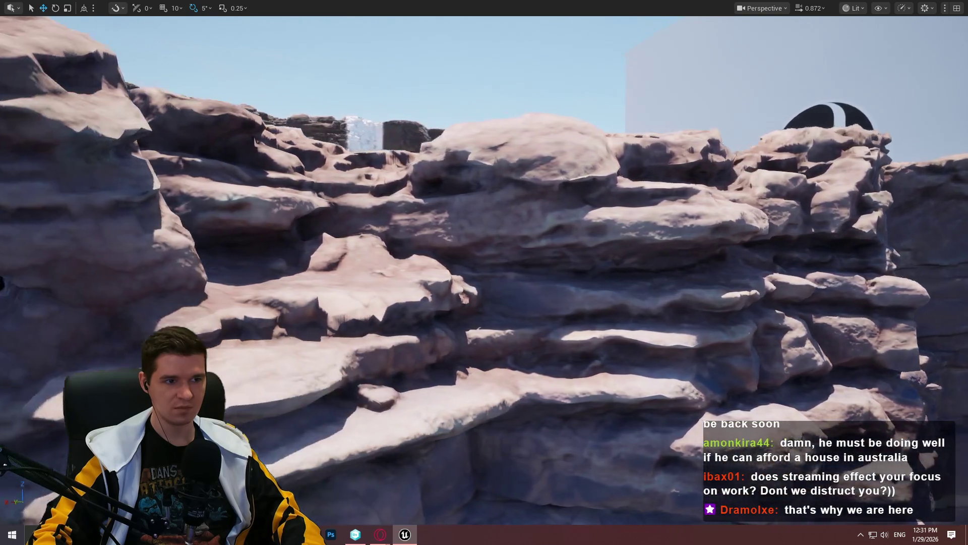
mouse_move(434, 217)
mouse_down()
mouse_move(454, 217)
mouse_move(424, 207)
mouse_move(494, 207)
mouse_move(464, 207)
mouse_move(469, 222)
mouse_up()
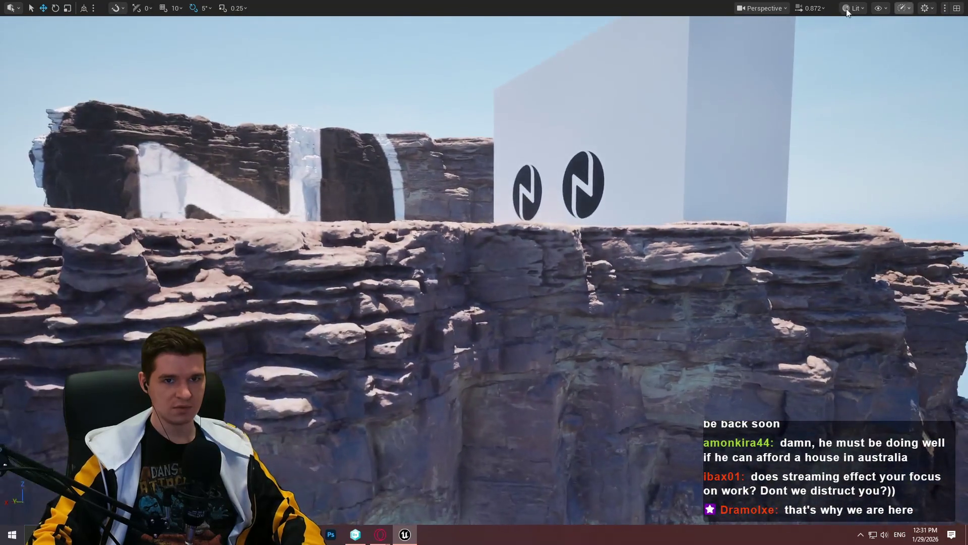
click(853, 8)
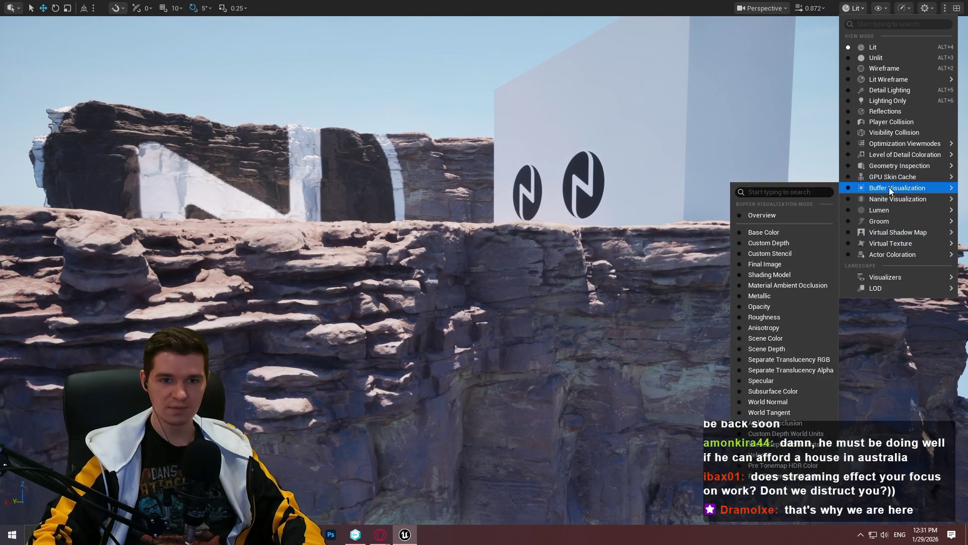
mouse_move(890, 199)
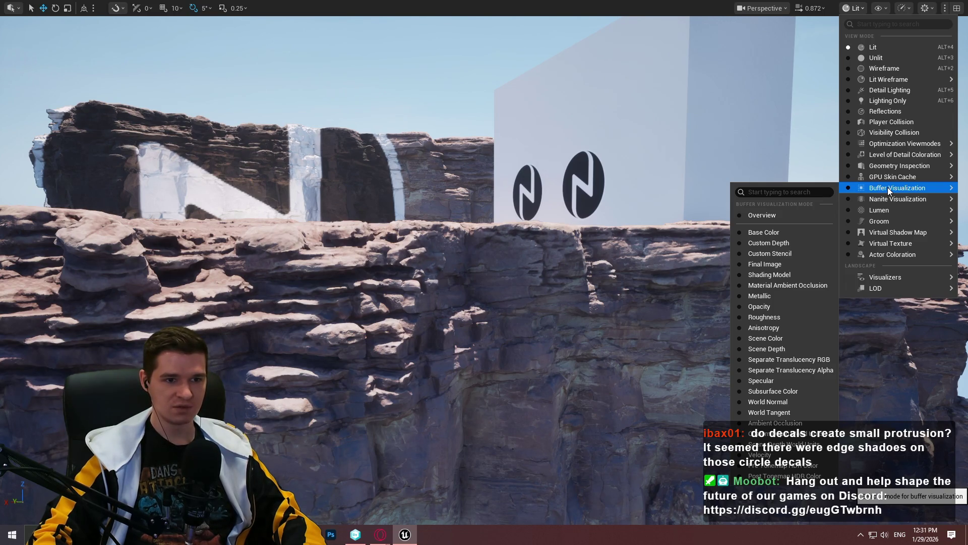
scroll(484, 272, up, 5)
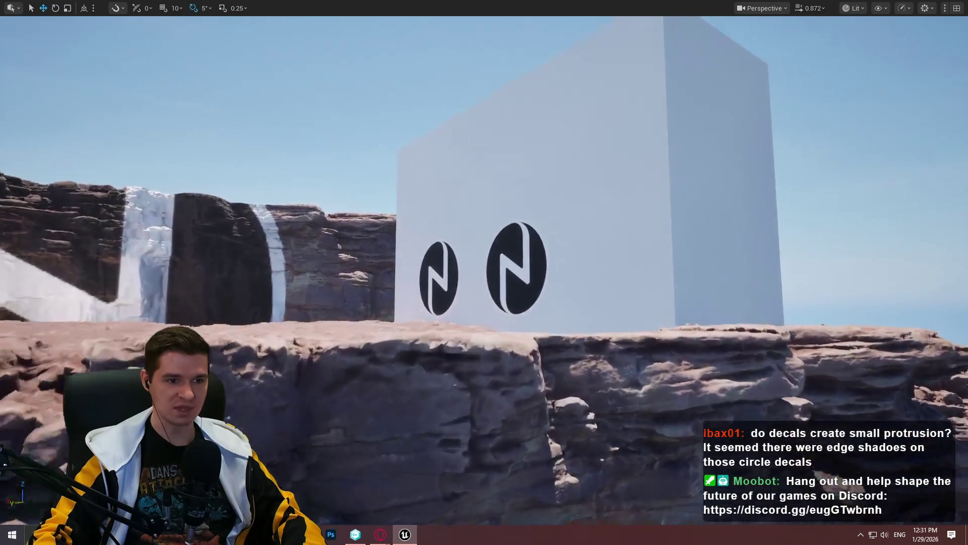
scroll(485, 273, up, 5)
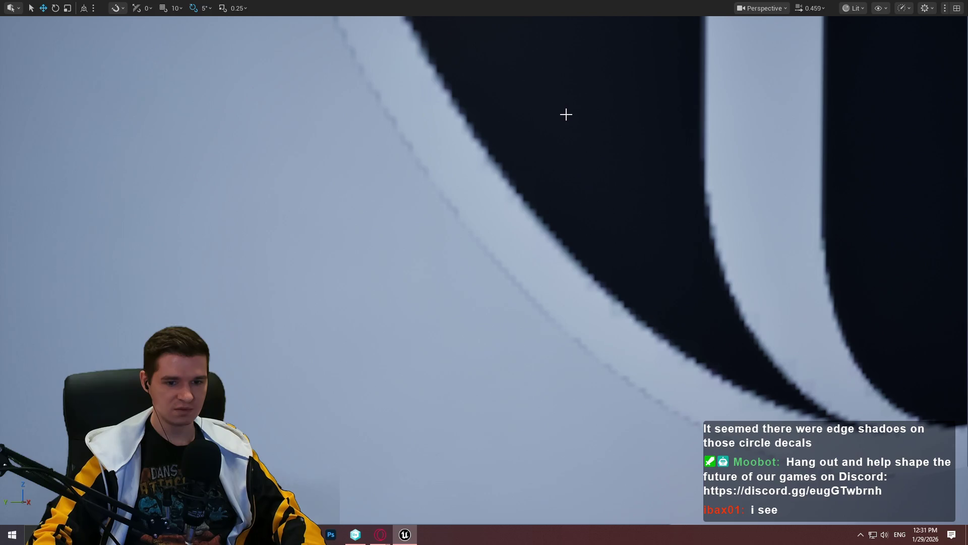
key(F11)
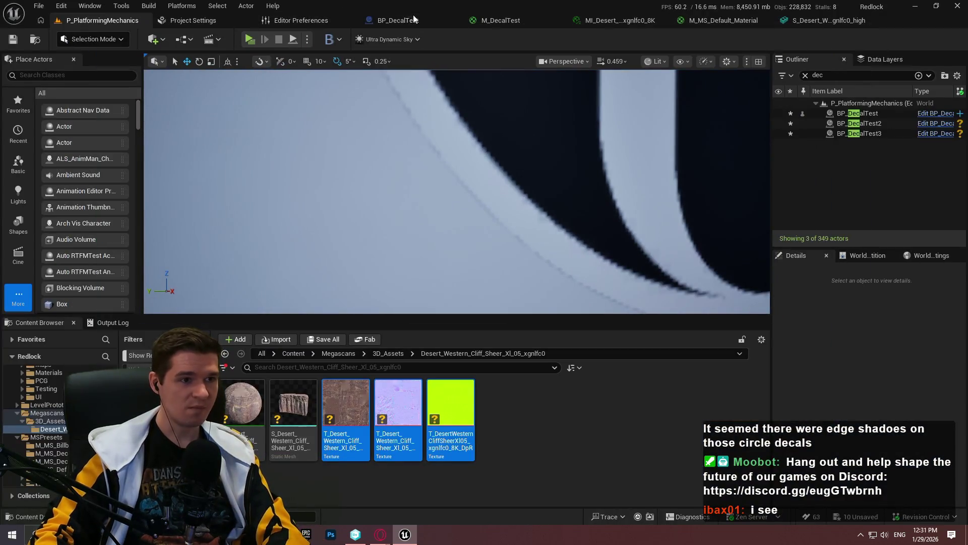
Step: Find the texture node in the M_DecalTest material and locate its texture asset
click(414, 19)
click(675, 20)
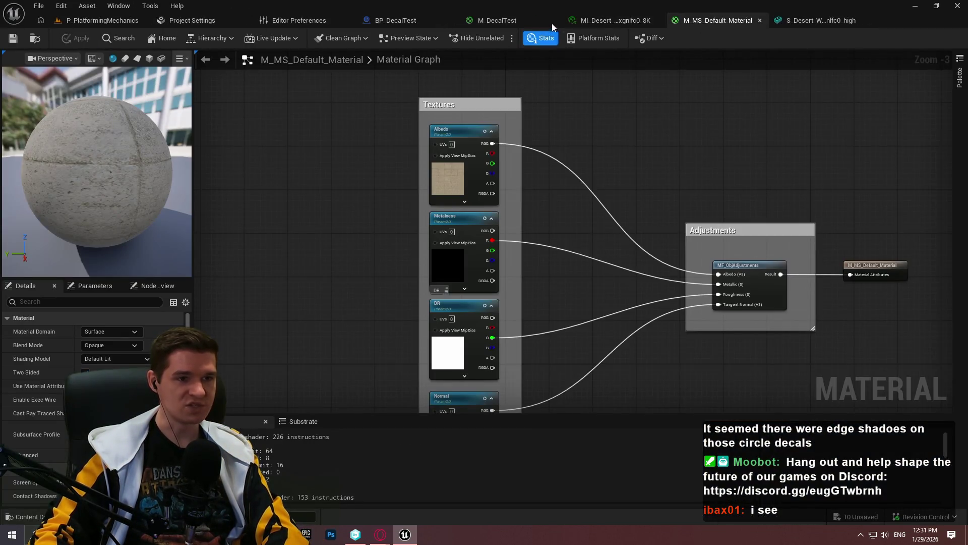
click(492, 20)
mouse_move(495, 278)
mouse_down()
mouse_move(623, 203)
mouse_move(383, 195)
mouse_up()
scroll(384, 195, up, 2)
key(ctrl+b)
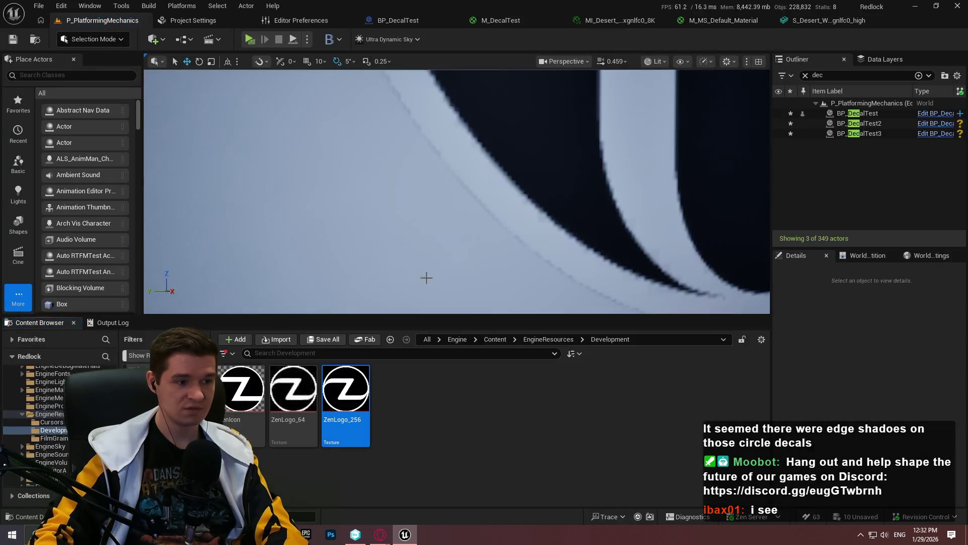
Step: Inspect the ZenLogo_256 texture in its editor, then return to the level
double_click(348, 411)
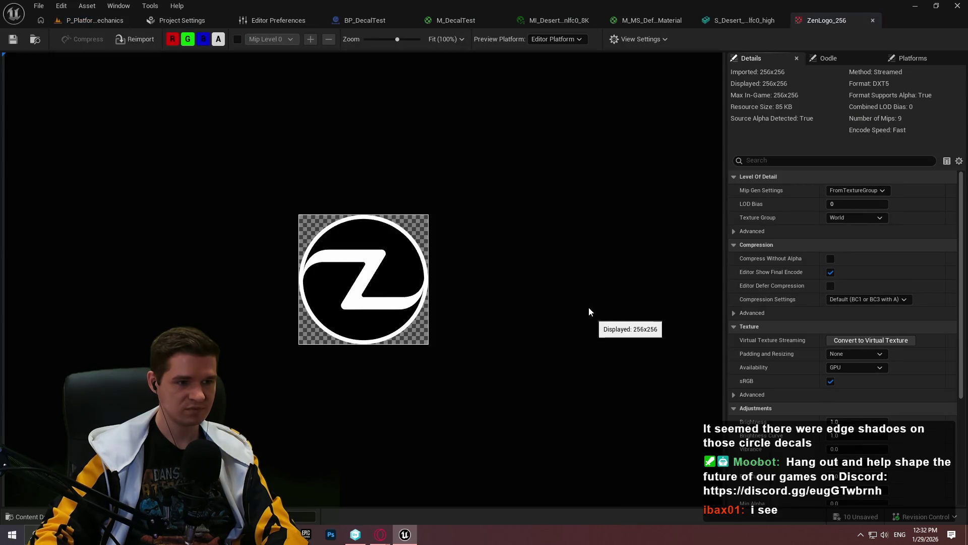
scroll(406, 256, up, 5)
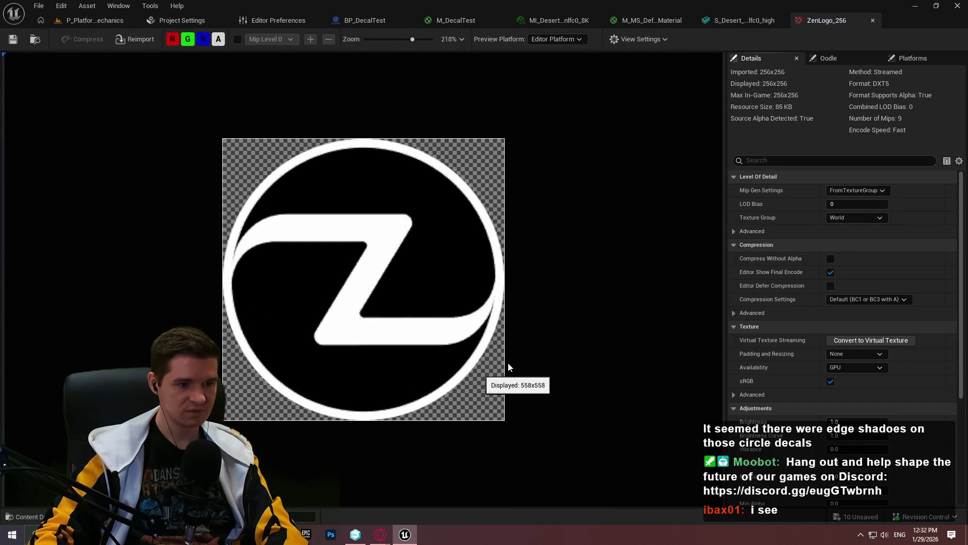
scroll(466, 333, down, 4)
click(101, 20)
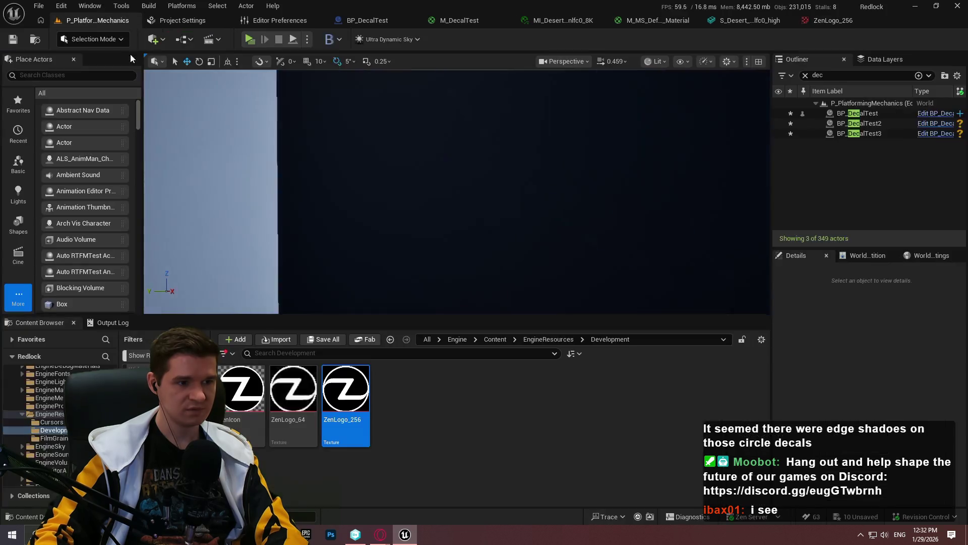
Step: Export ZenLogo_256 as a PNG to the Desktop and minimize the editor
right_click(344, 418)
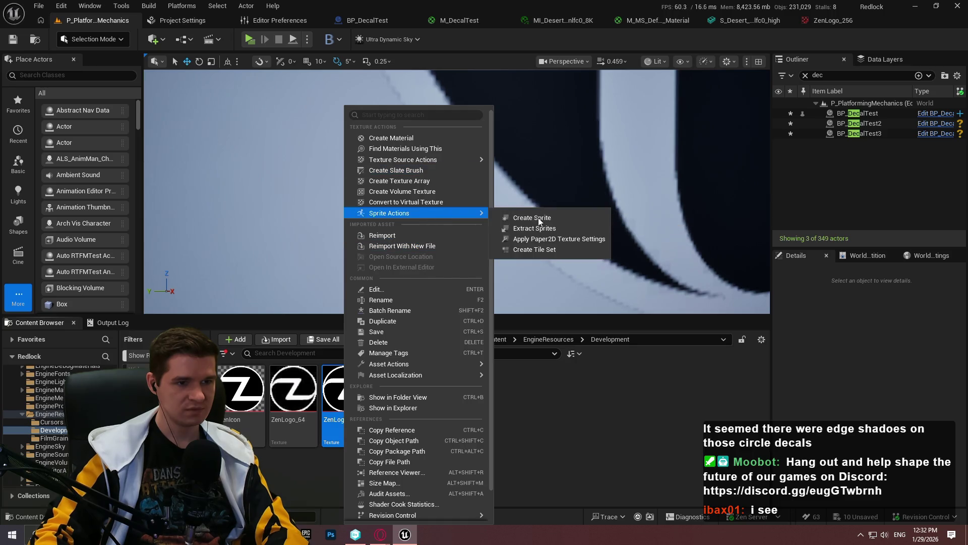
mouse_move(411, 367)
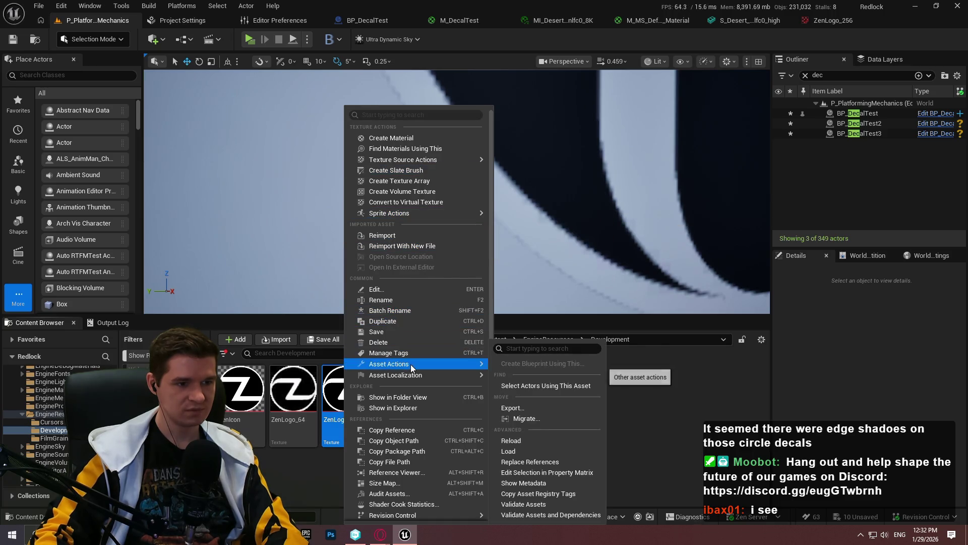
click(539, 408)
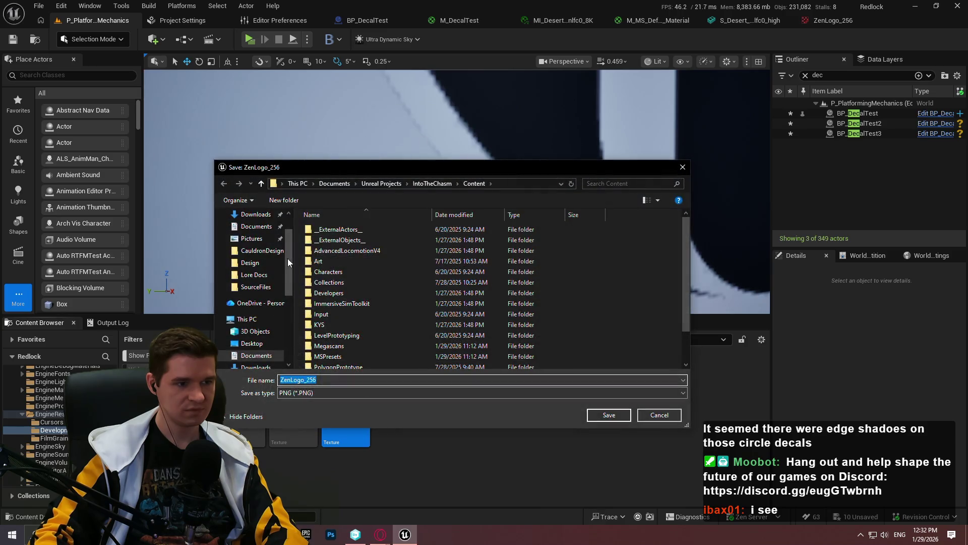
click(255, 235)
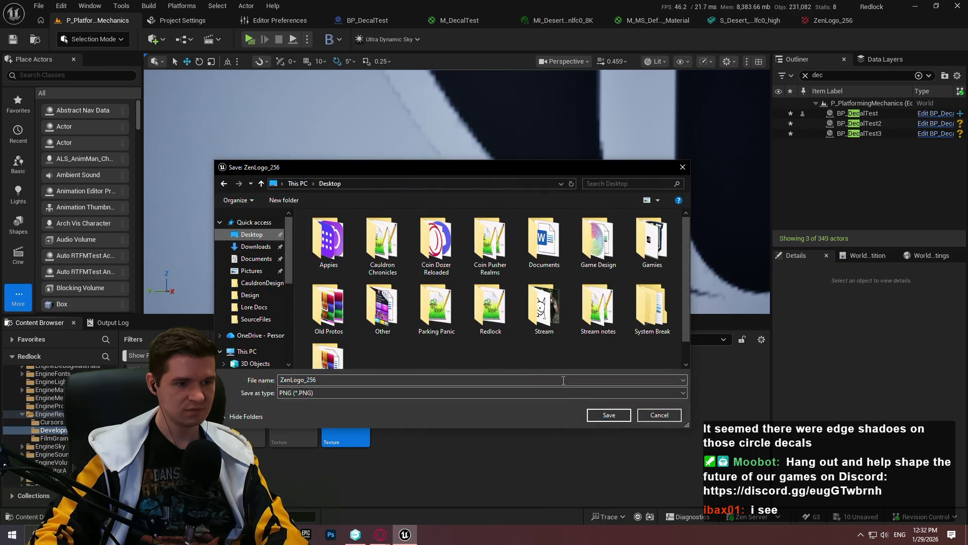
click(612, 416)
click(915, 6)
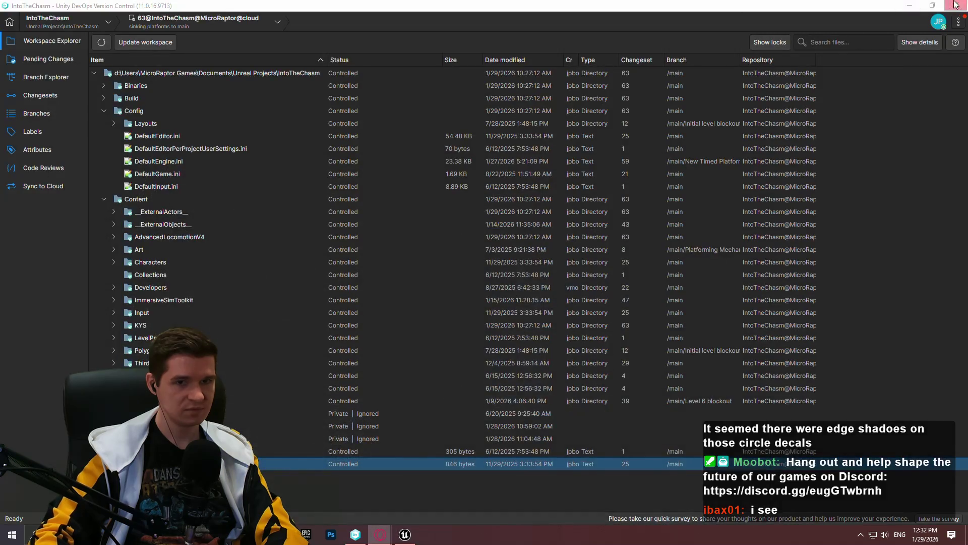
click(903, 7)
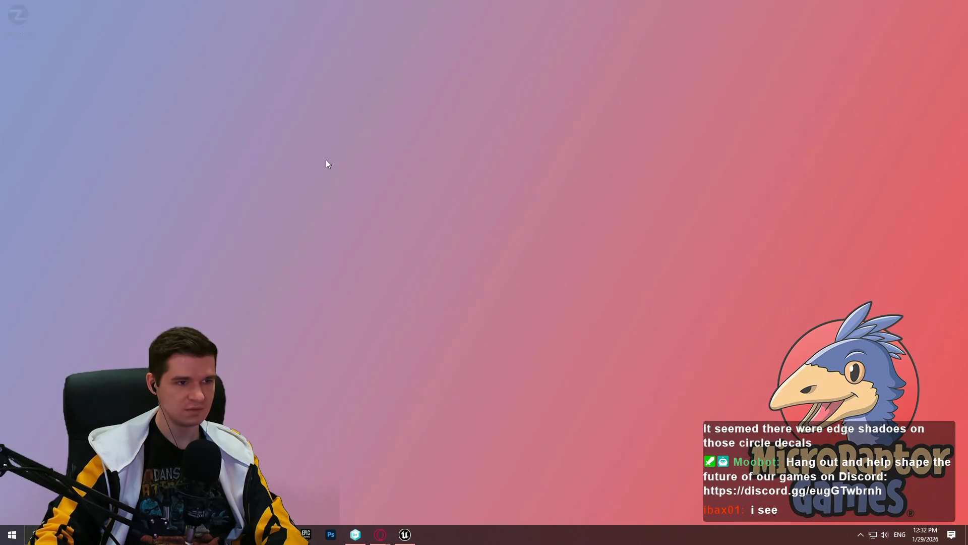
Step: View the exported ZenLogo_256 PNG in Photos, then close it
double_click(18, 26)
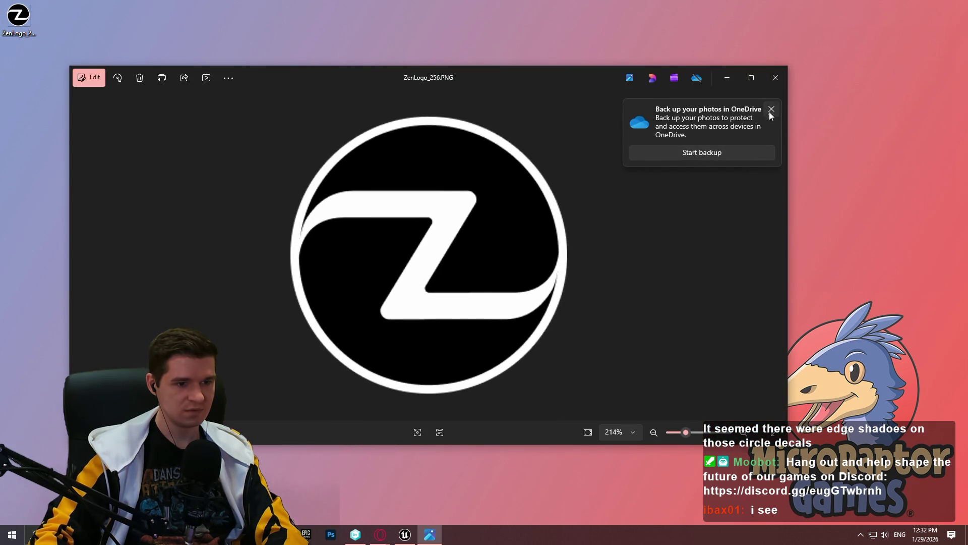
click(771, 109)
mouse_move(777, 17)
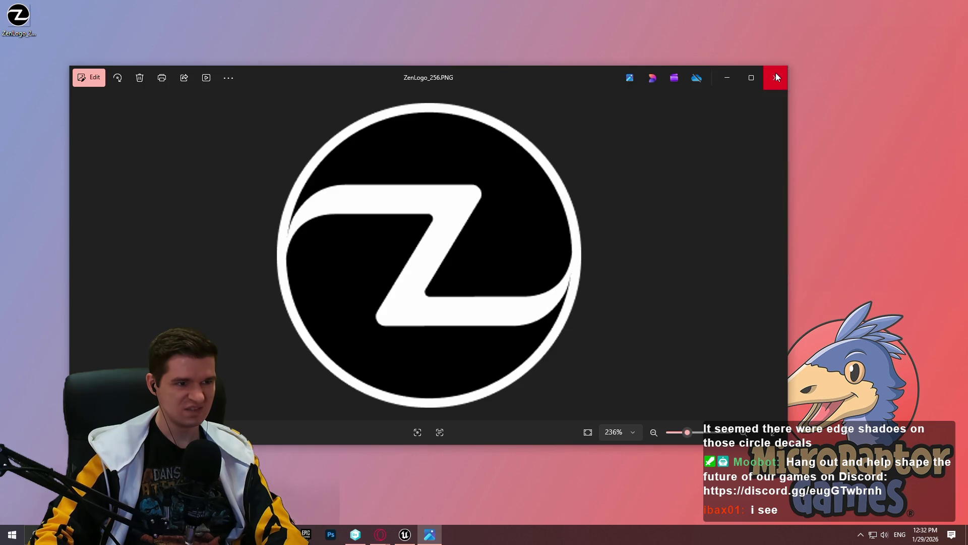
click(775, 77)
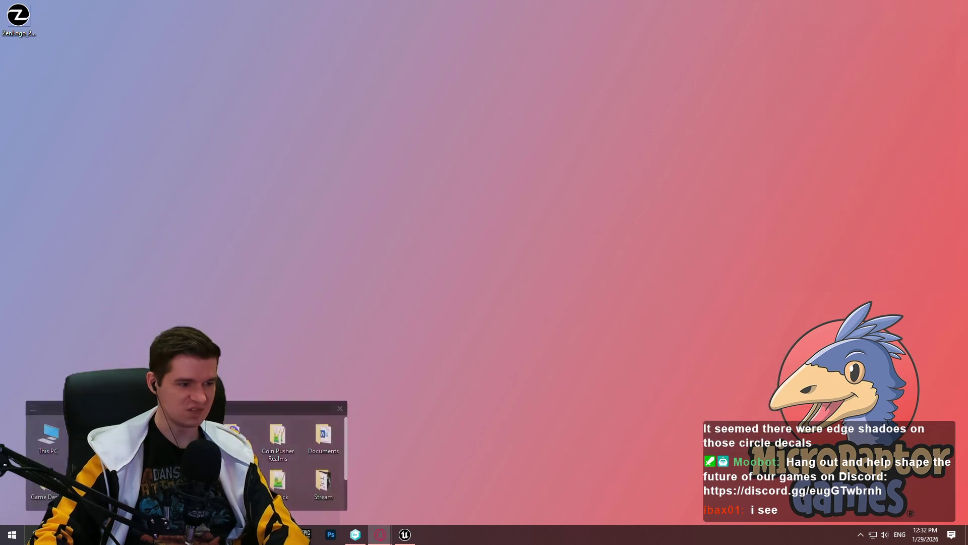
Step: Launch Paint 3D with a blank canvas and paste the Z logo
click(34, 534)
text(paint)
key(Return)
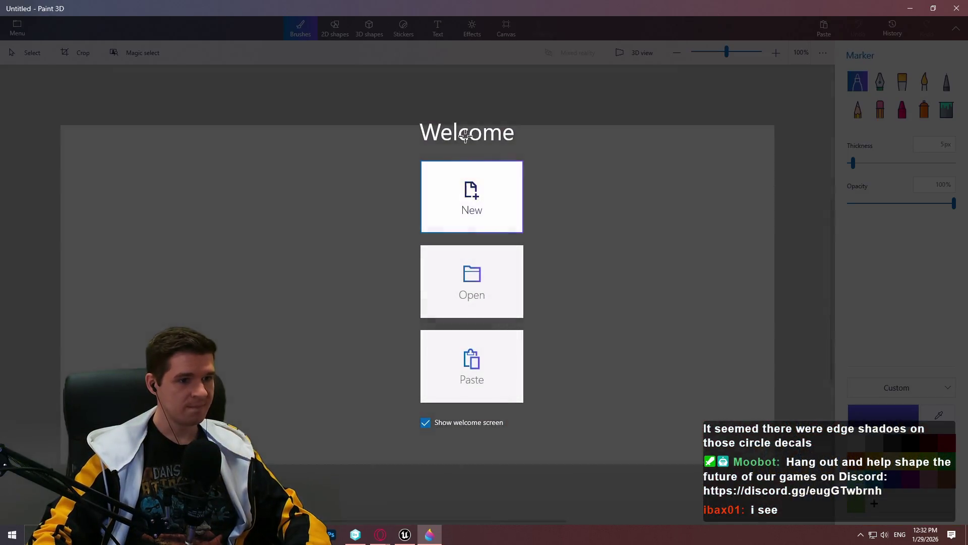
click(465, 135)
key(super+Down)
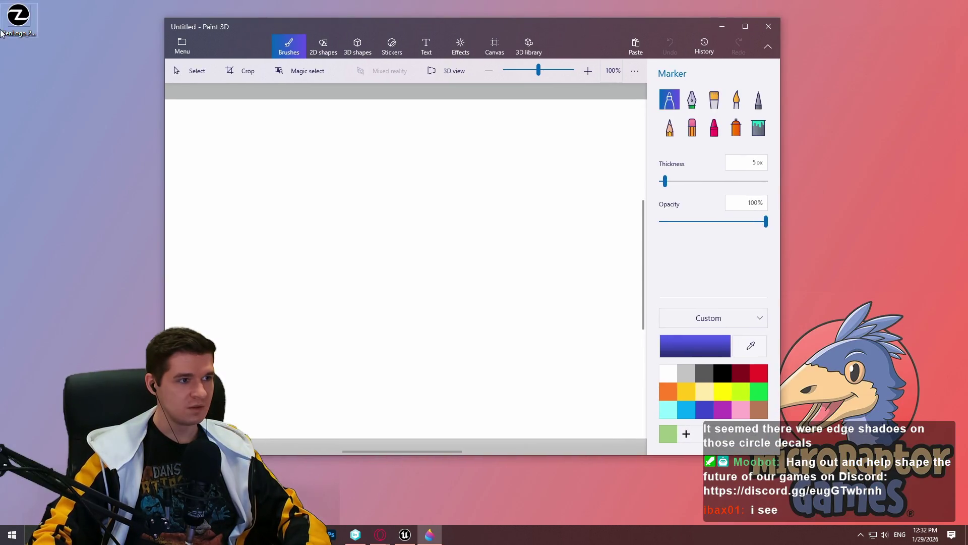
key(ctrl+v)
Step: Maximize Paint 3D and zoom in closely on the logo's edge pixels
drag(597, 22, 593, 0)
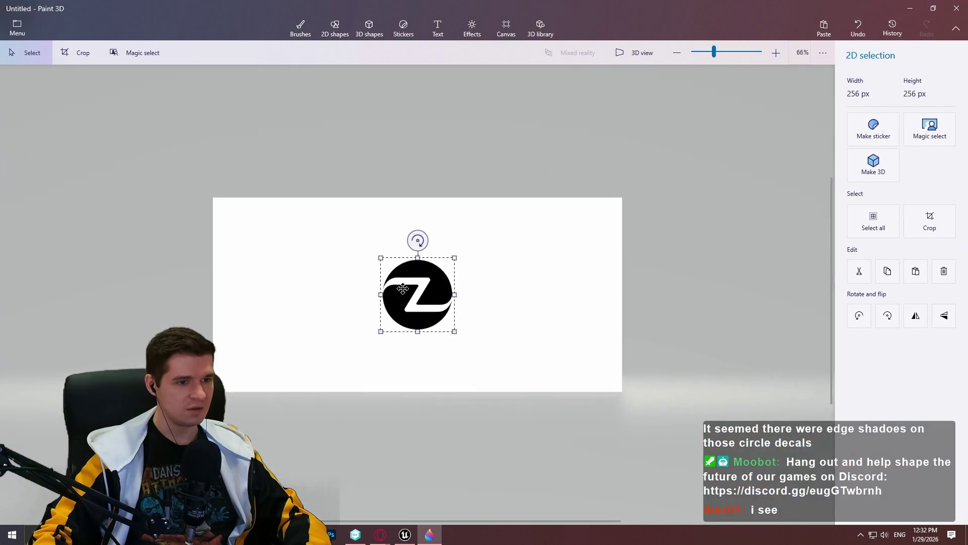
scroll(446, 356, up, 5)
scroll(448, 348, up, 6)
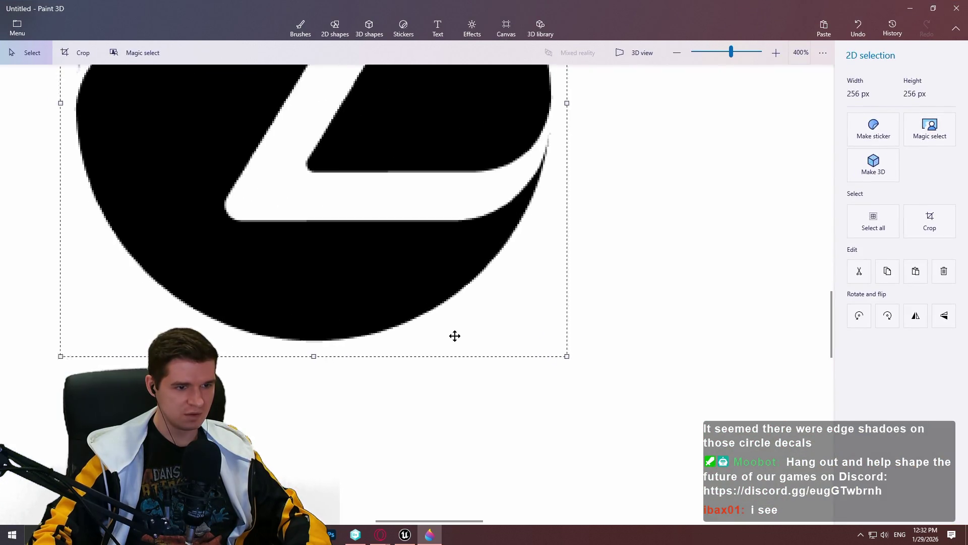
key(b)
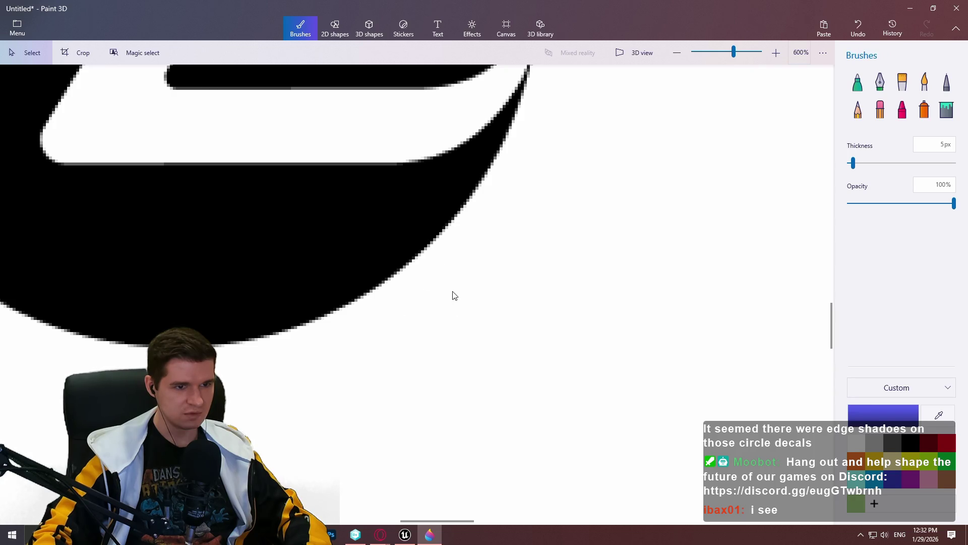
scroll(521, 237, up, 2)
scroll(467, 214, down, 4)
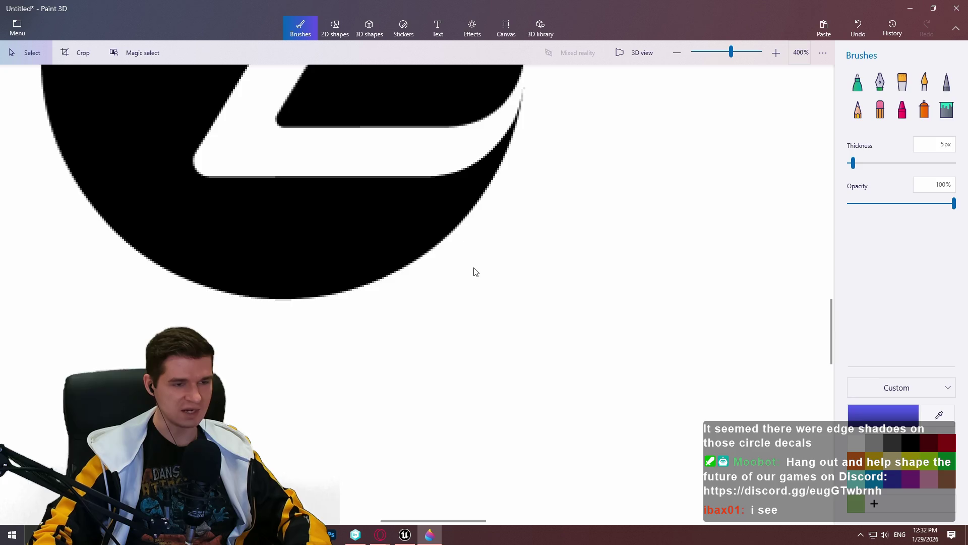
scroll(482, 181, down, 2)
mouse_move(833, 309)
mouse_down()
mouse_move(825, 231)
mouse_move(824, 279)
mouse_move(817, 257)
mouse_move(825, 304)
mouse_up()
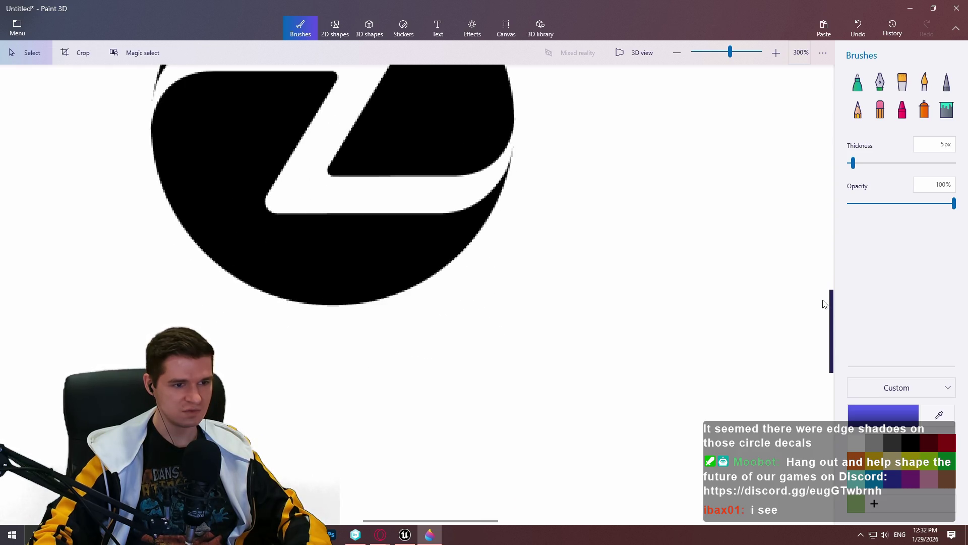
drag(825, 304, 823, 281)
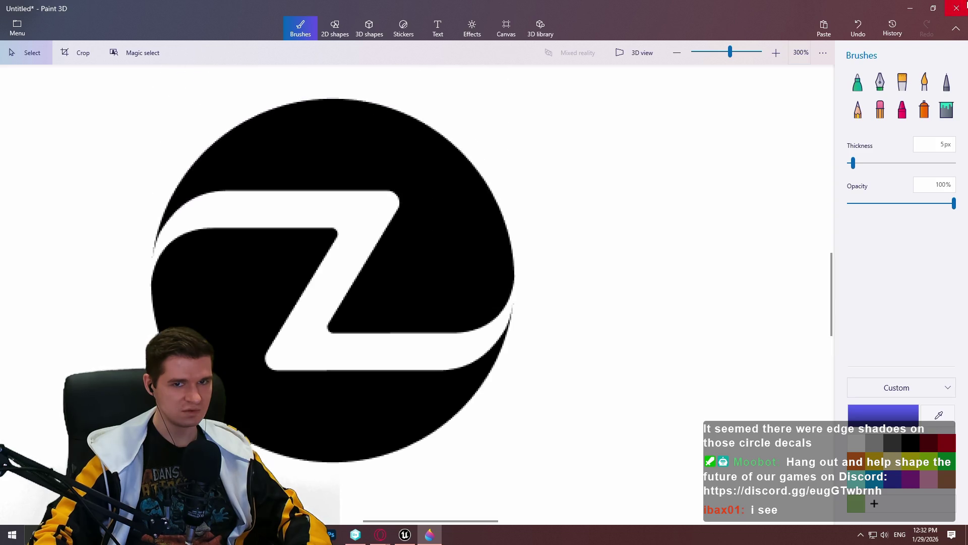
Step: Close Paint 3D without saving and bring Unreal Editor back
click(957, 8)
click(506, 290)
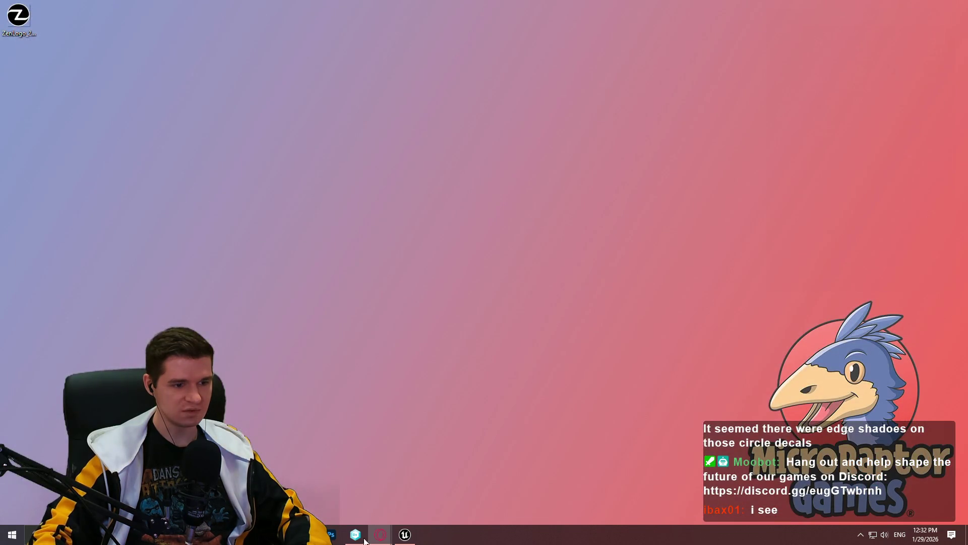
click(405, 535)
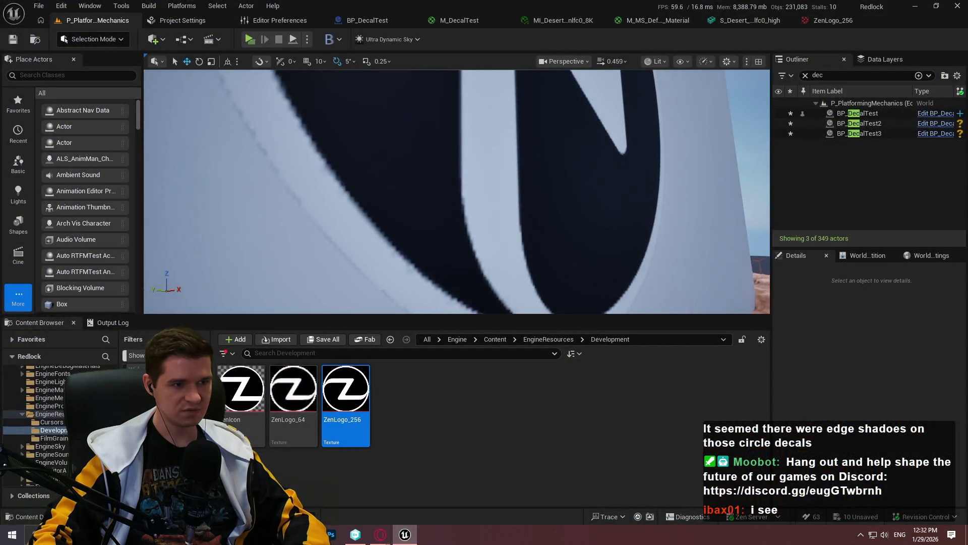
Step: Fly along the Z decal's curved edge, then switch to the 'ue5 decal edge black' search results
drag(589, 188, 589, 188)
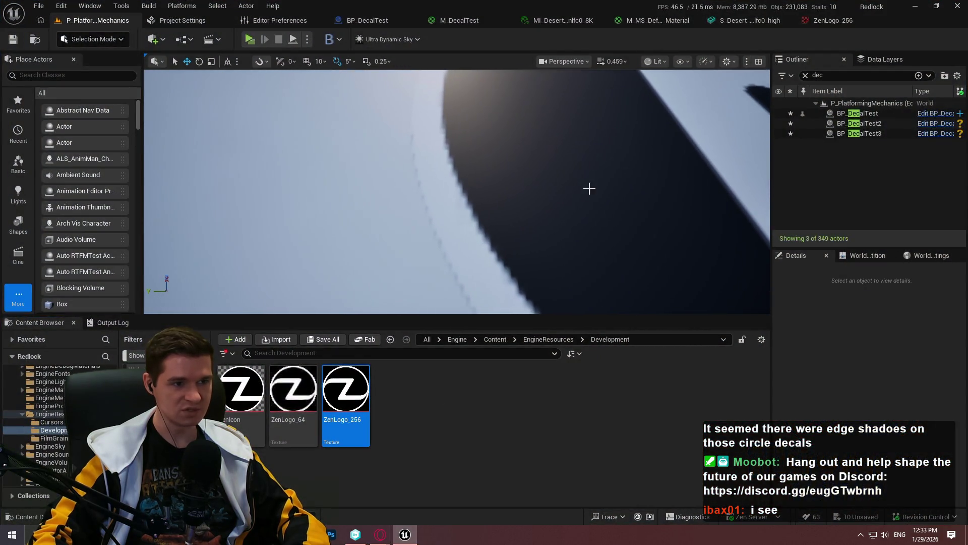
drag(490, 215, 490, 216)
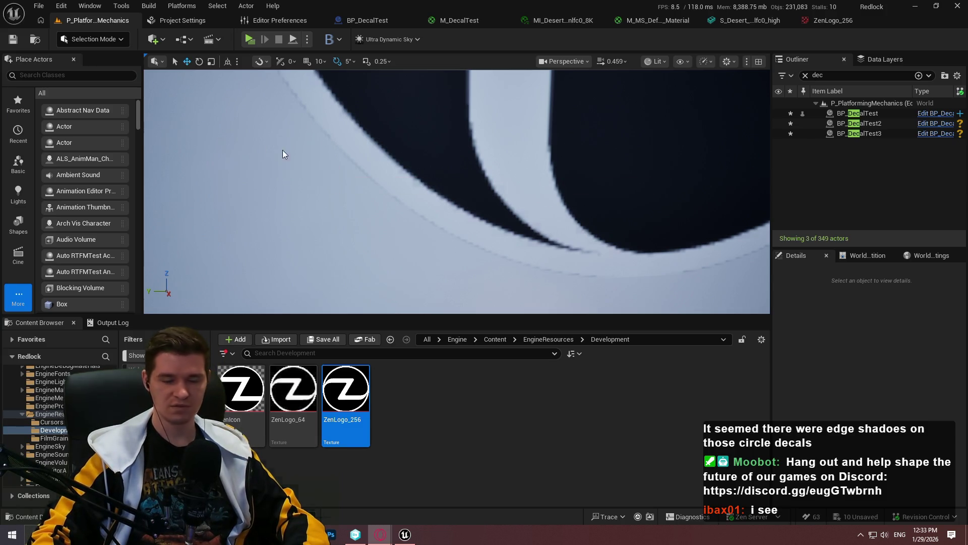
key(alt+Tab)
scroll(396, 321, down, 3)
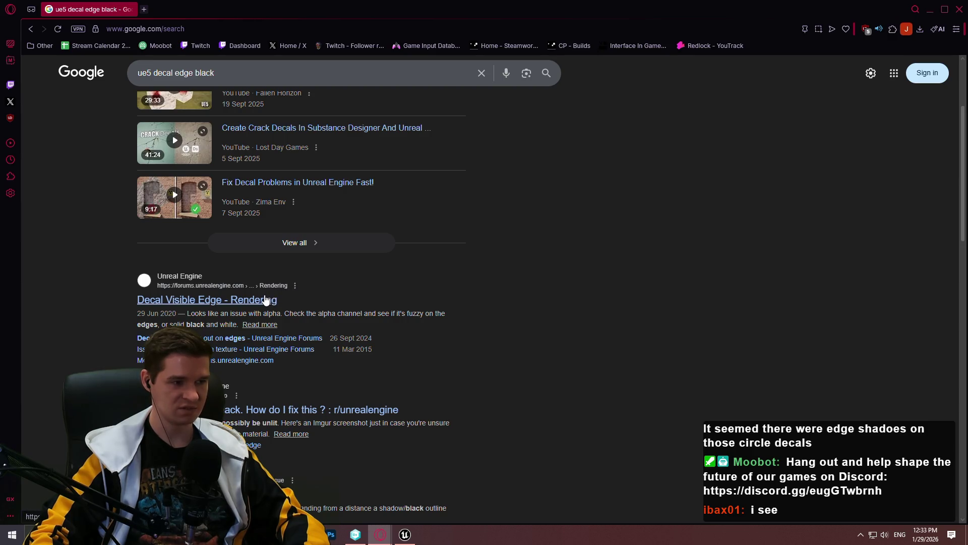
Step: Minimize the browser after reading the 'Decal Visible Edge' forum result
click(930, 12)
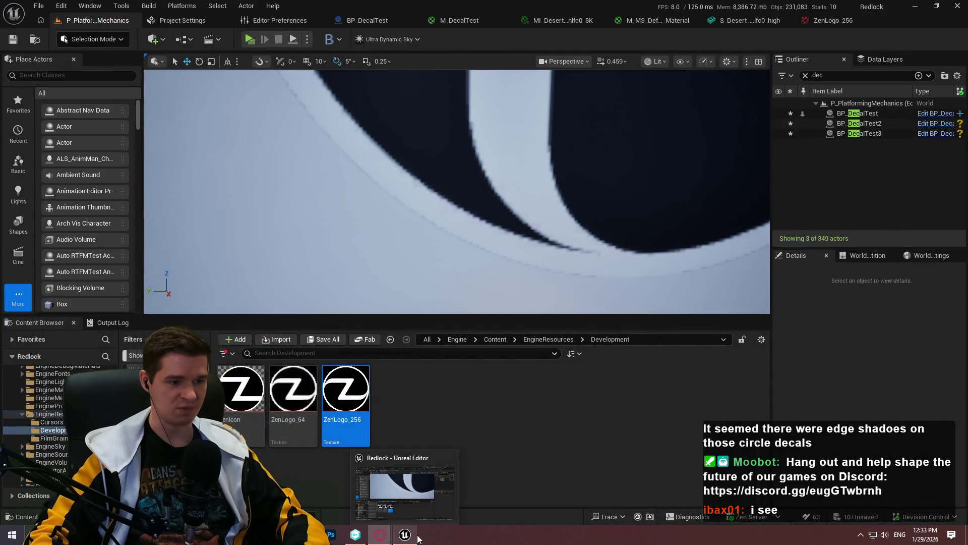
Step: Open ZenLogo_256.PNG from the Desktop folder in Photoshop
click(406, 536)
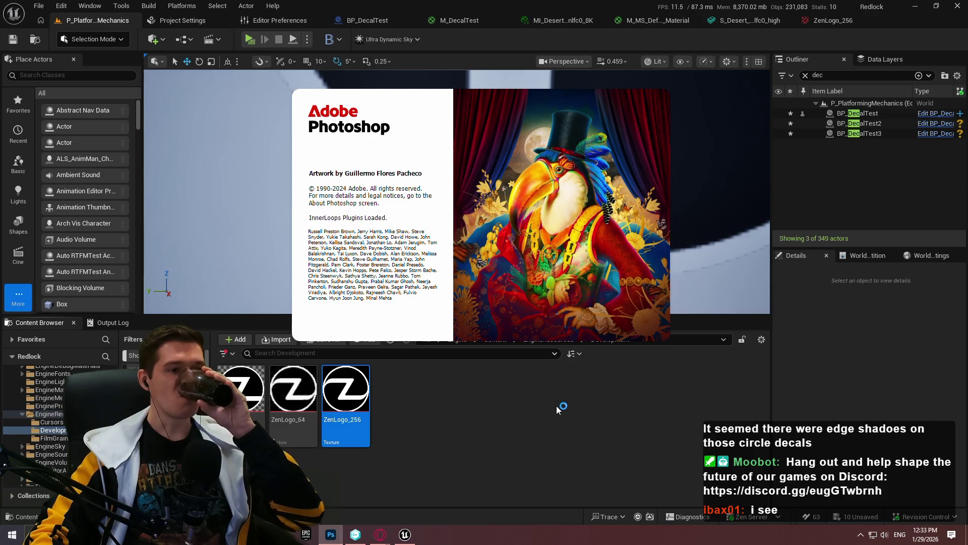
key(super+e)
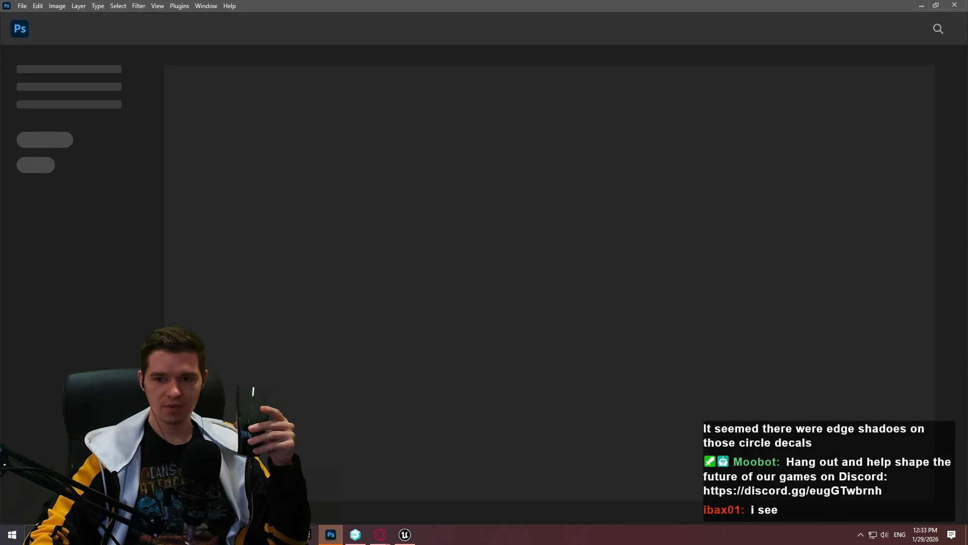
mouse_move(331, 534)
mouse_down()
mouse_move(857, 252)
mouse_move(731, 262)
mouse_up()
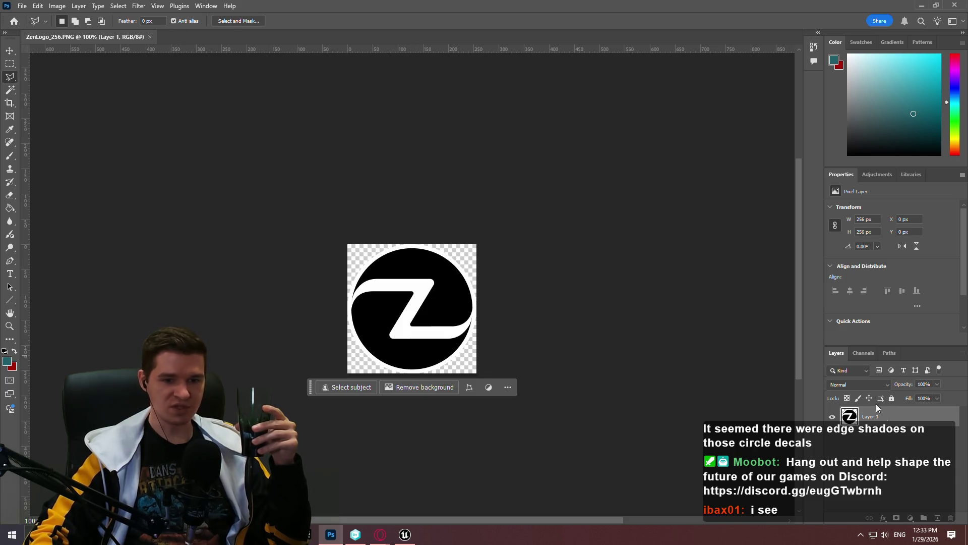
Step: Show the image's channels and hide the Red and Green channels
click(863, 352)
click(831, 390)
click(829, 409)
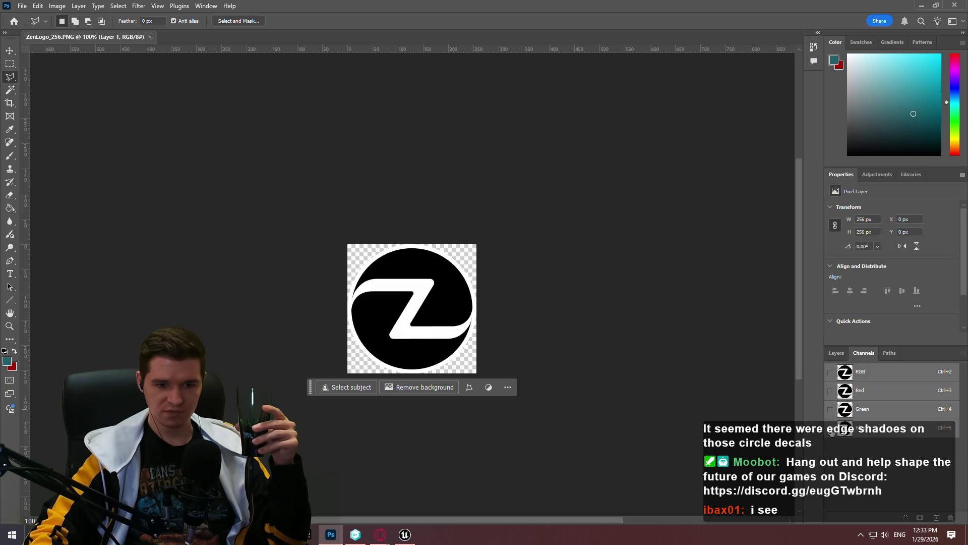